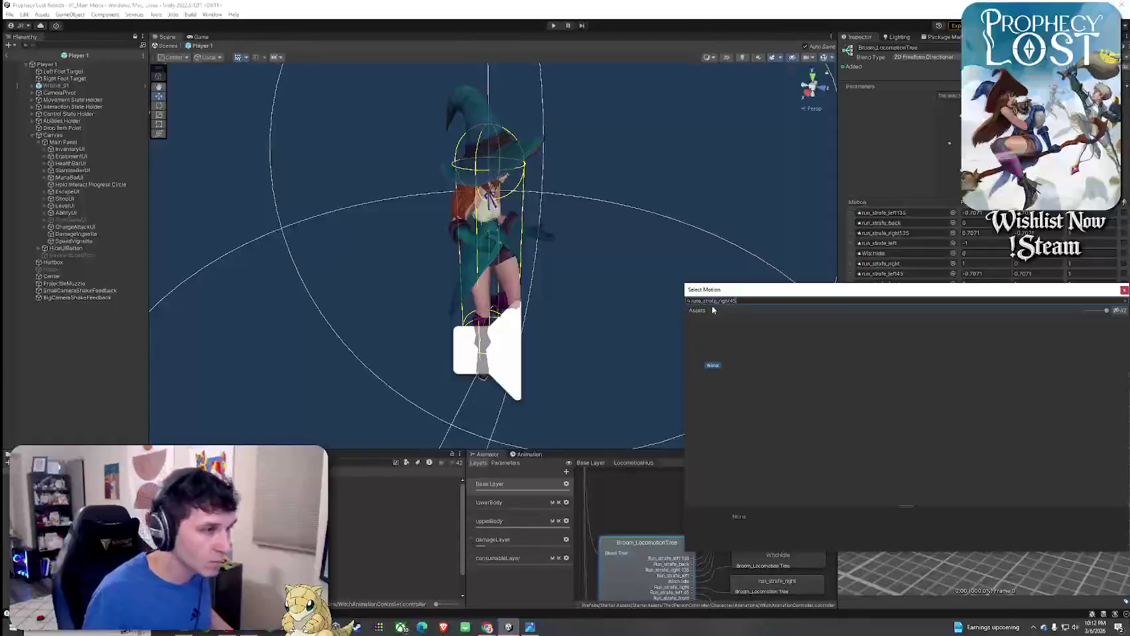
- Assign run_strafe_right45 to the new motion row, orbit its preview, then exit the prefab
left_click(769, 352)
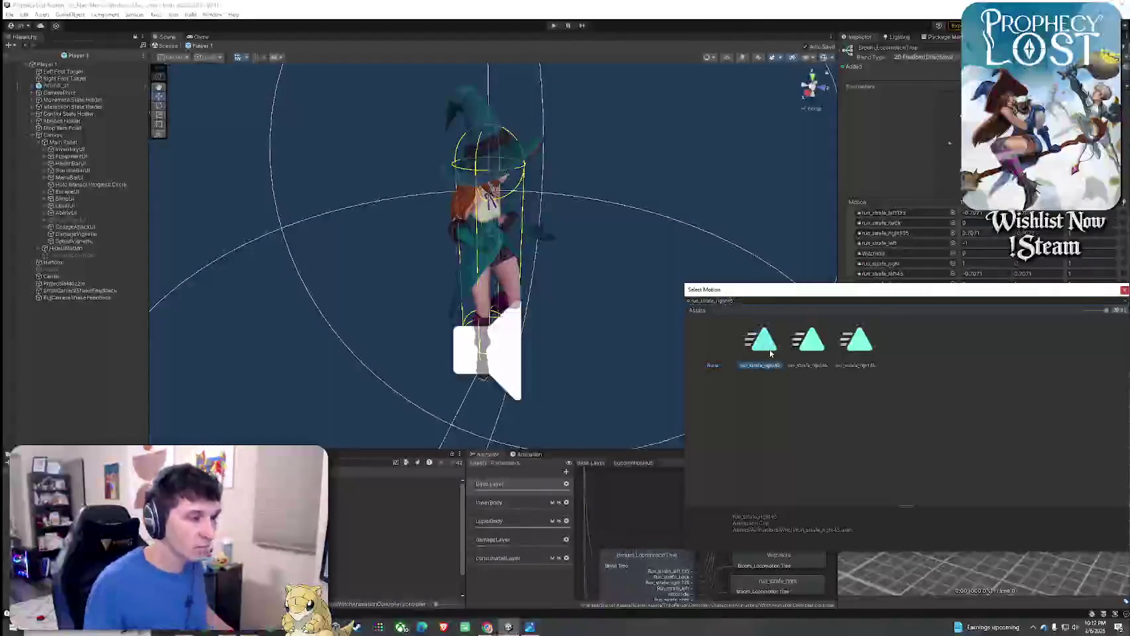
double_click(769, 352)
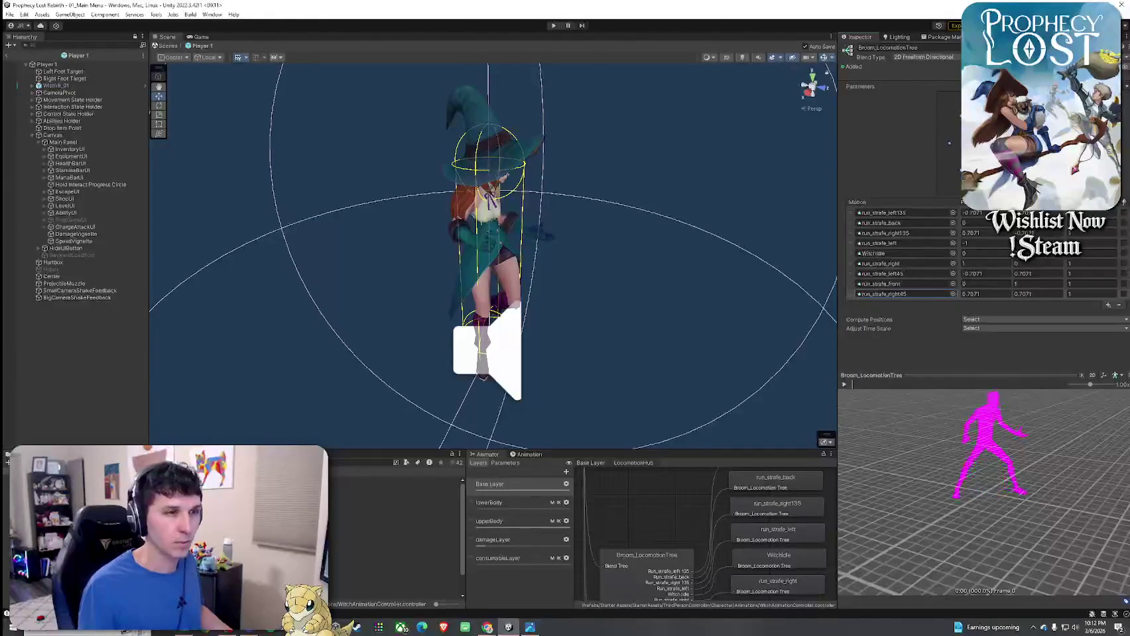
left_click_drag(993, 416, 980, 429)
left_click_drag(855, 419, 843, 397)
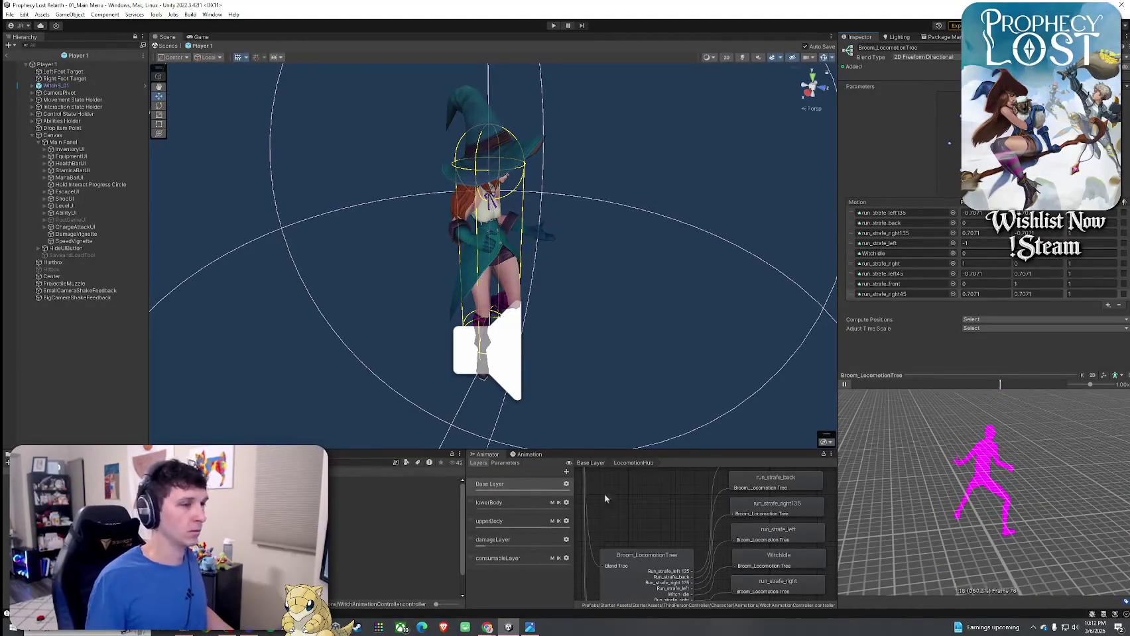
scroll(602, 489, "down", 4)
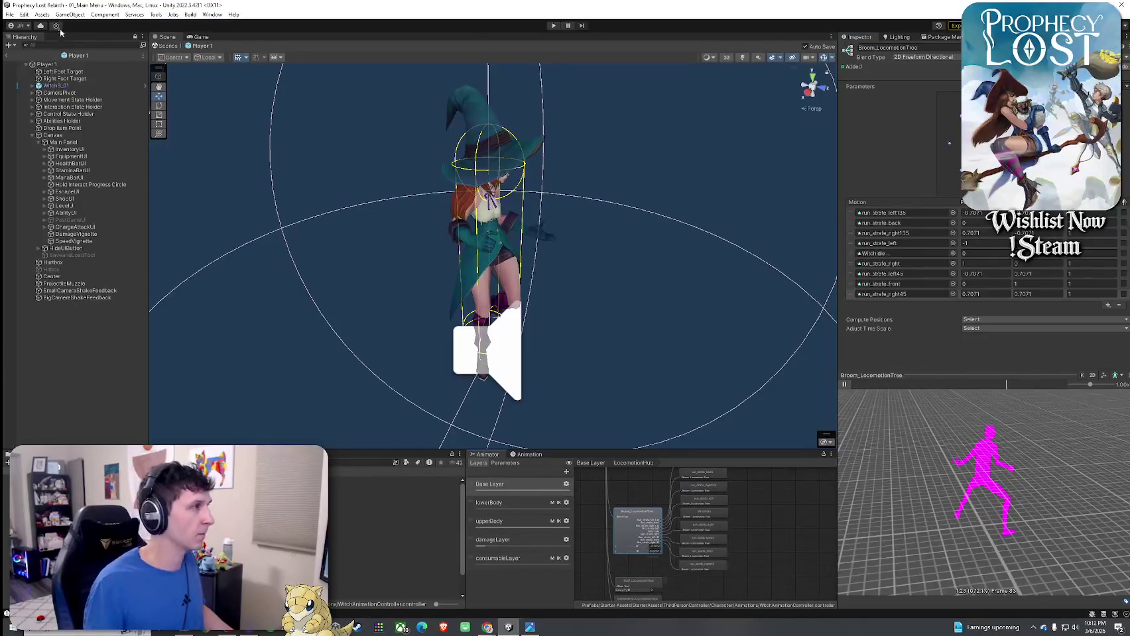
left_click(7, 54)
- Leave prefab mode and open 02_Test Scene from the Project files
left_click(9, 14)
left_click(70, 8)
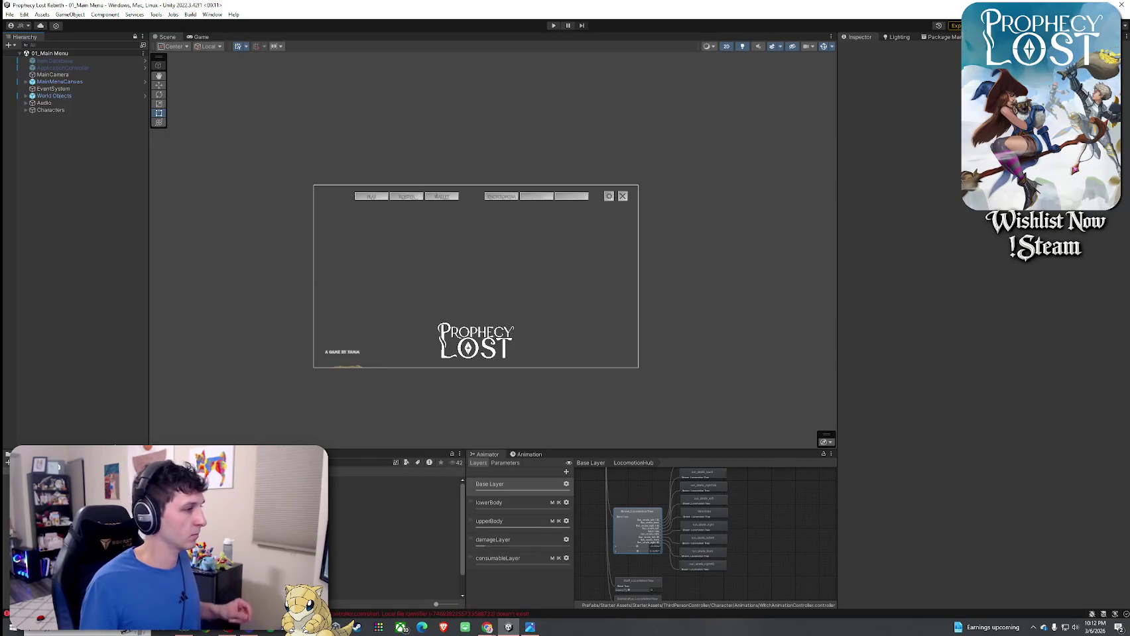
key("ctrl+5")
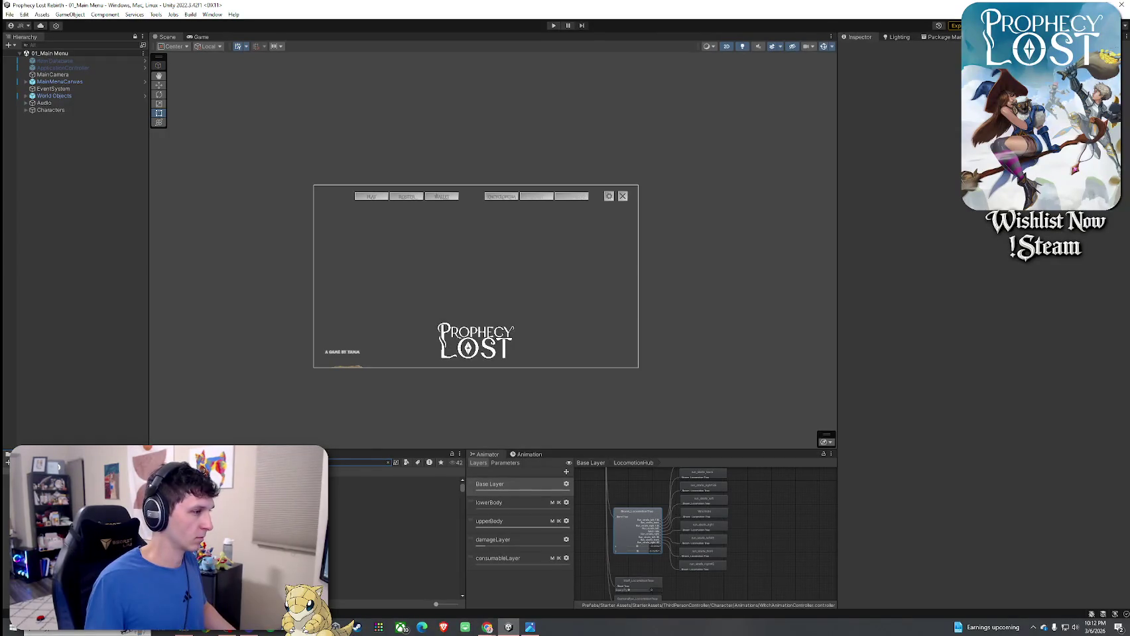
left_click(398, 509)
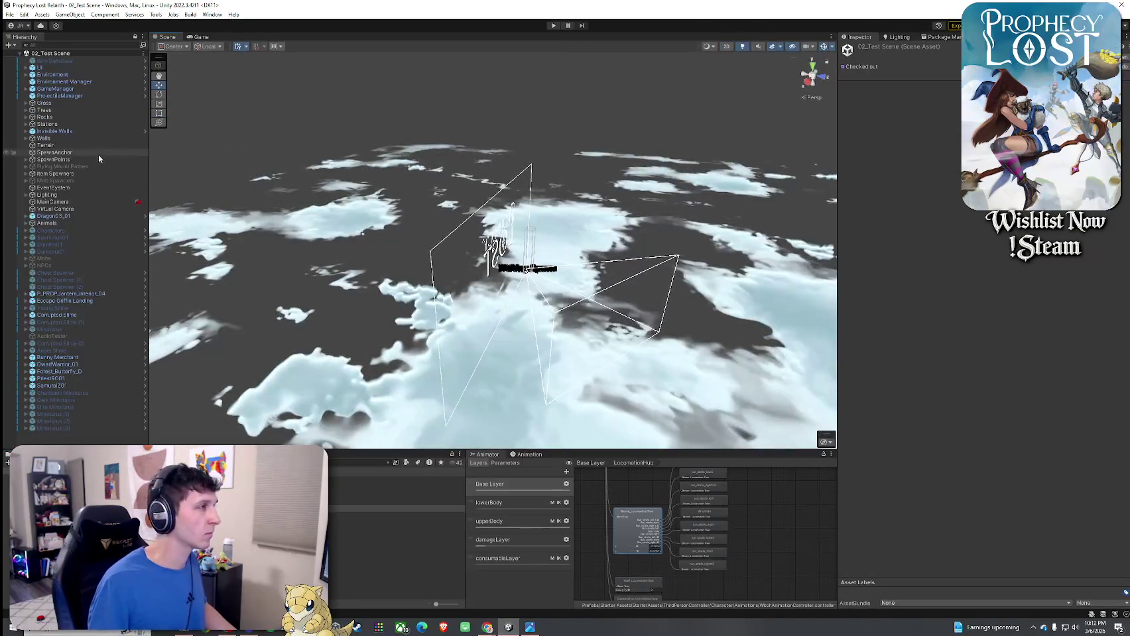
- Frame Invisible Walls and GameManager, then fly the Scene camera over the field
double_click(51, 131)
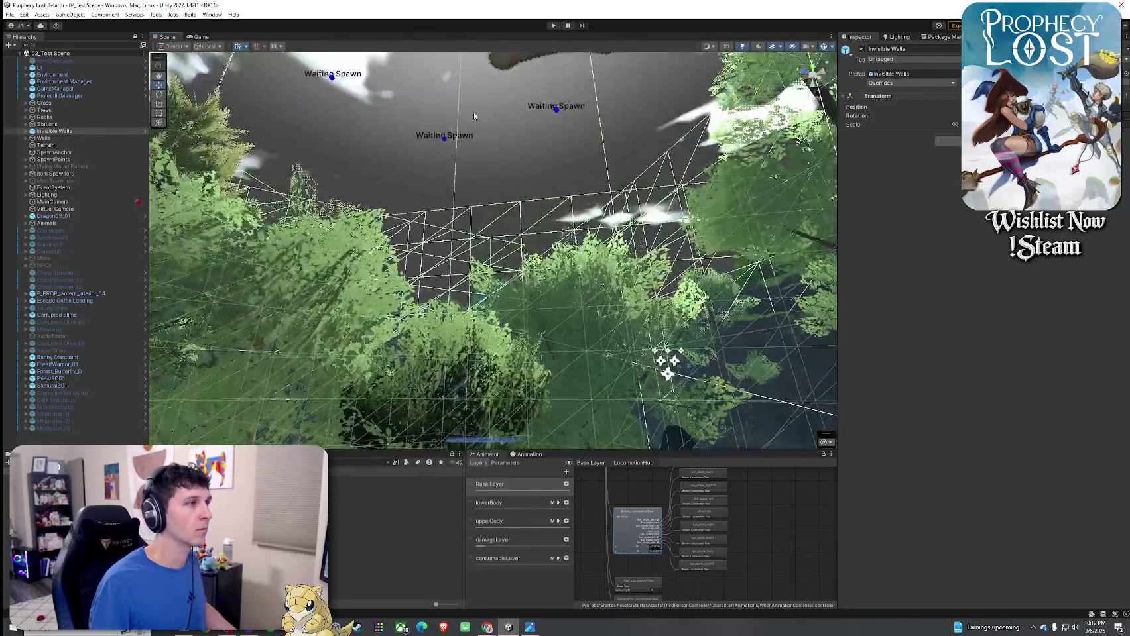
double_click(55, 89)
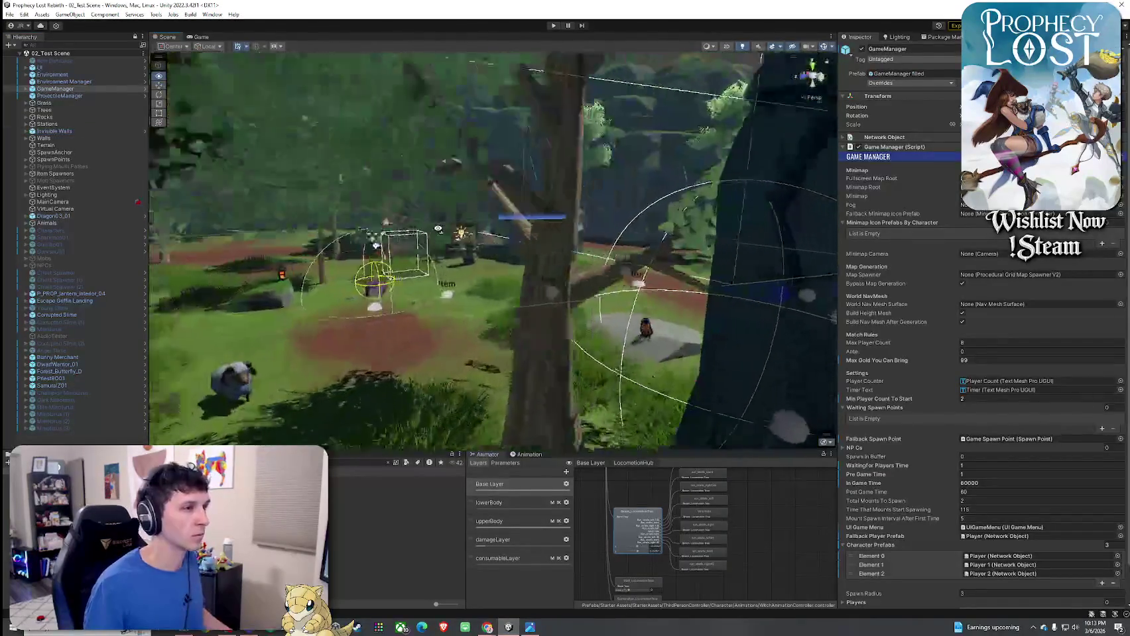
left_click_drag(434, 230, 457, 232)
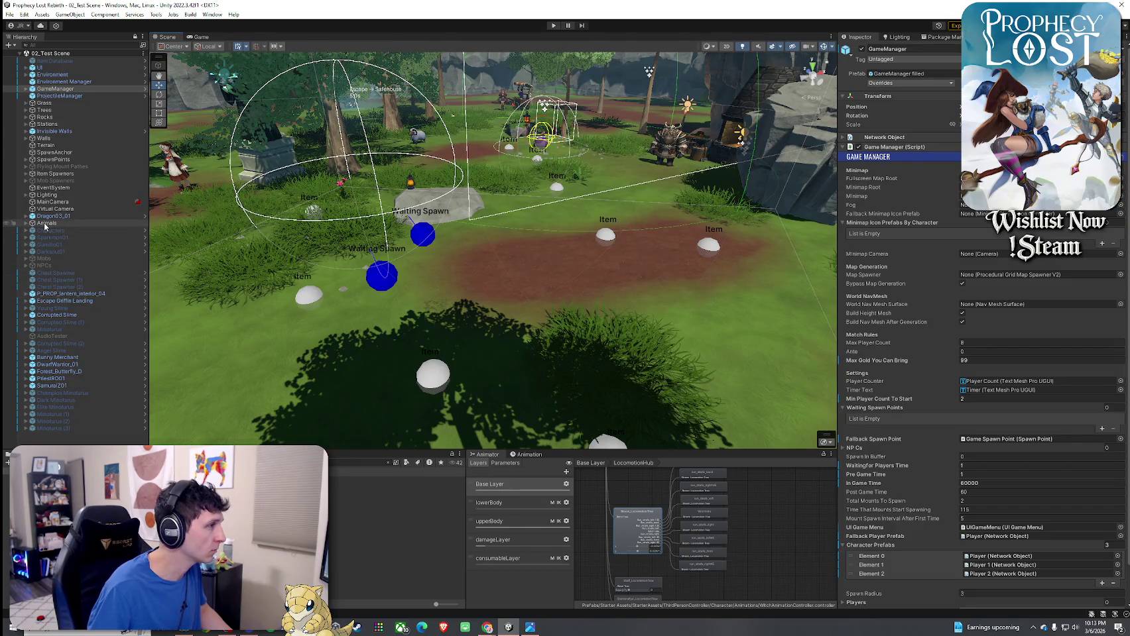
- Select Item Spawner (8) through (12) under Item Spawners and deactivate them
left_click(25, 174)
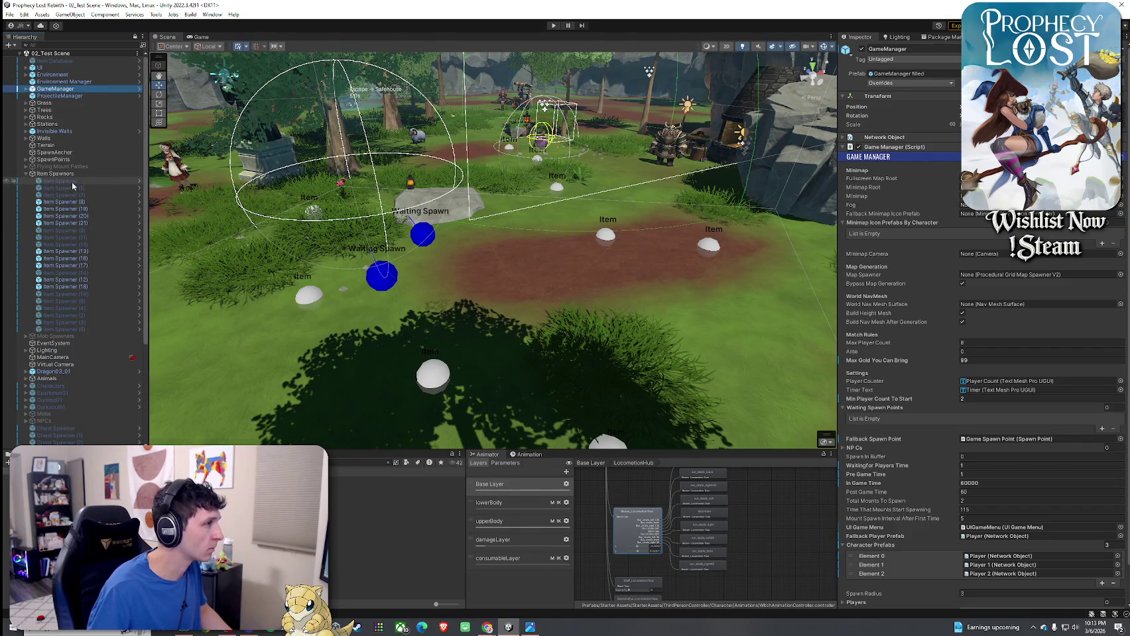
left_click(63, 201)
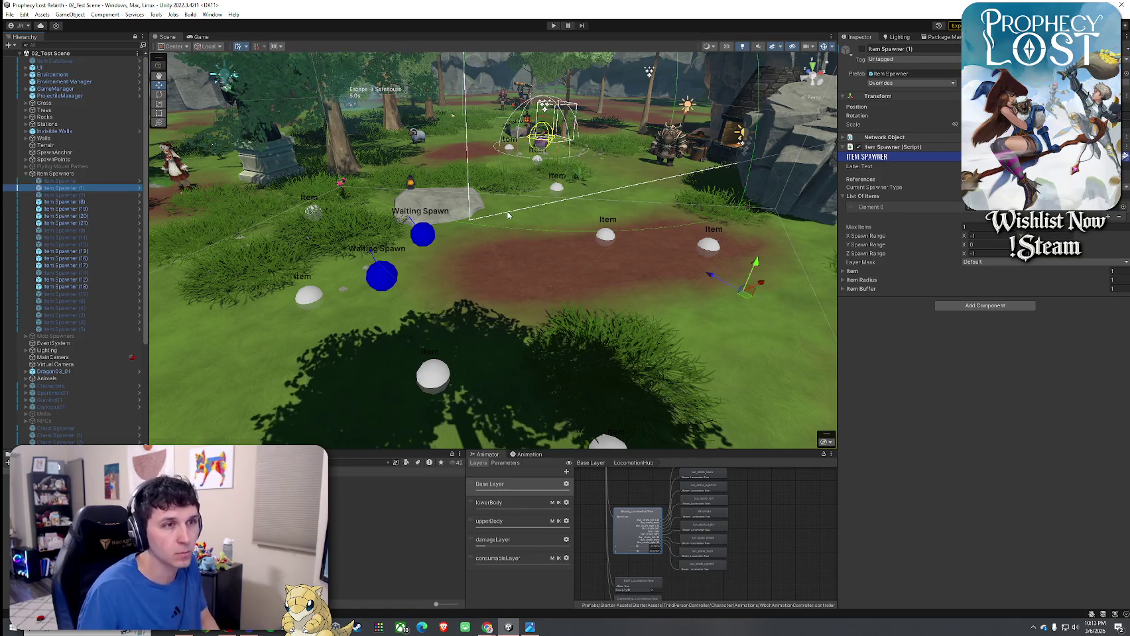
key("Down")
key("Down")
key("Down")
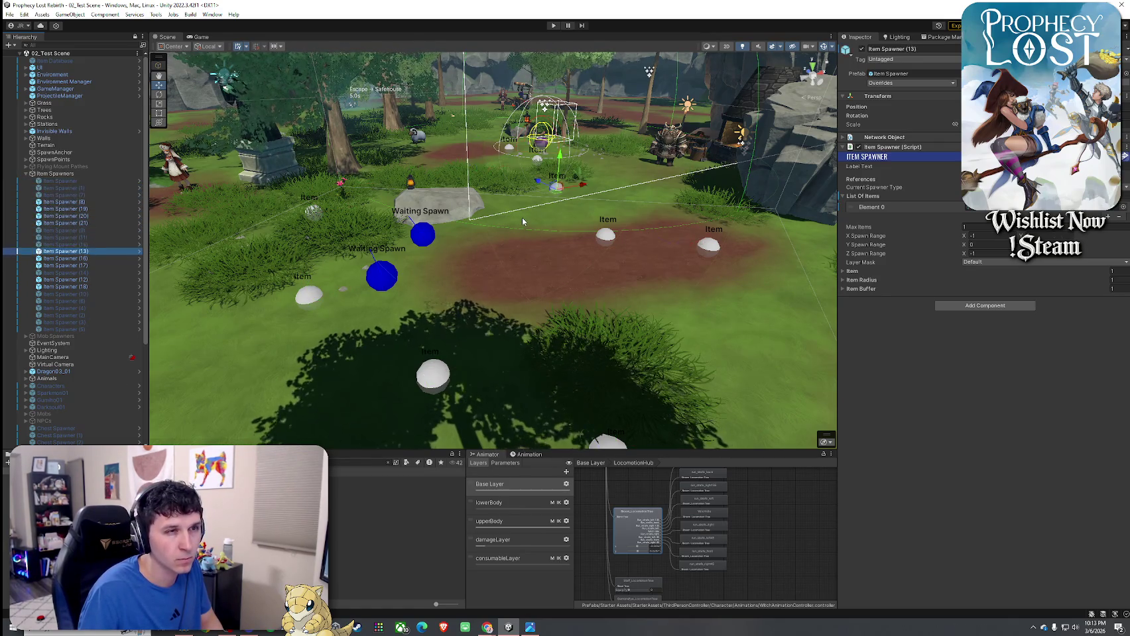
key("Down")
key("Down")
key("Down")
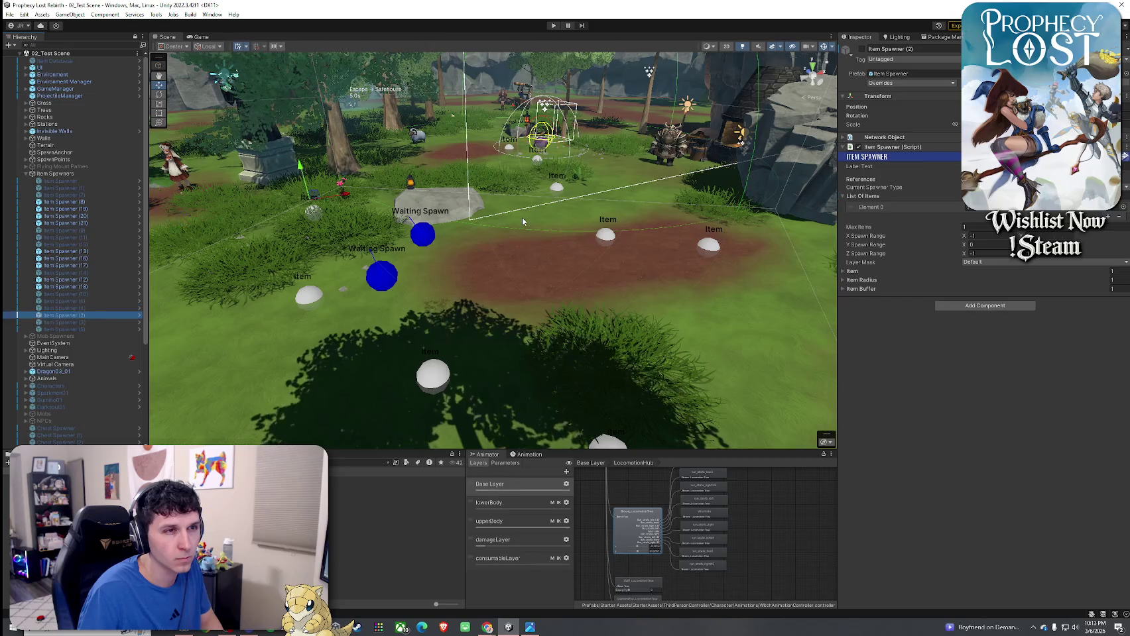
key("Up")
key("Up")
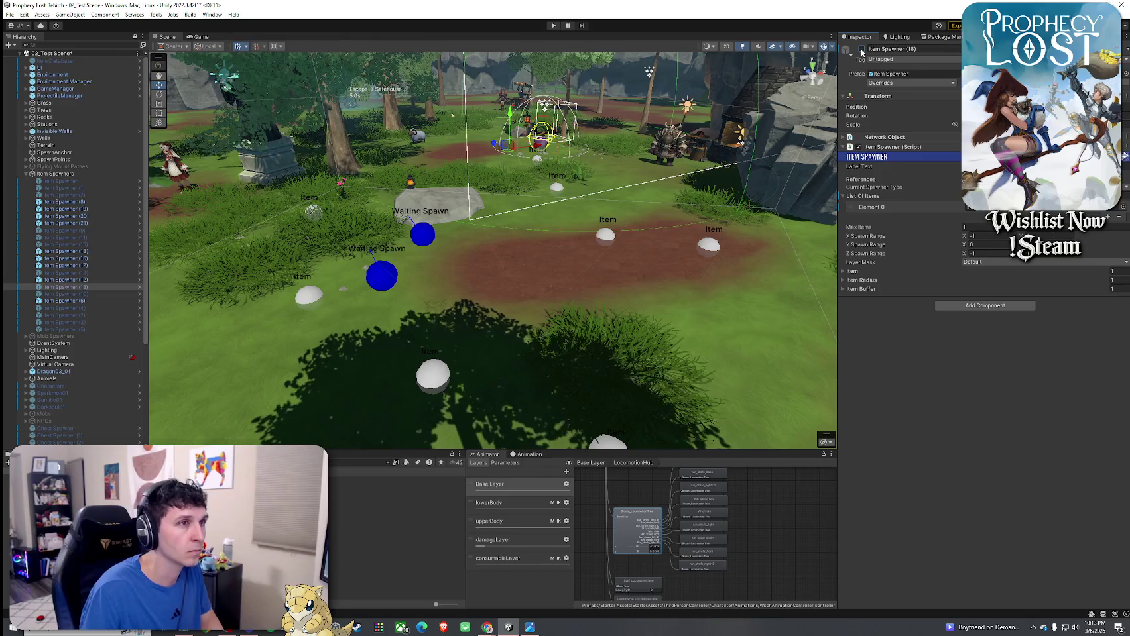
key("Up")
left_click(103, 203, "shift")
left_click(862, 49)
- Check the spawn markers, save 02_Test Scene, and switch to the Game view
left_click_drag(345, 291, 193, 248)
left_click(9, 14)
left_click(27, 57)
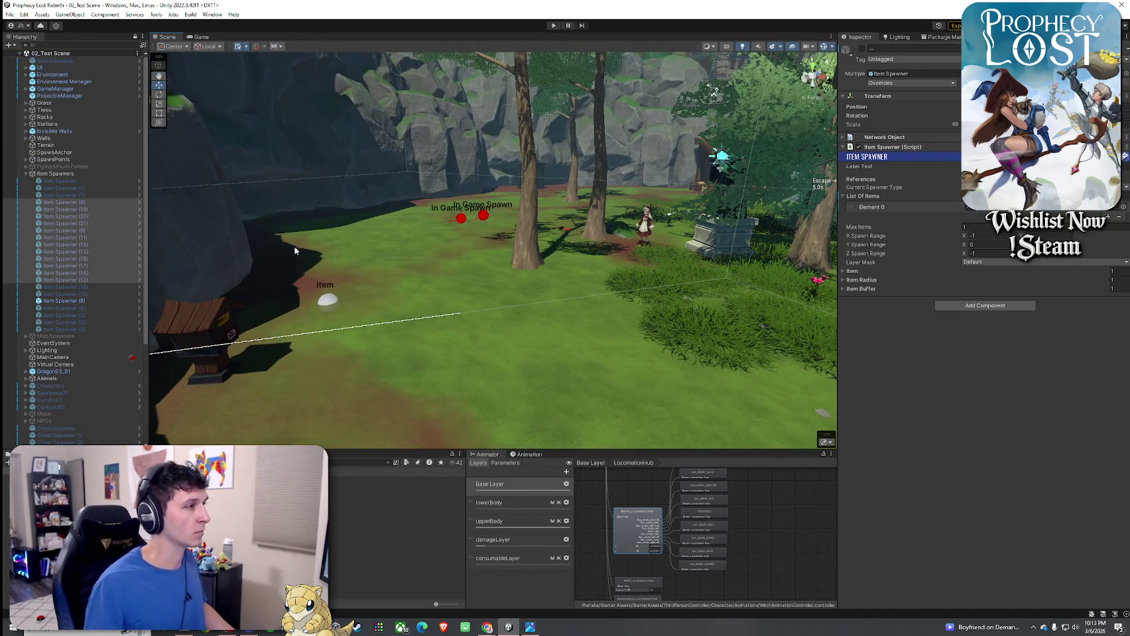
mouse_move(266, 264)
left_mouse_down()
mouse_move(356, 303)
mouse_move(245, 325)
left_mouse_up()
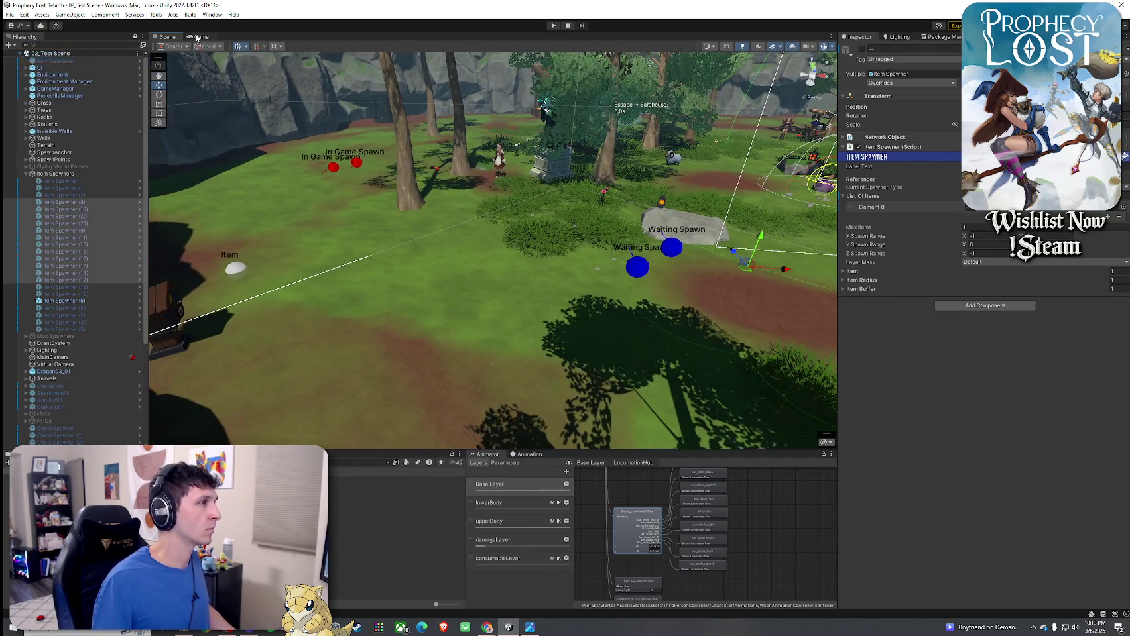
left_click(200, 37)
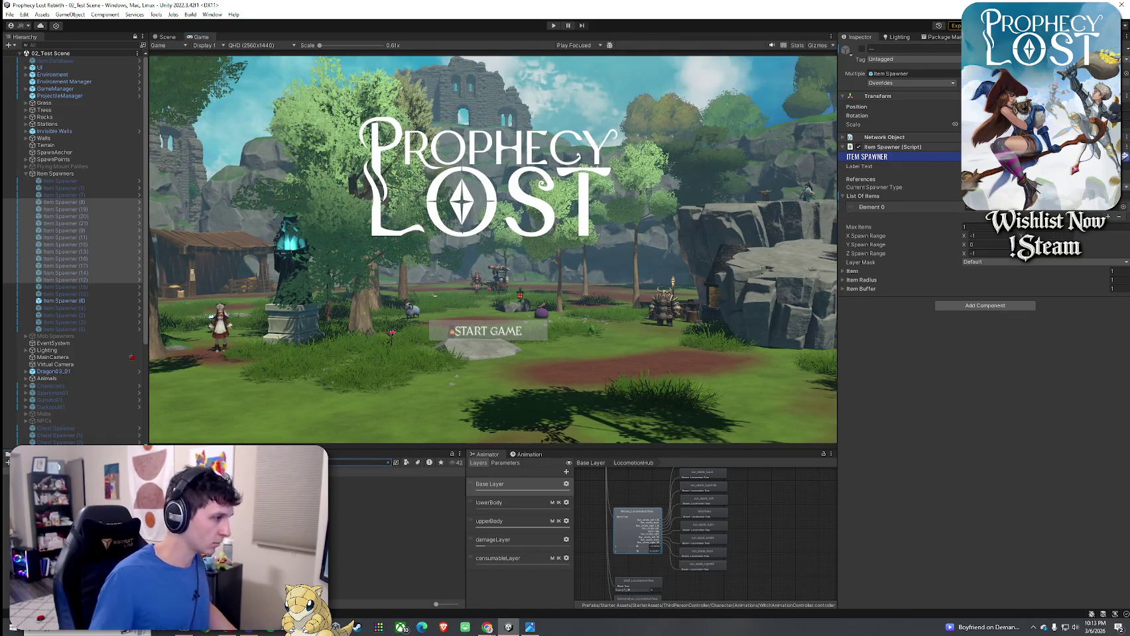
- Open 01_Main Menu, enter play mode, pick a WORLD MAP destination and start the match
left_click(398, 502)
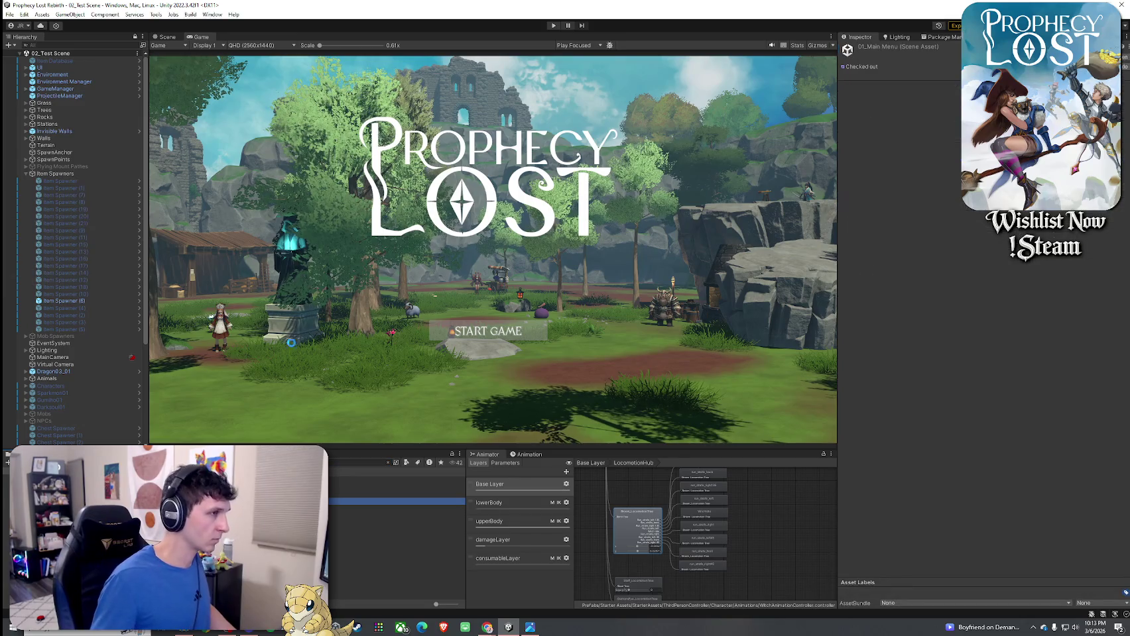
left_click(10, 14)
key("Escape")
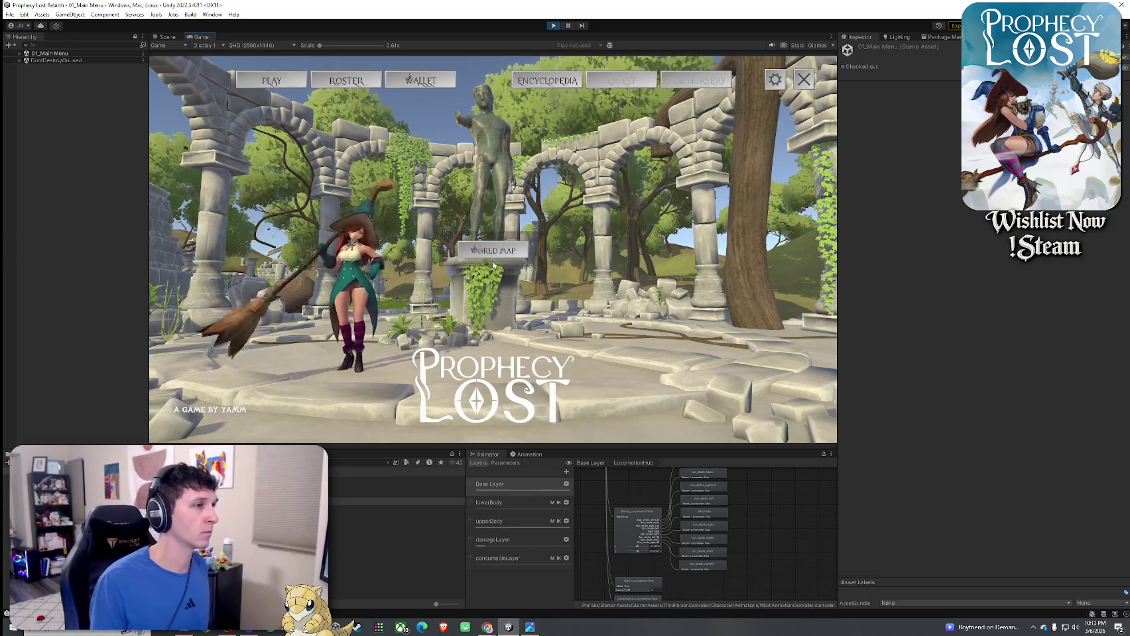
left_click(492, 261)
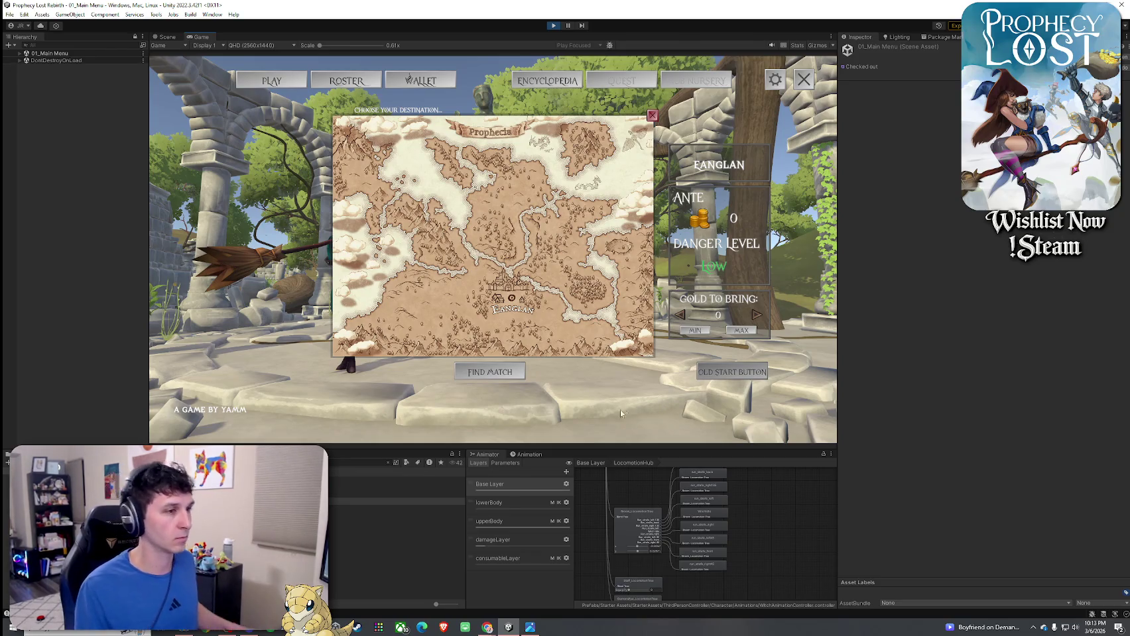
left_click(712, 373)
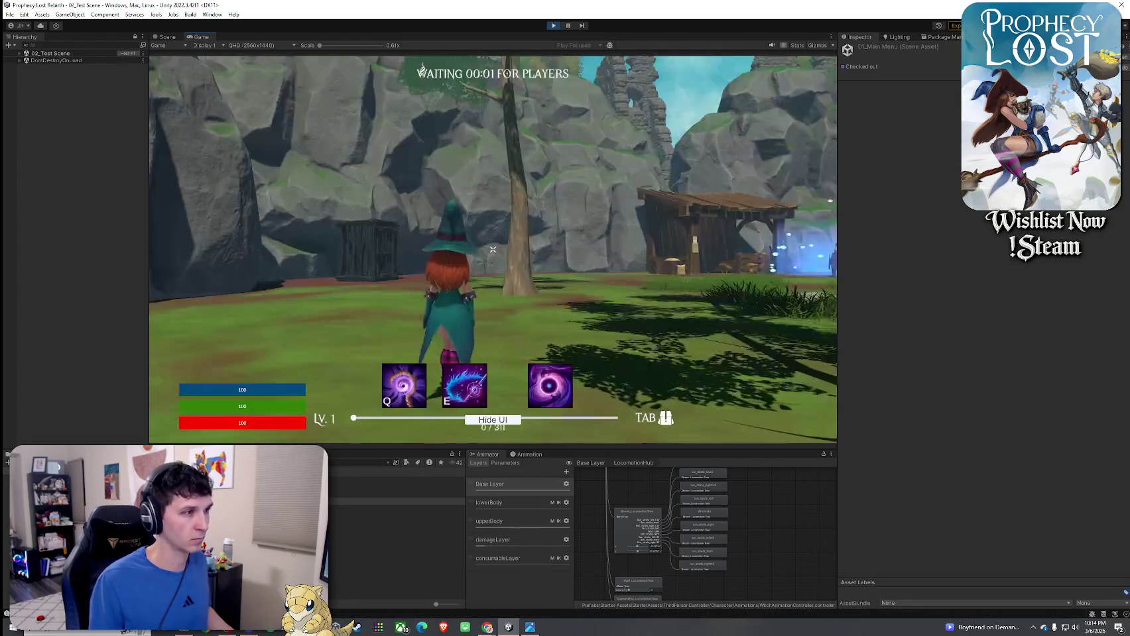
- Run the witch toward the village and cast staff attacks at the enemy near the ruins
key("w")
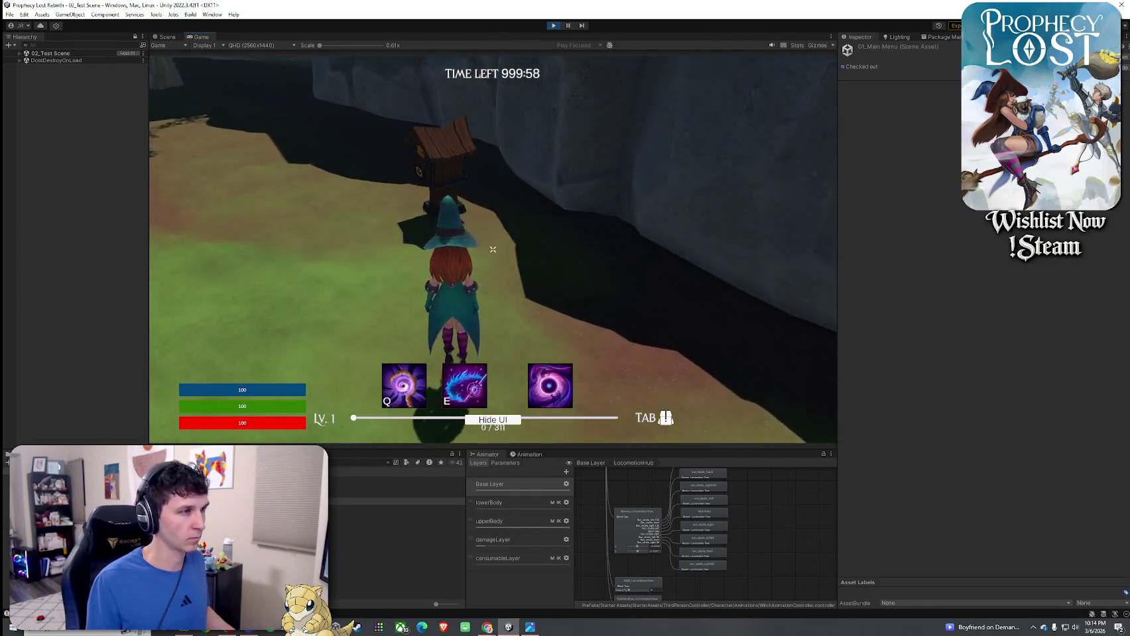
key("Tab")
key("Tab")
key("w")
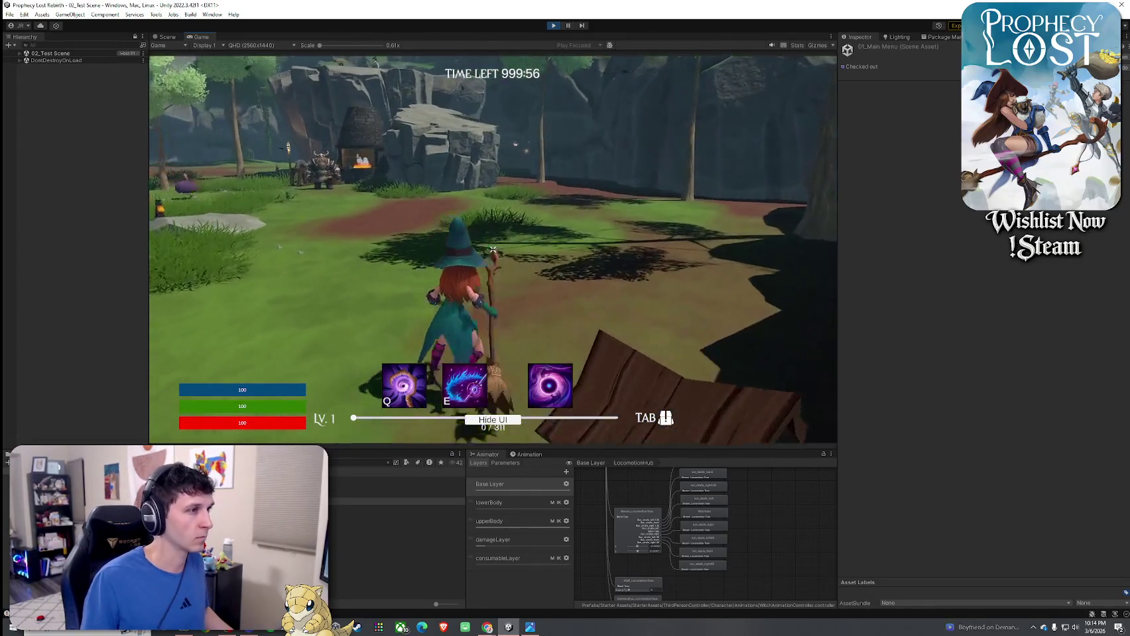
key("w")
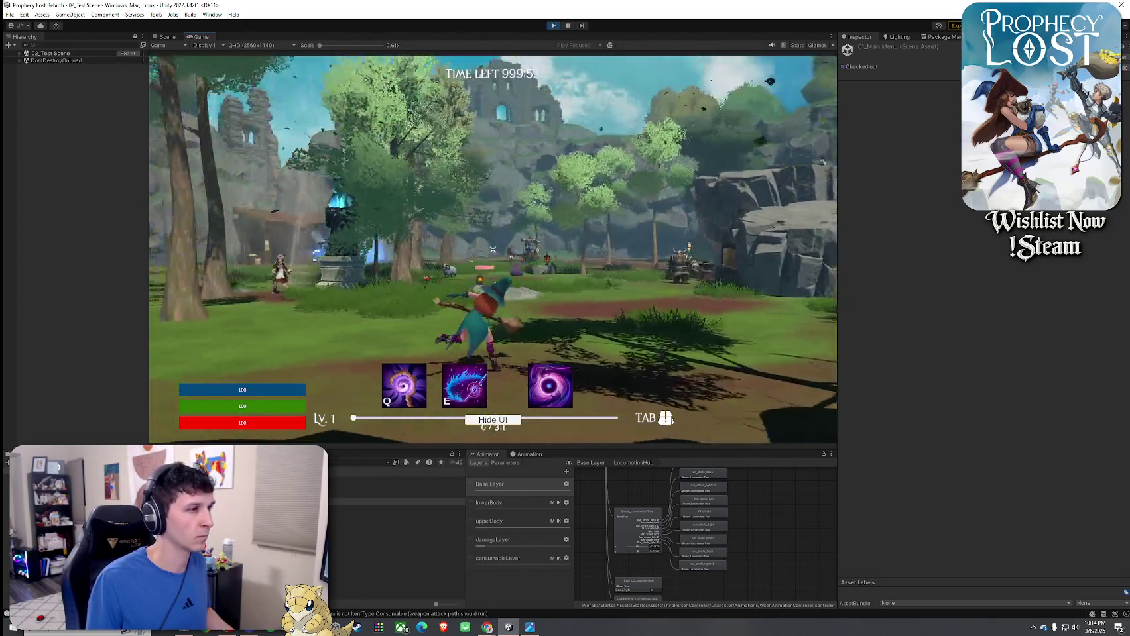
left_click(492, 249)
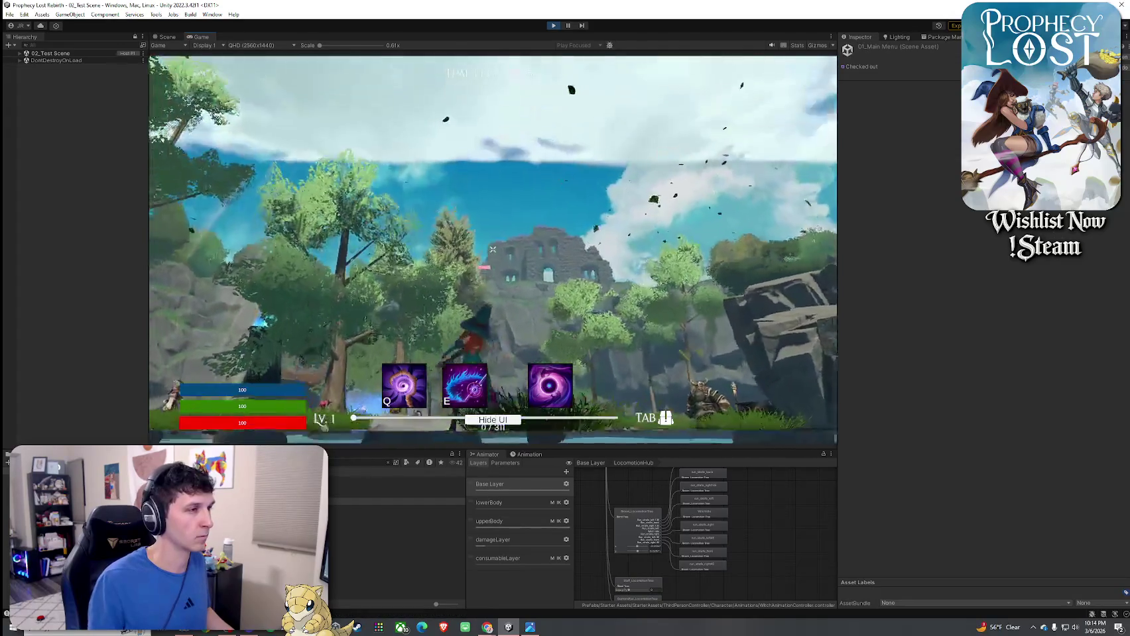
left_click(493, 250)
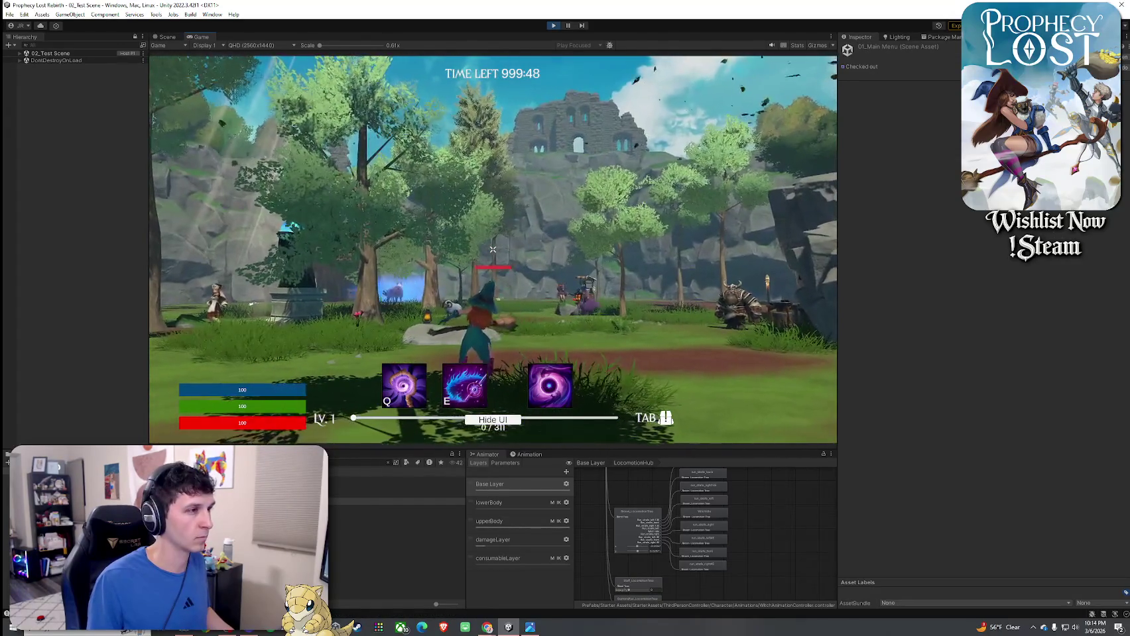
left_click(492, 250)
- Ride the broom forward, dismount onto the open rock, and stop play mode
key("w")
key("w")
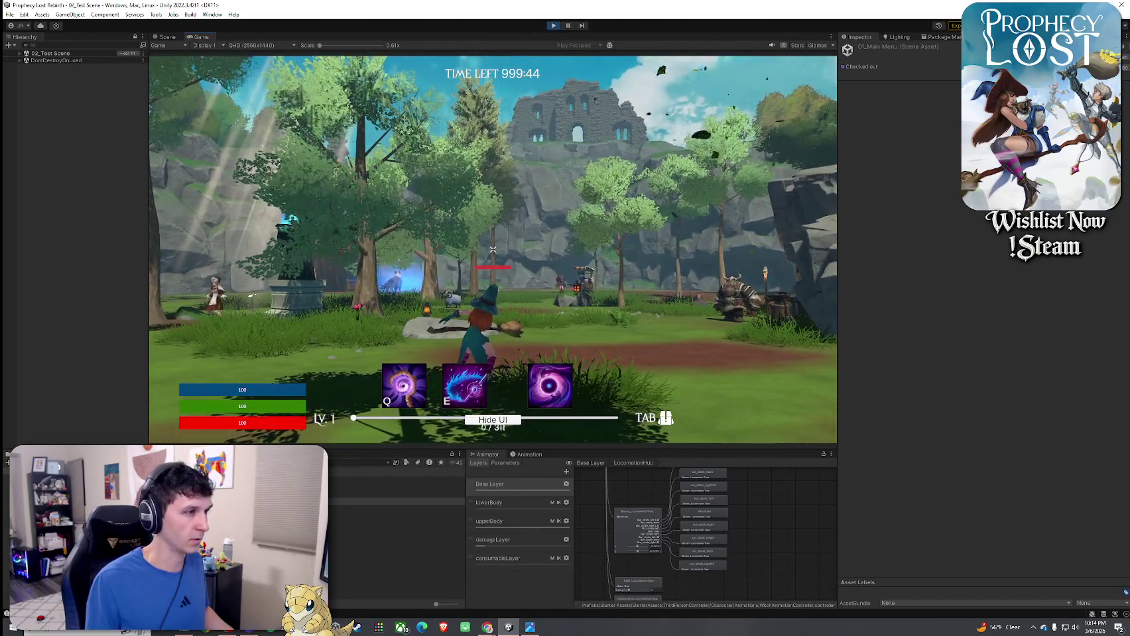
key("w")
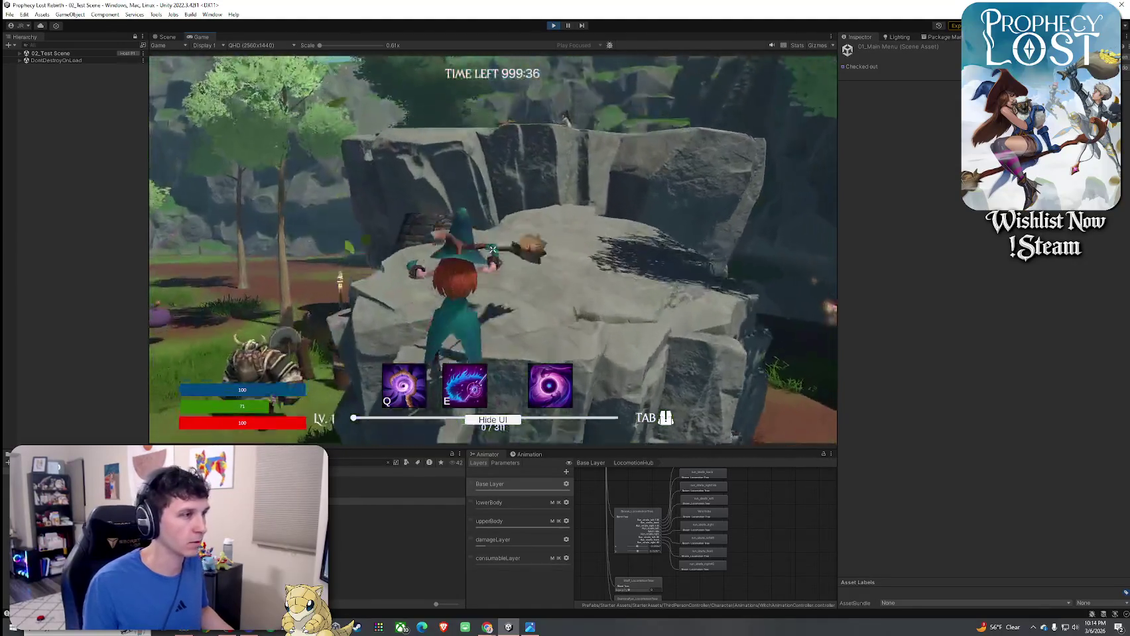
key("w")
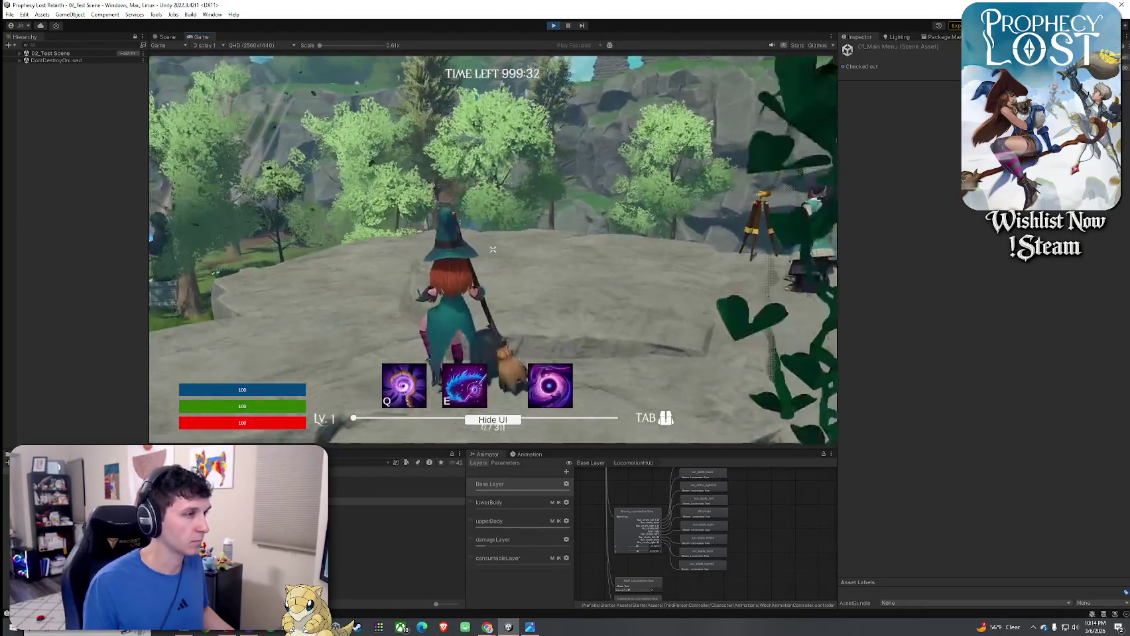
key("super")
left_click(555, 26)
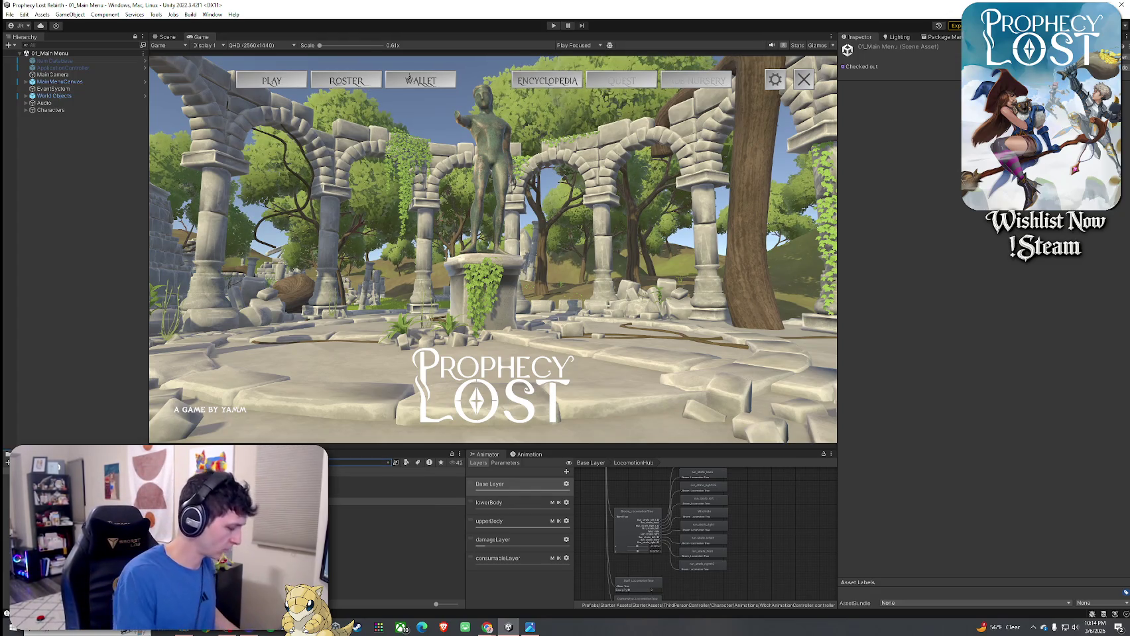
- Preview the Autumn, Blood and Poison aura prefabs in the Scene view
left_click(371, 481)
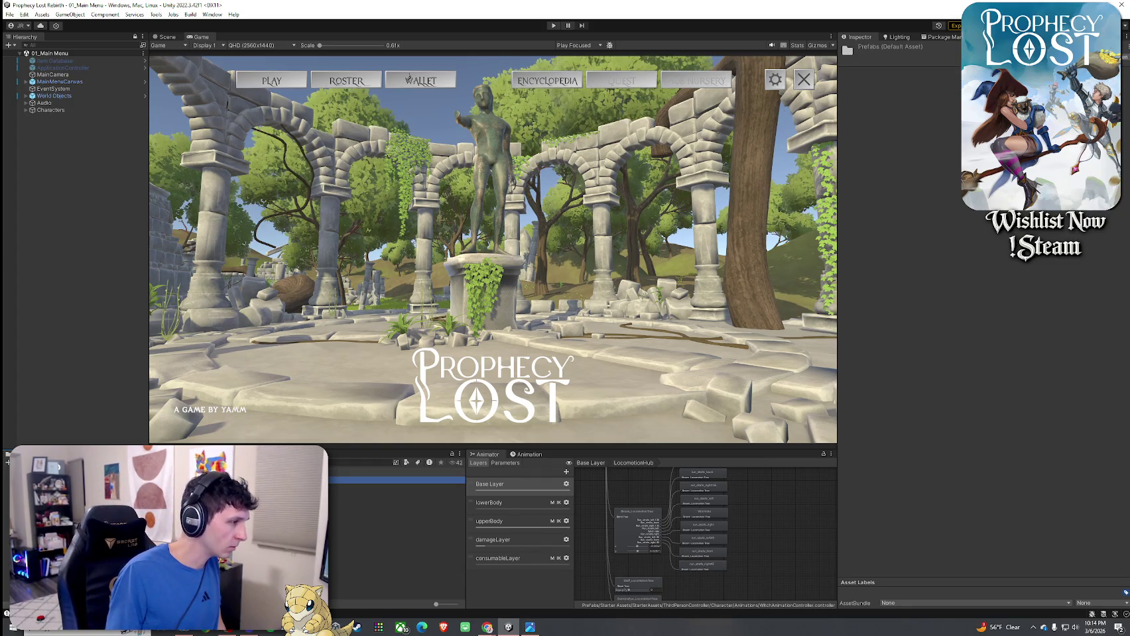
left_click(371, 481)
left_click(166, 37)
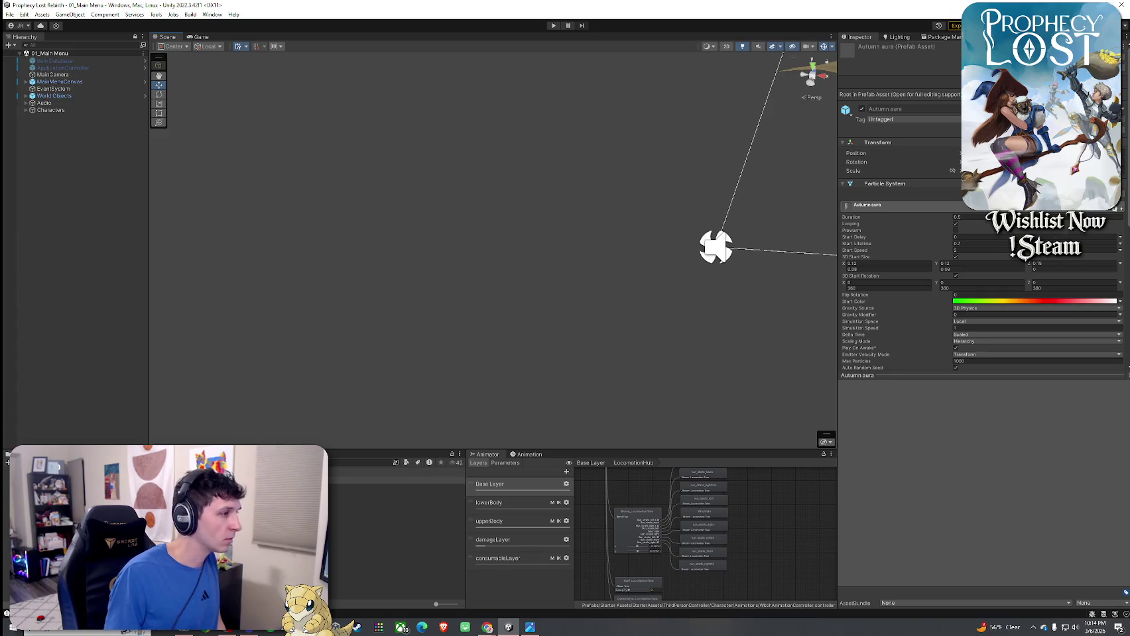
double_click(371, 480)
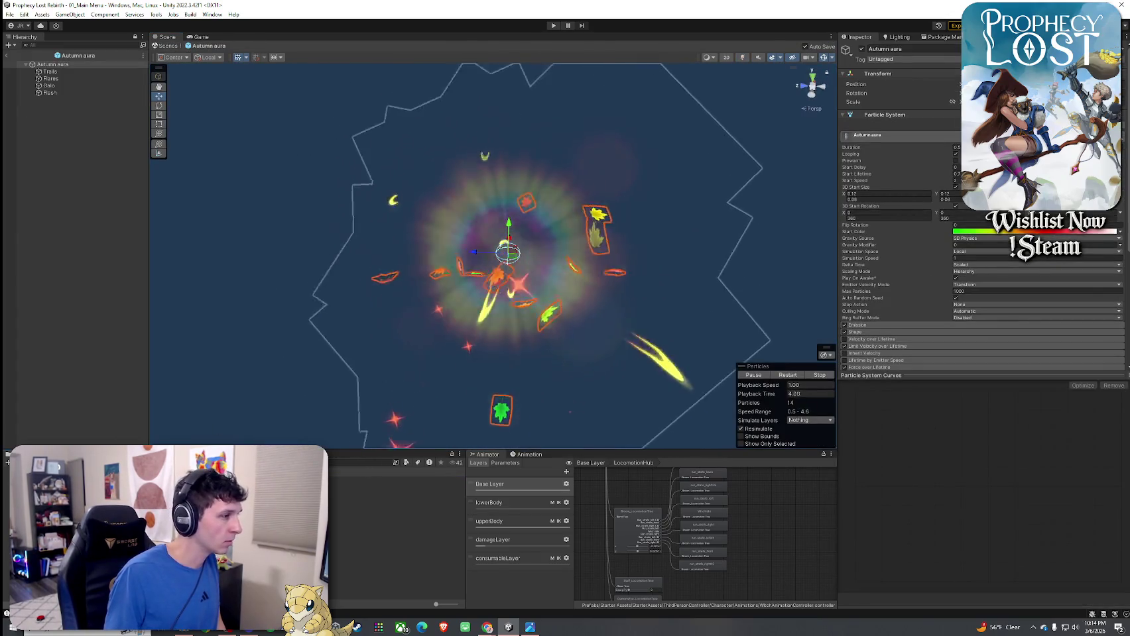
double_click(371, 491)
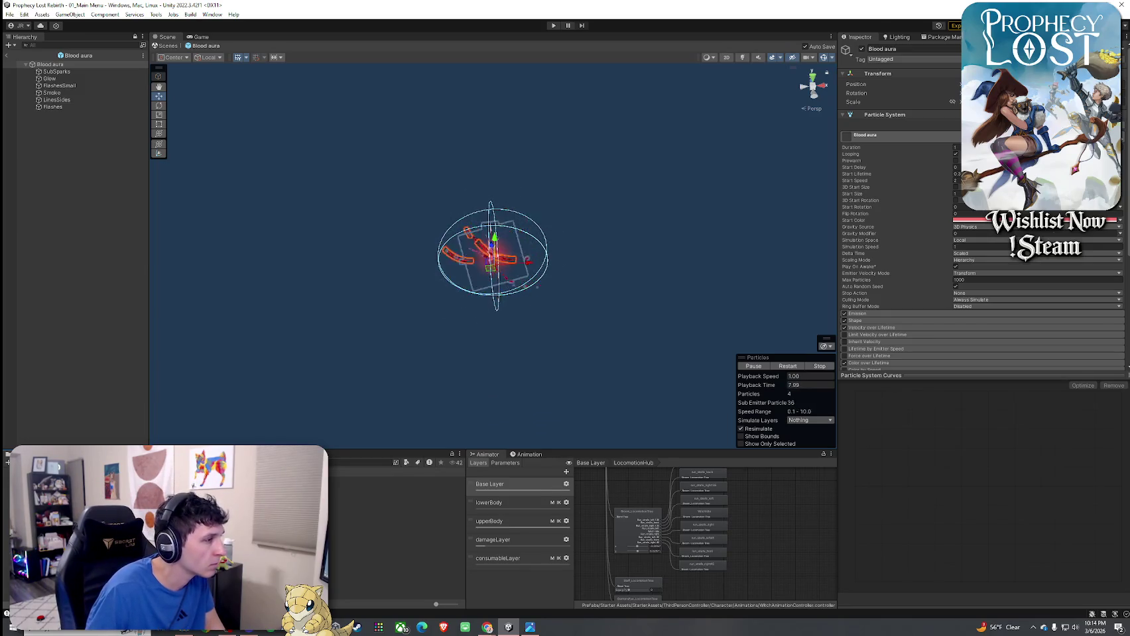
double_click(371, 551)
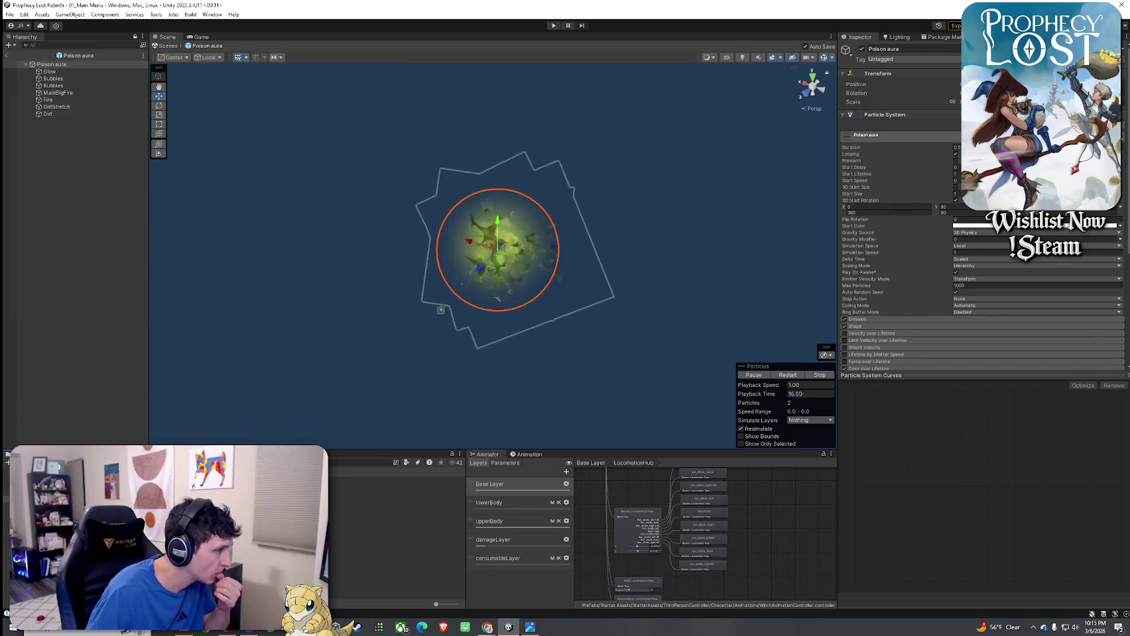
- Preview the Ki aura arcane, basic, celestial and epic prefabs
double_click(371, 481)
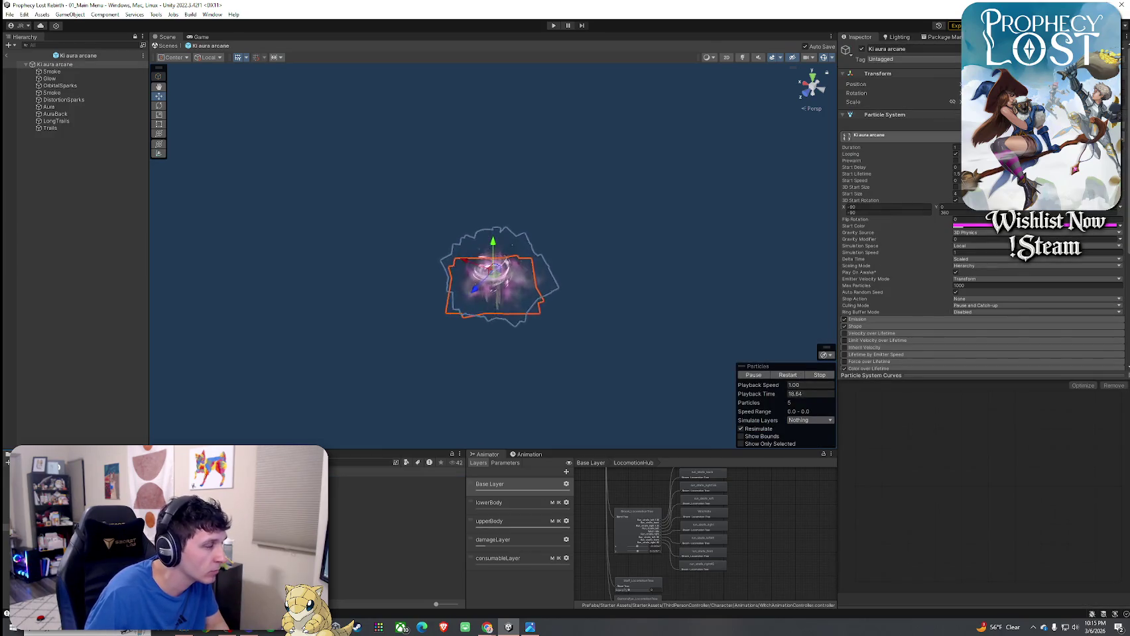
double_click(371, 497)
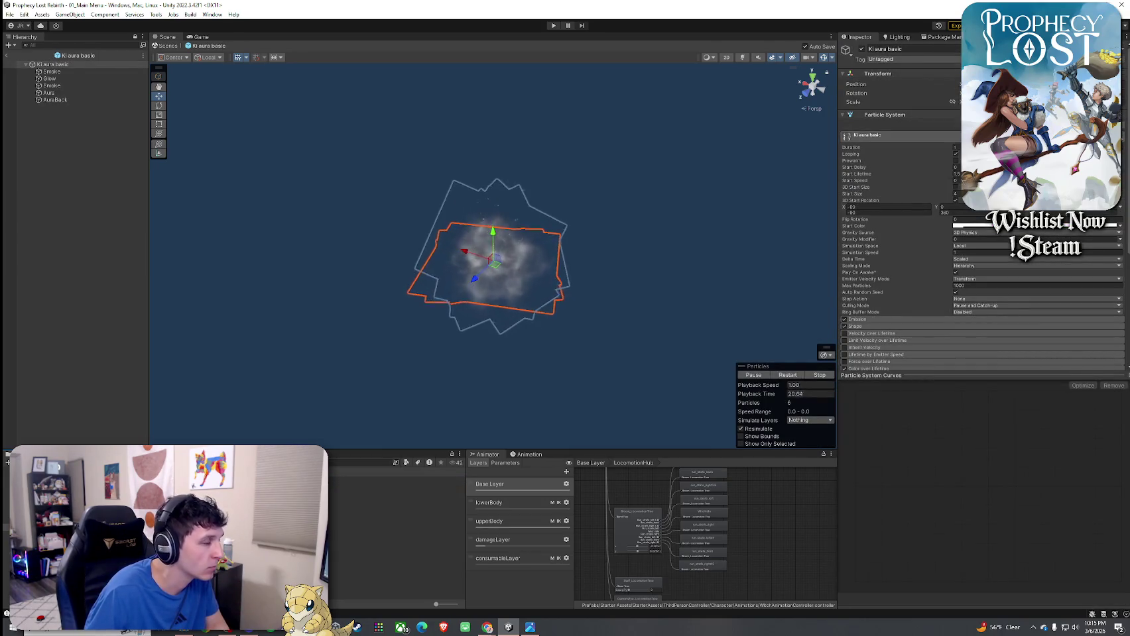
double_click(371, 495)
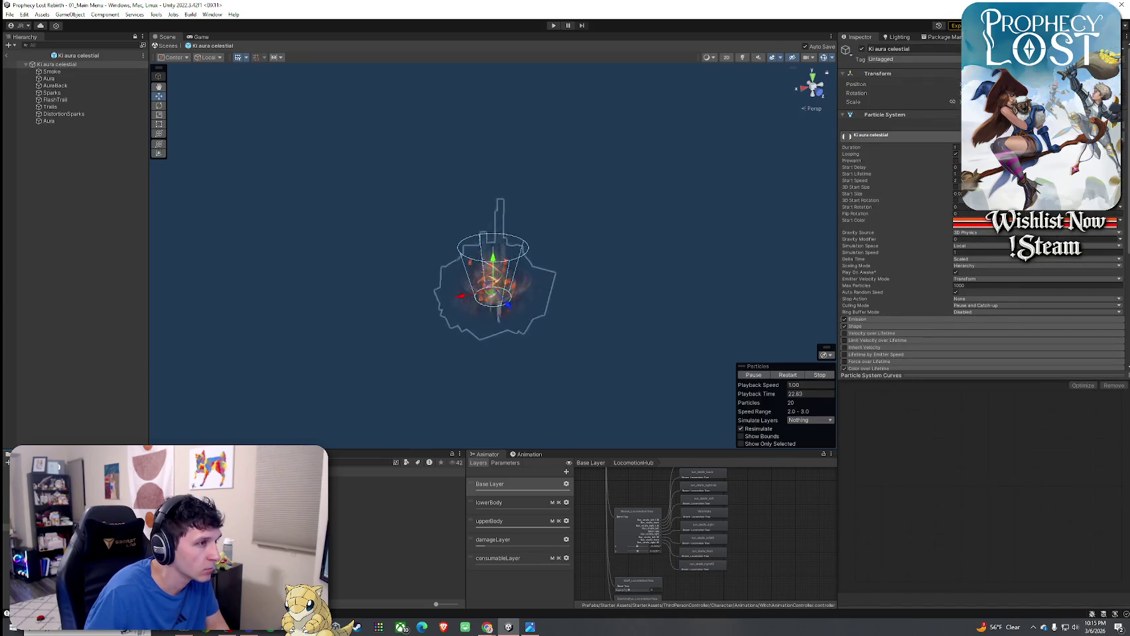
double_click(371, 502)
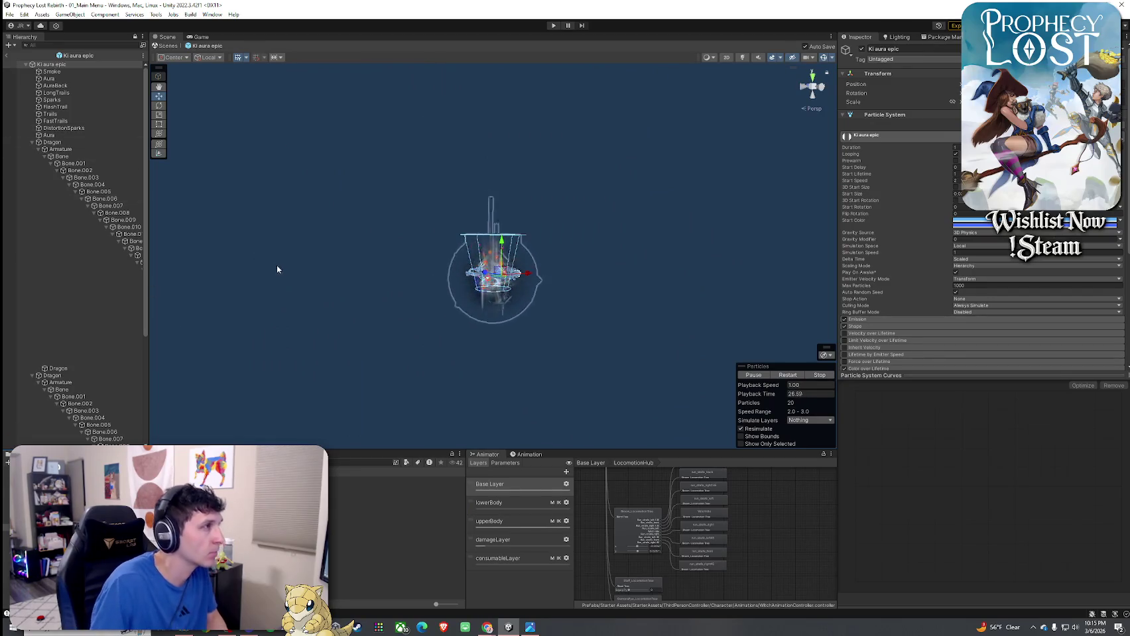
scroll(285, 270, "up", 10)
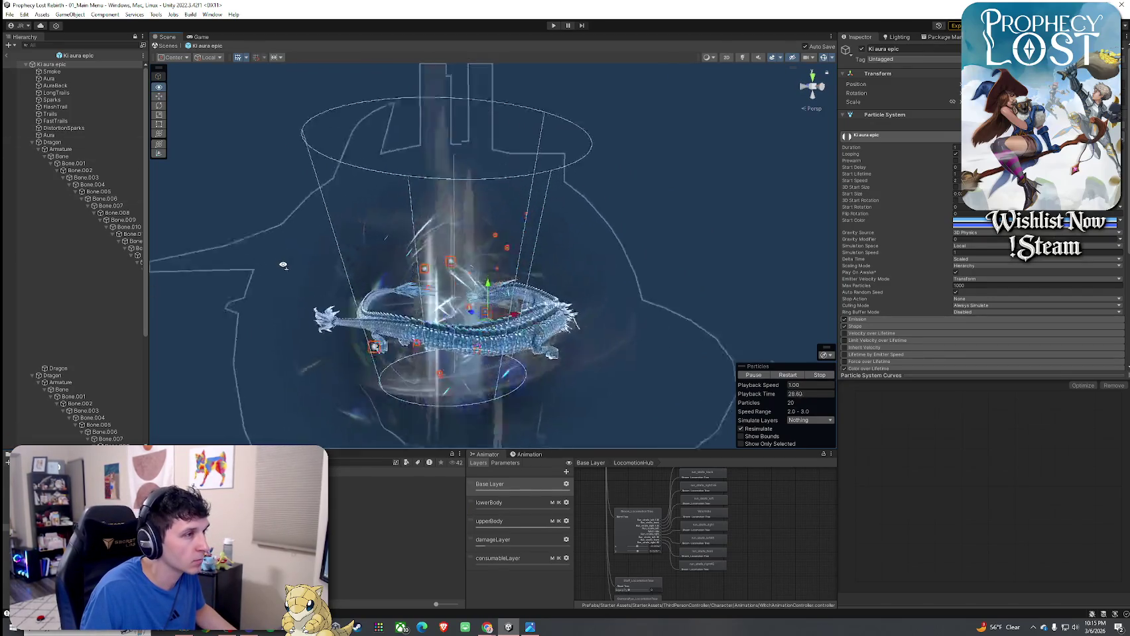
scroll(391, 307, "down", 5)
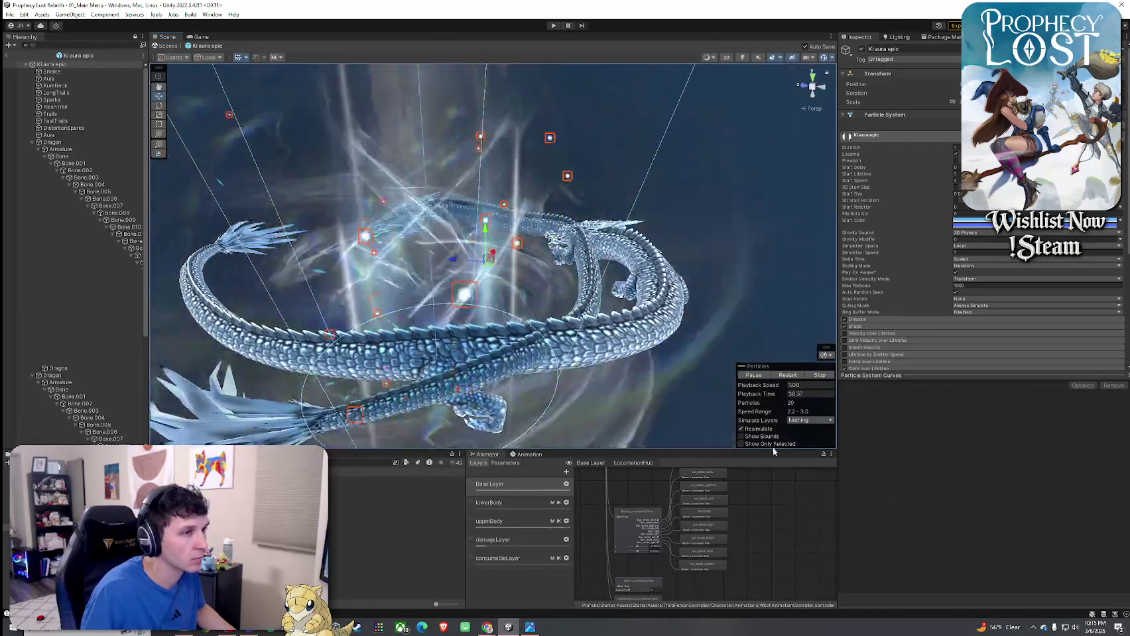
- Replay the Ki aura epic particles and play the Dragon's DragonRotation animation clip
left_click(787, 375)
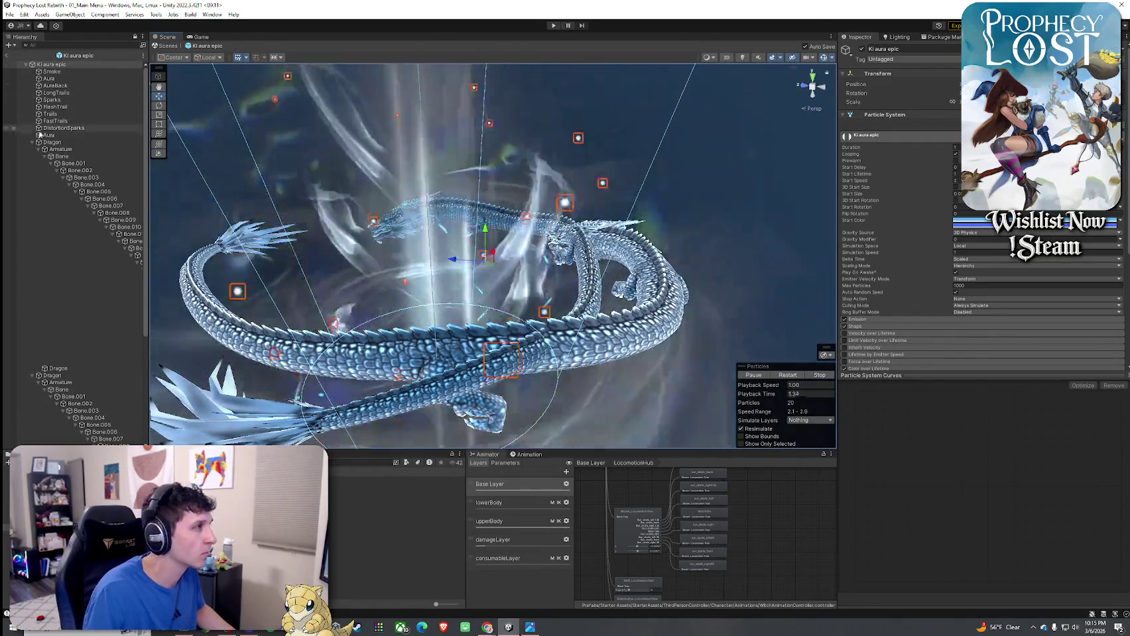
left_click(52, 149)
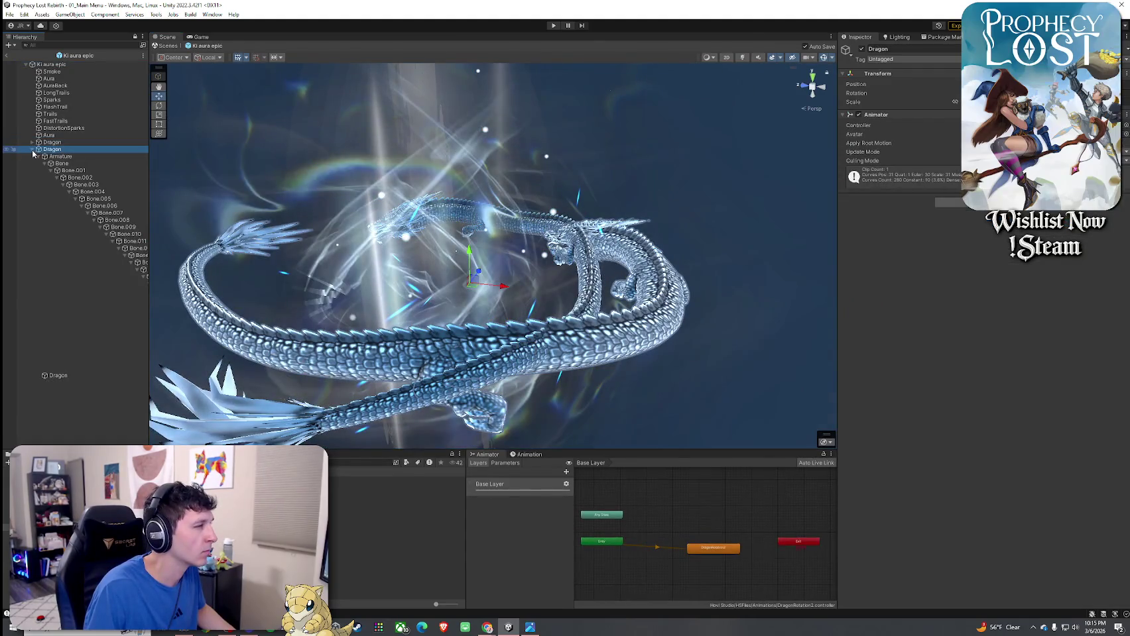
left_click(32, 150)
left_click(52, 142)
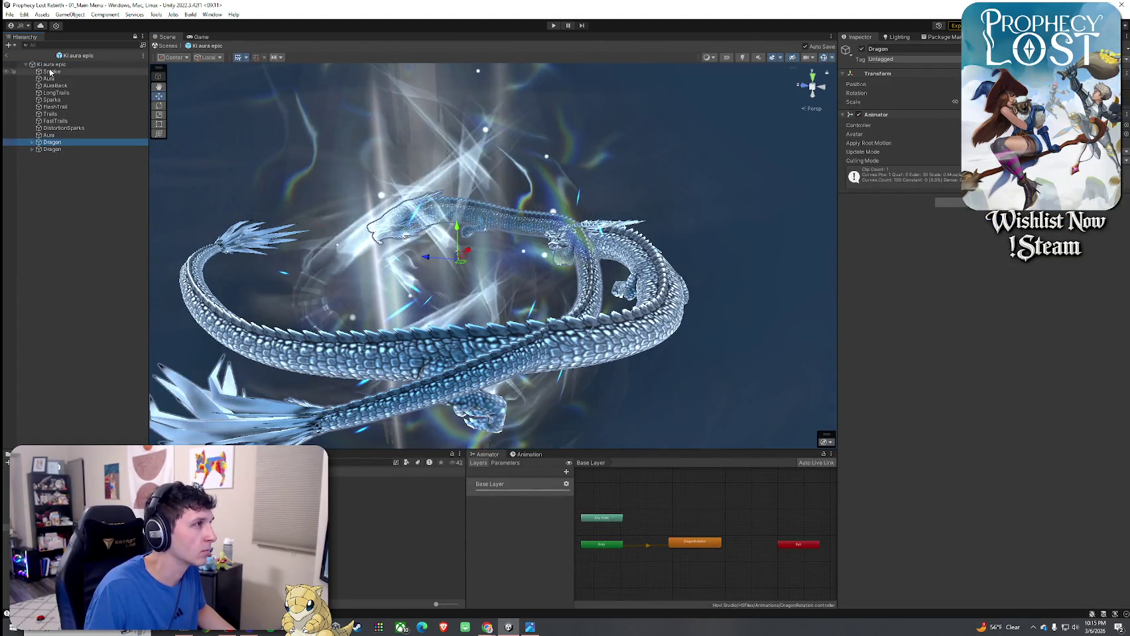
left_click(50, 64)
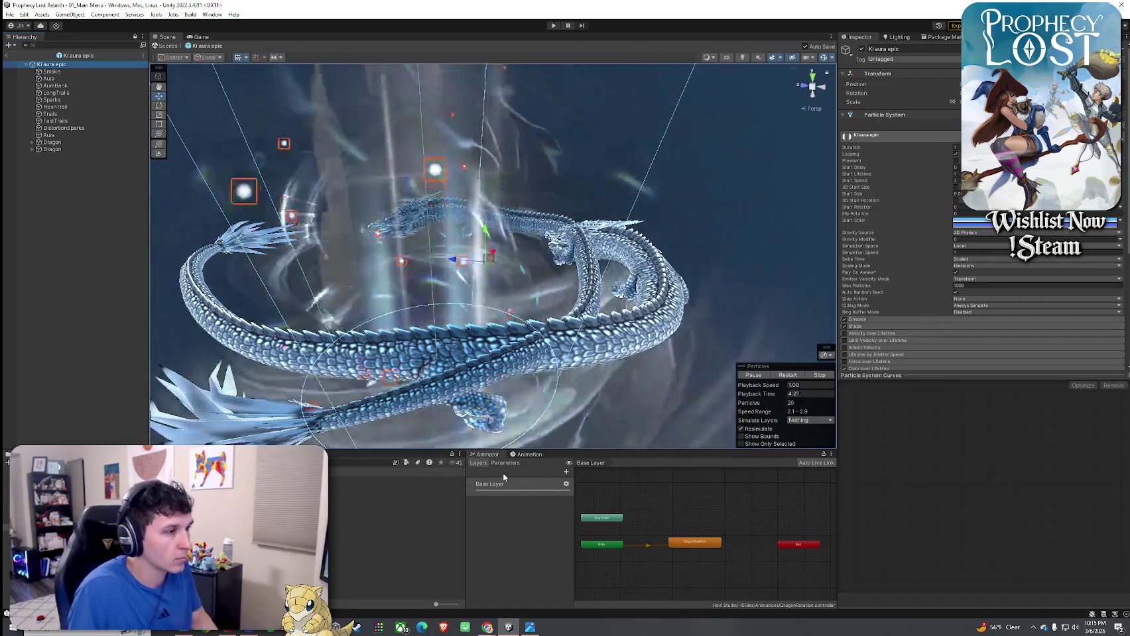
left_click(528, 455)
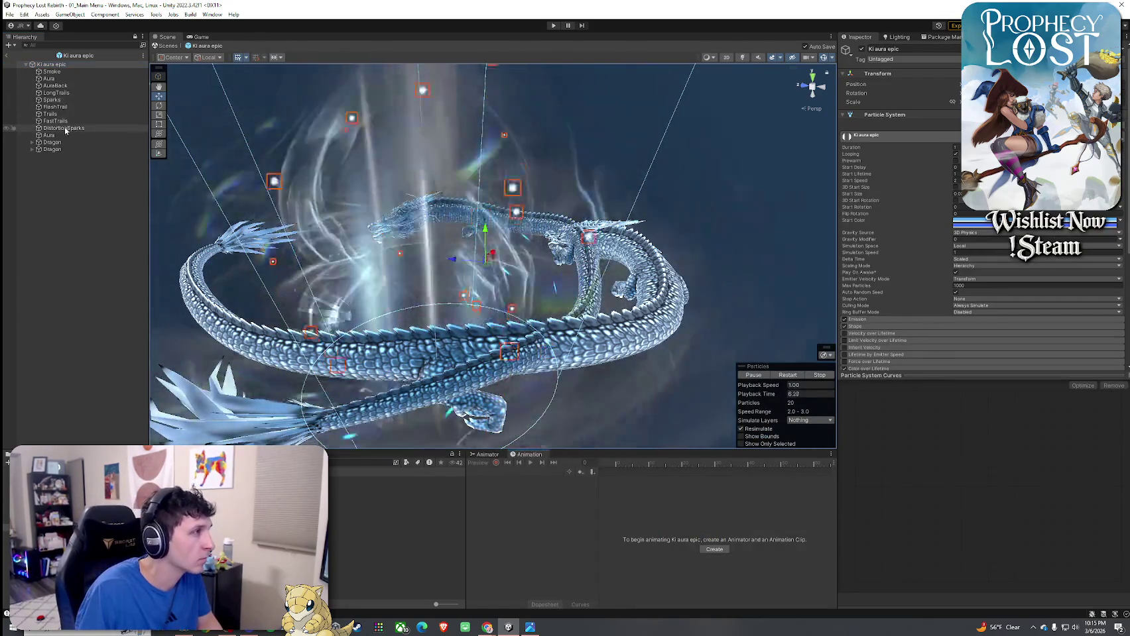
left_click(52, 142)
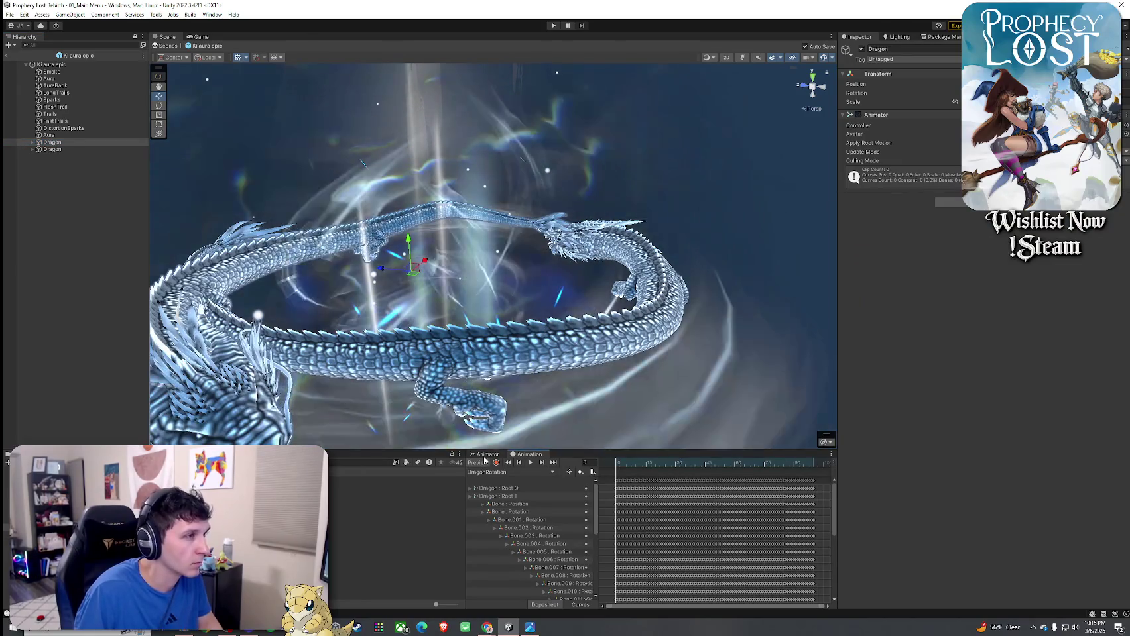
left_click(484, 462)
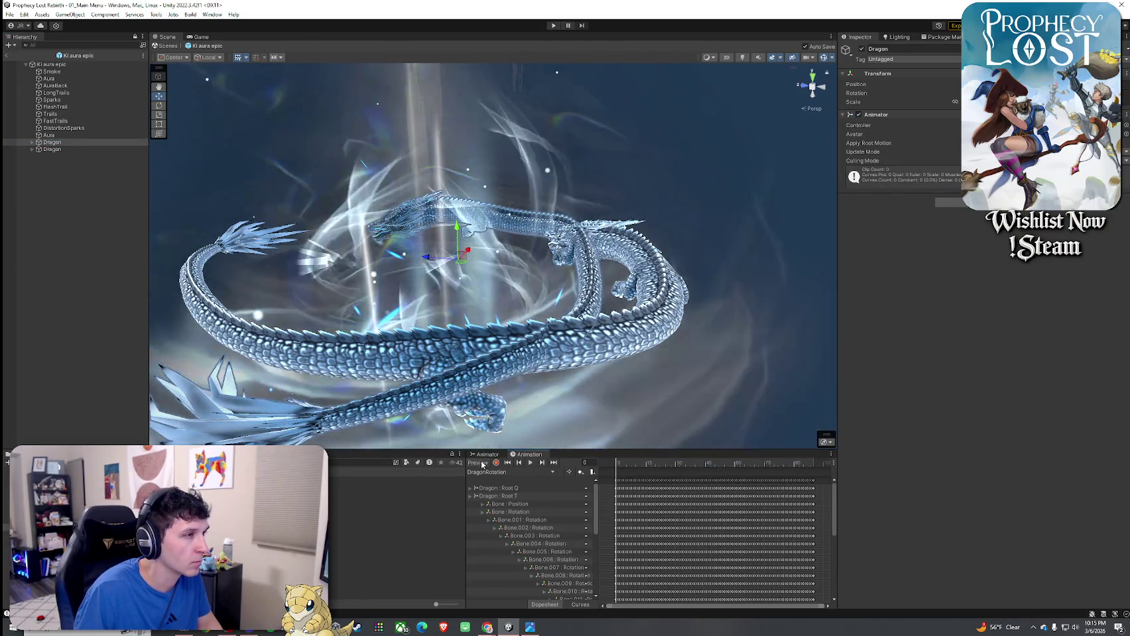
left_click(531, 463)
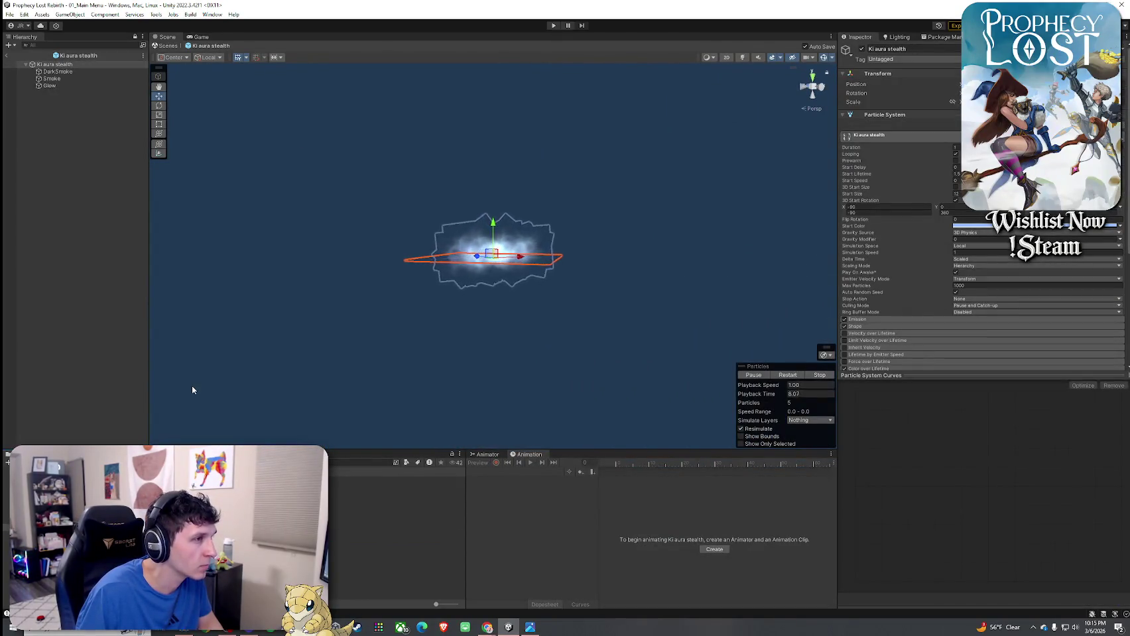
- Frame DarkSmoke, orbit above Ki aura heroic, then open Leaves buff from the Prefabs folder
double_click(58, 71)
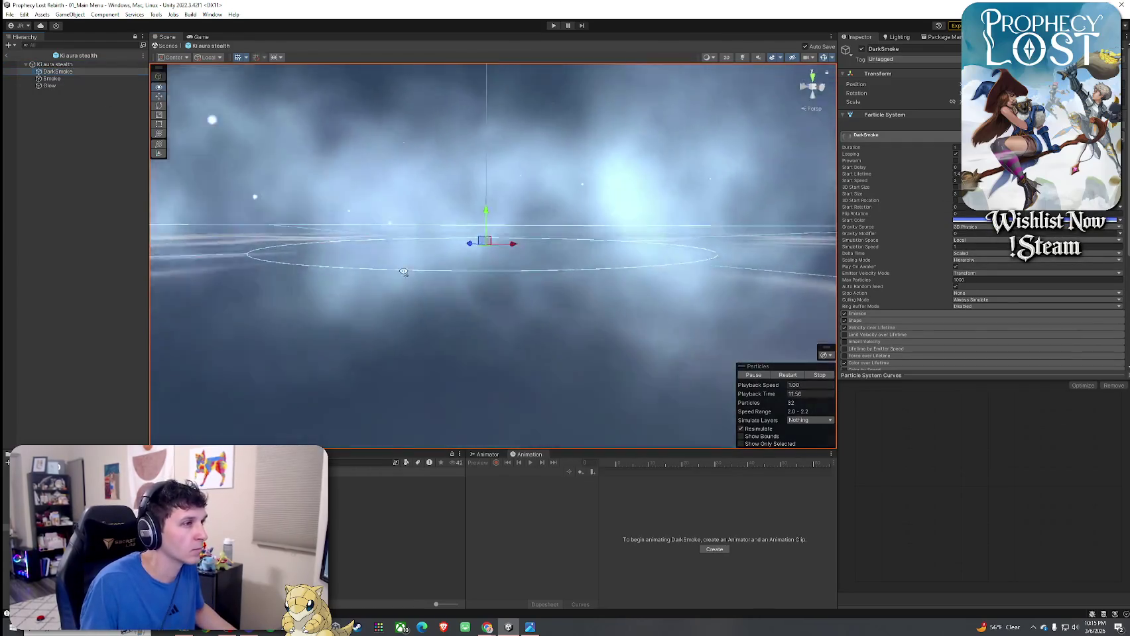
mouse_move(457, 291)
left_mouse_down()
mouse_move(468, 326)
mouse_move(507, 331)
left_mouse_up()
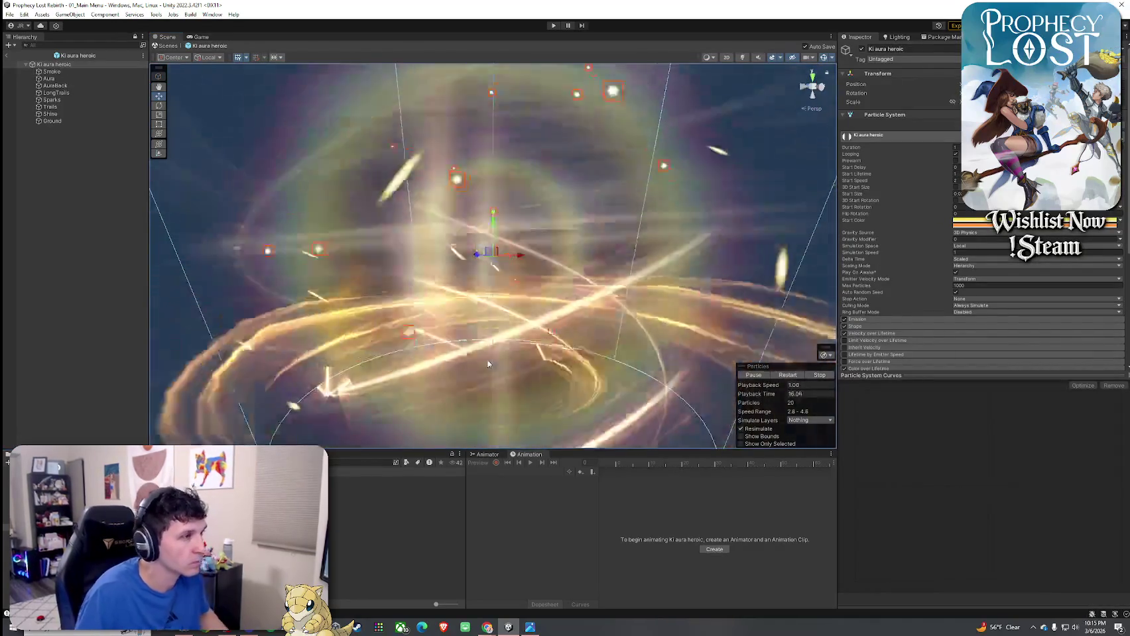
scroll(488, 364, "down", 5)
mouse_move(560, 356)
left_mouse_down()
mouse_move(578, 401)
mouse_move(674, 396)
mouse_move(696, 429)
left_mouse_up()
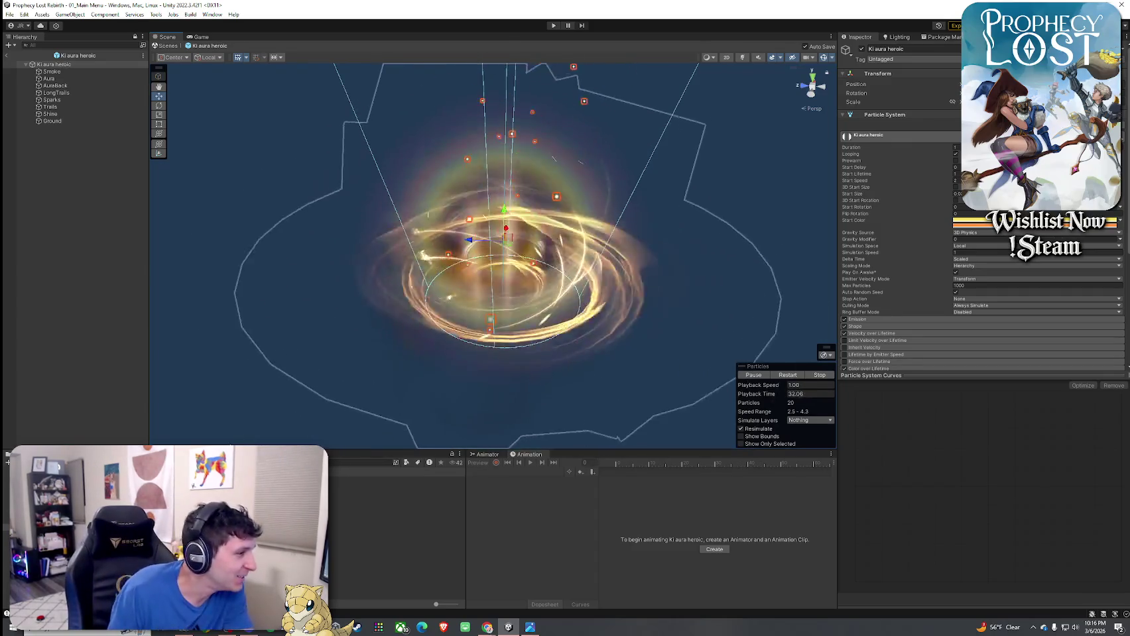
left_click(66, 504)
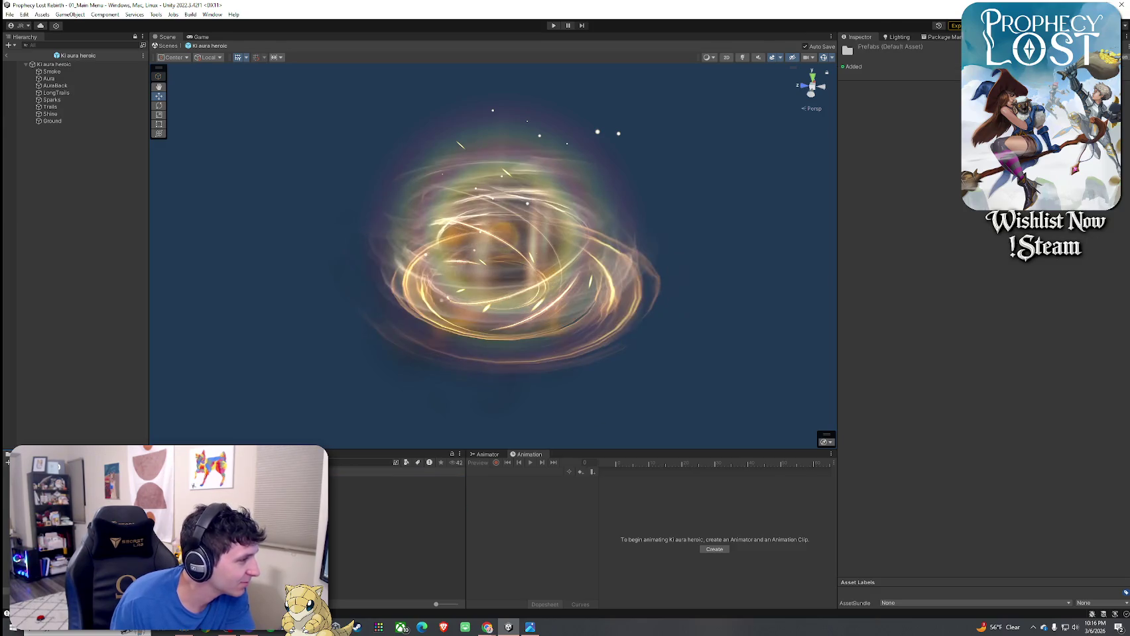
double_click(66, 524)
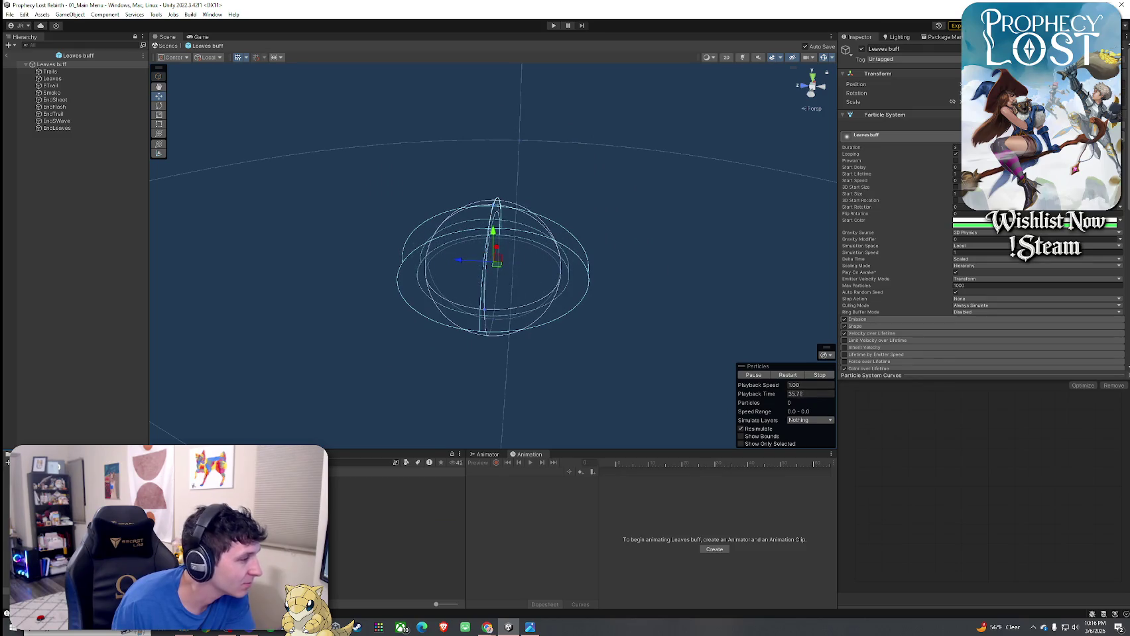
- Preview the Meteor 2, Meteor hit 2, Meteor shower and Meteor shower 2 prefabs
double_click(66, 530)
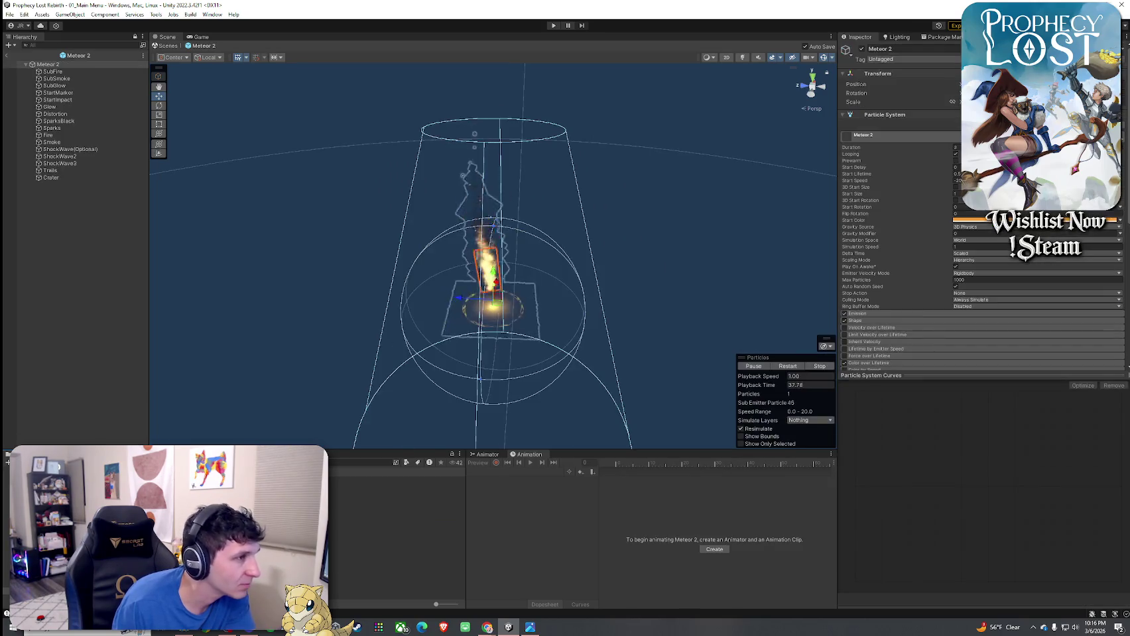
double_click(66, 579)
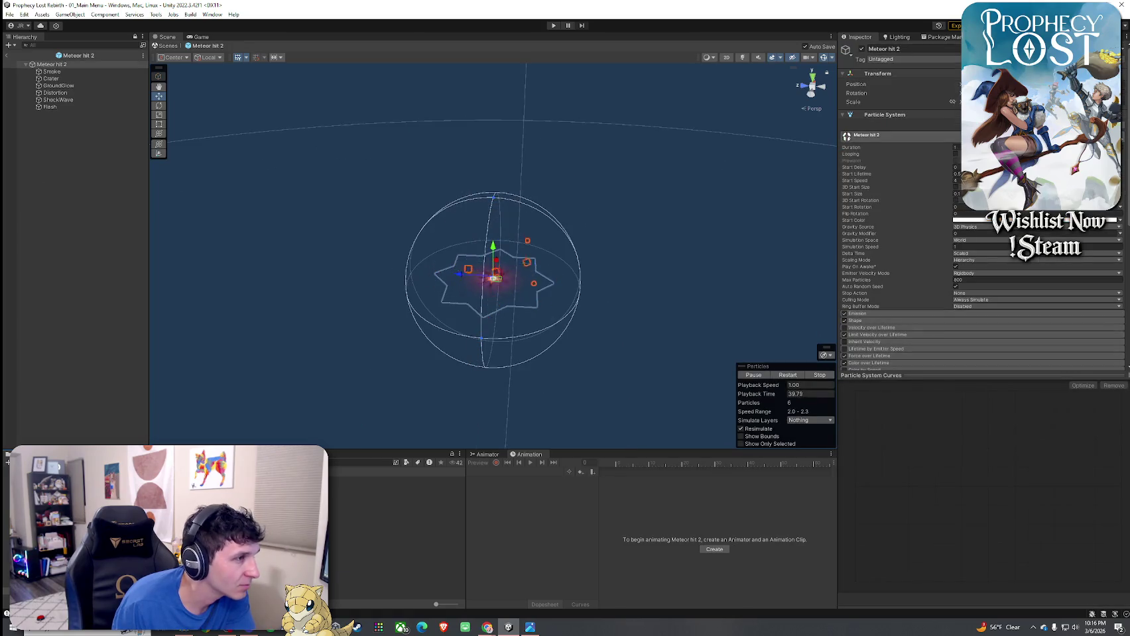
double_click(66, 587)
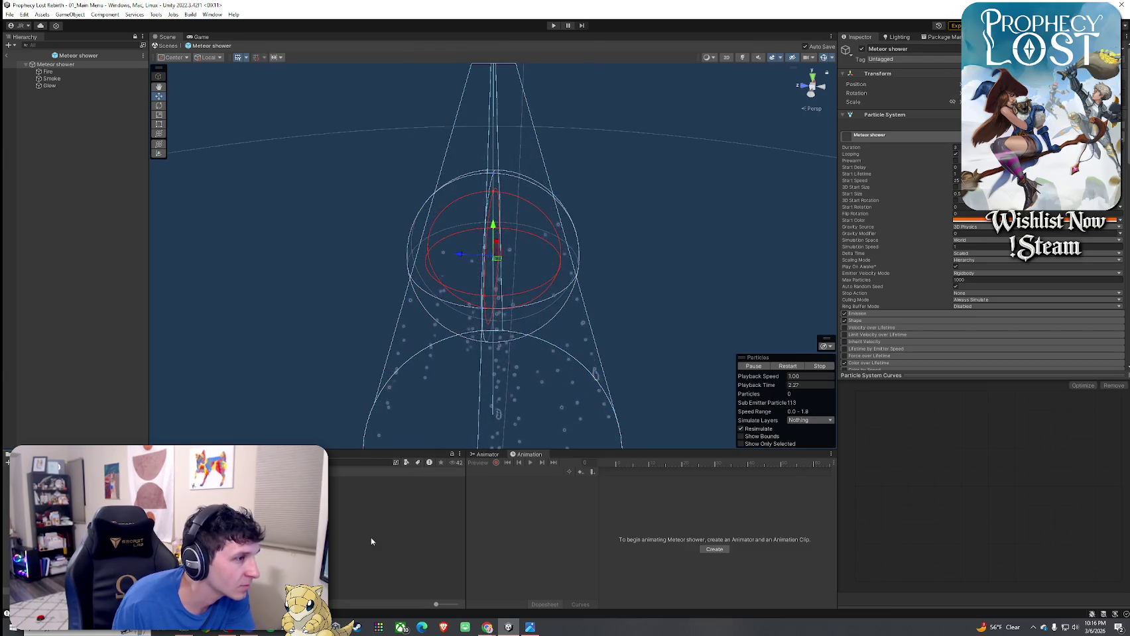
double_click(66, 594)
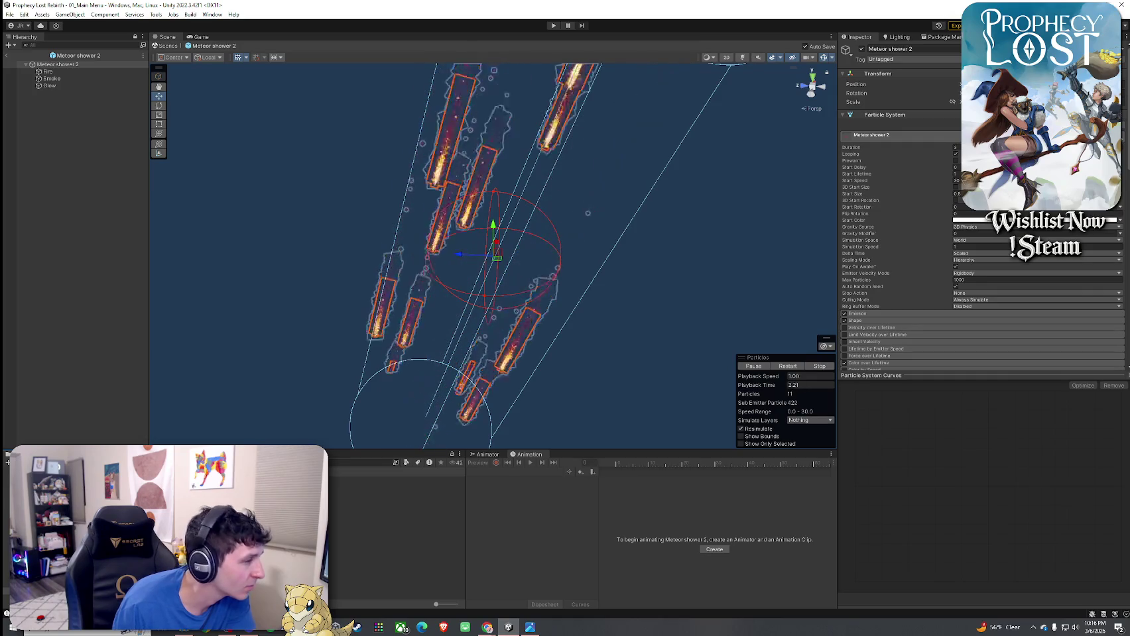
- Preview Ise attack, Flower slash and Energy explosion, then select the 3D Lasers Pack folder
double_click(66, 600)
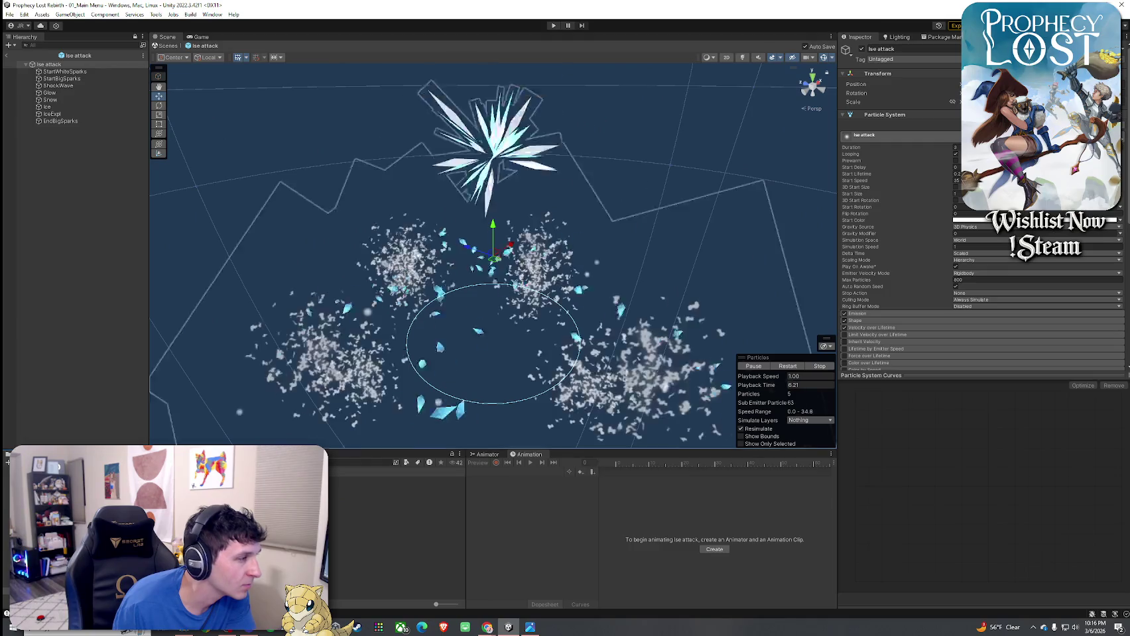
double_click(66, 601)
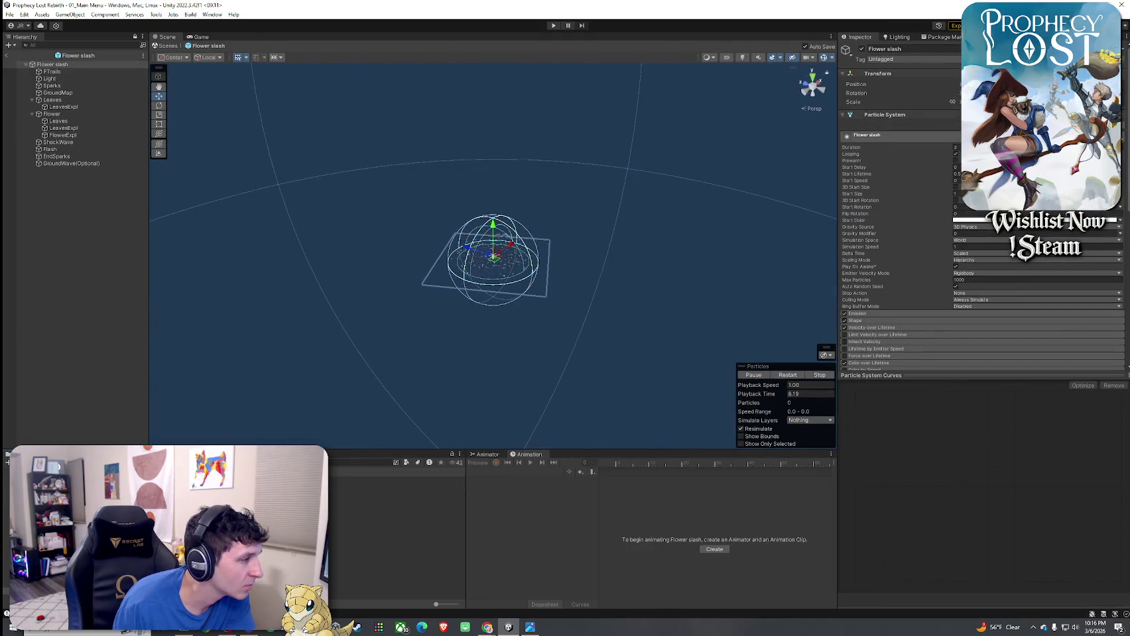
double_click(66, 601)
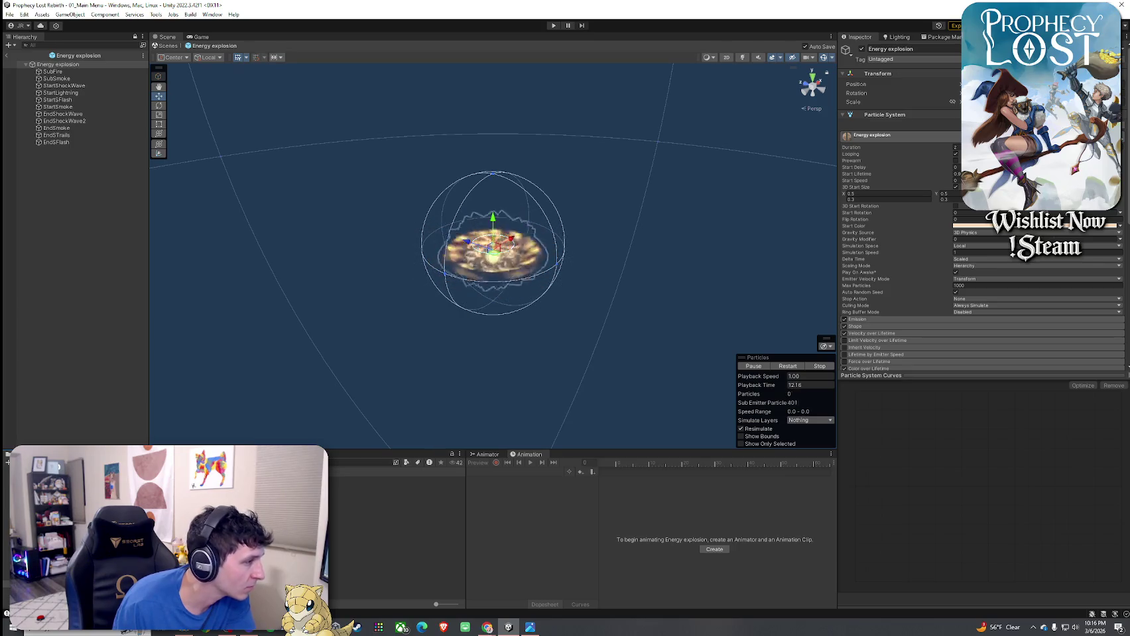
left_click(66, 584)
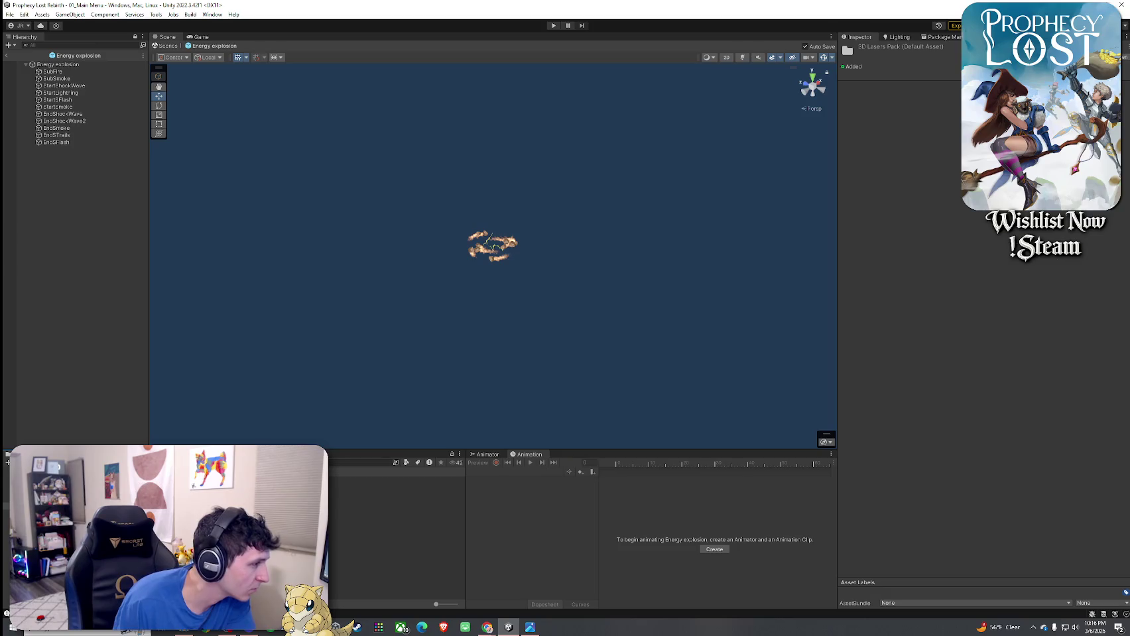
- Open Laser beam 2 electro and replay its Flash particle burst
double_click(67, 583)
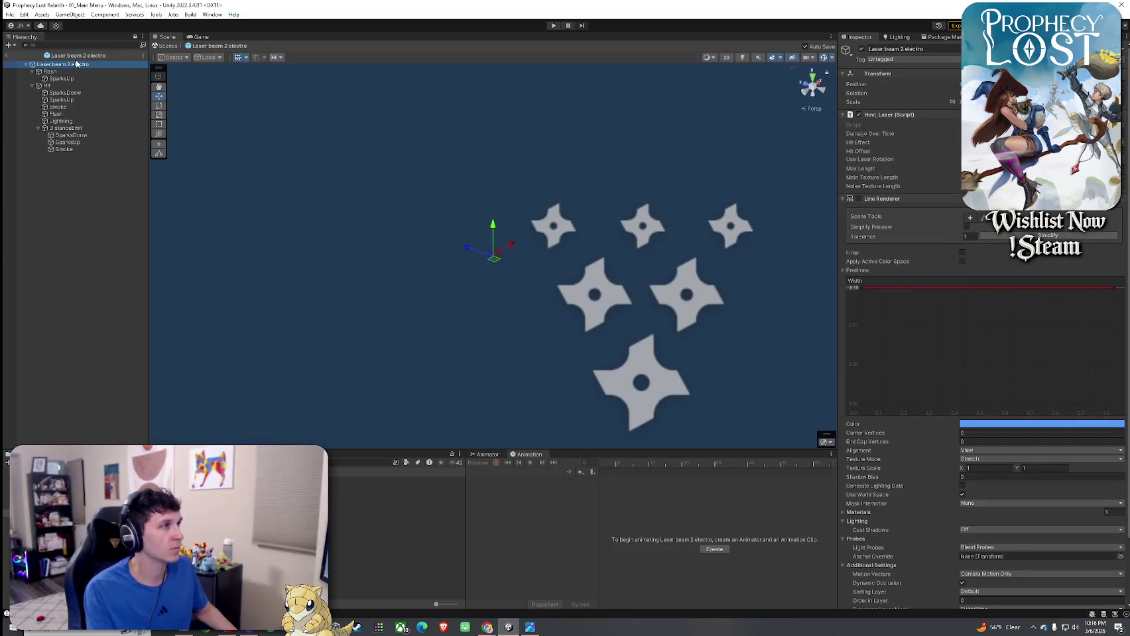
scroll(298, 171, "down", 5)
left_click(53, 71)
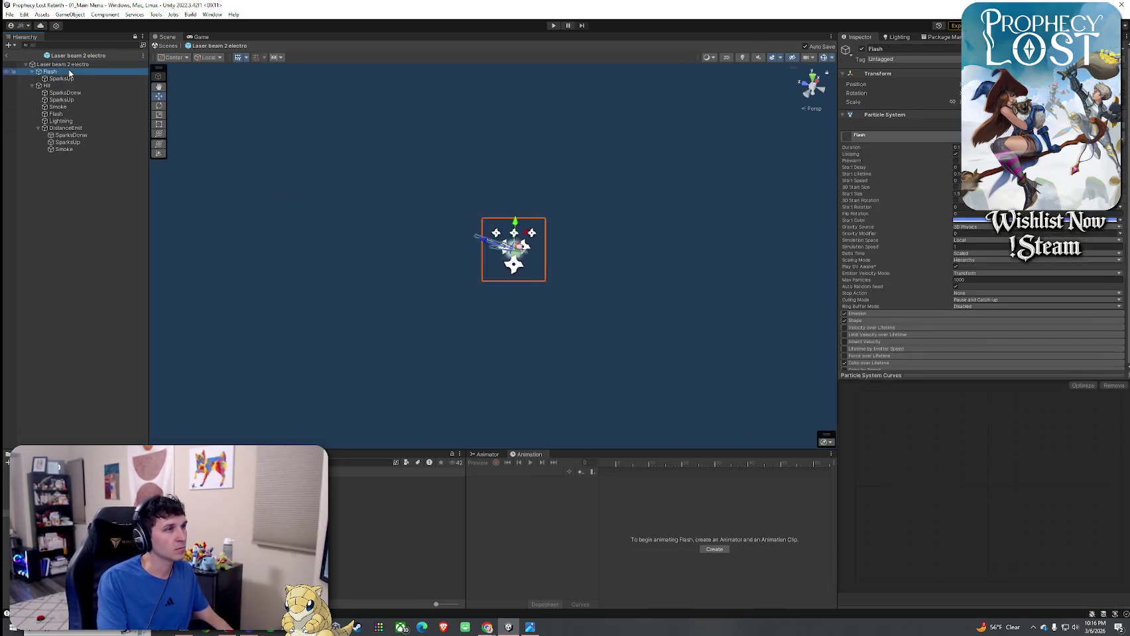
left_click(95, 64)
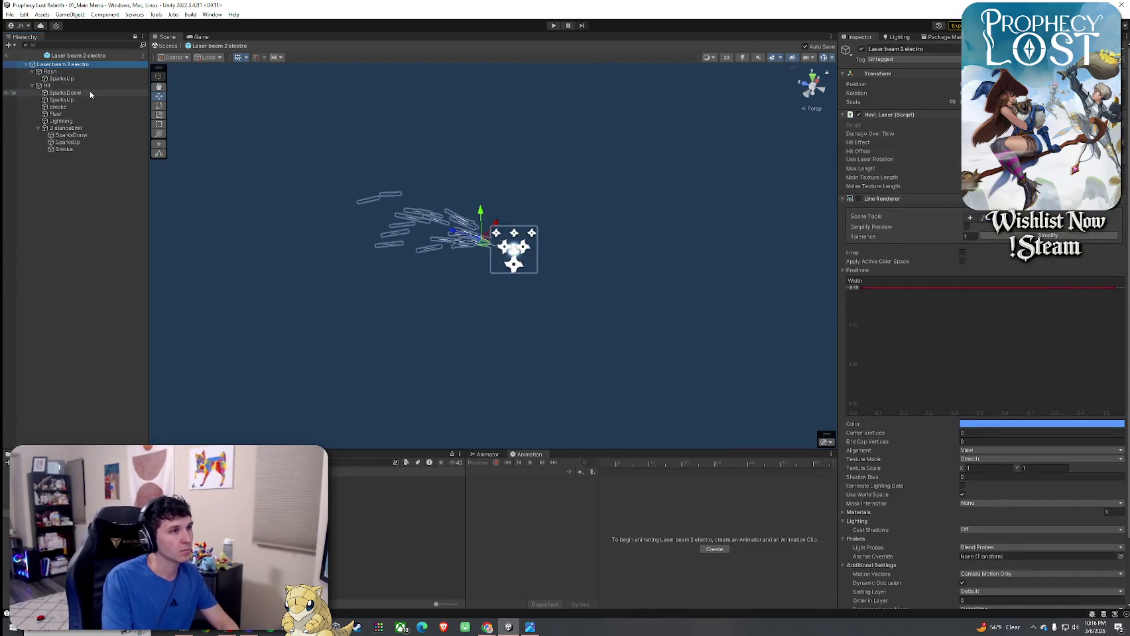
- Preview the Hit and DistanceEmit parts, then open the Blue capture prefab
left_click(70, 85)
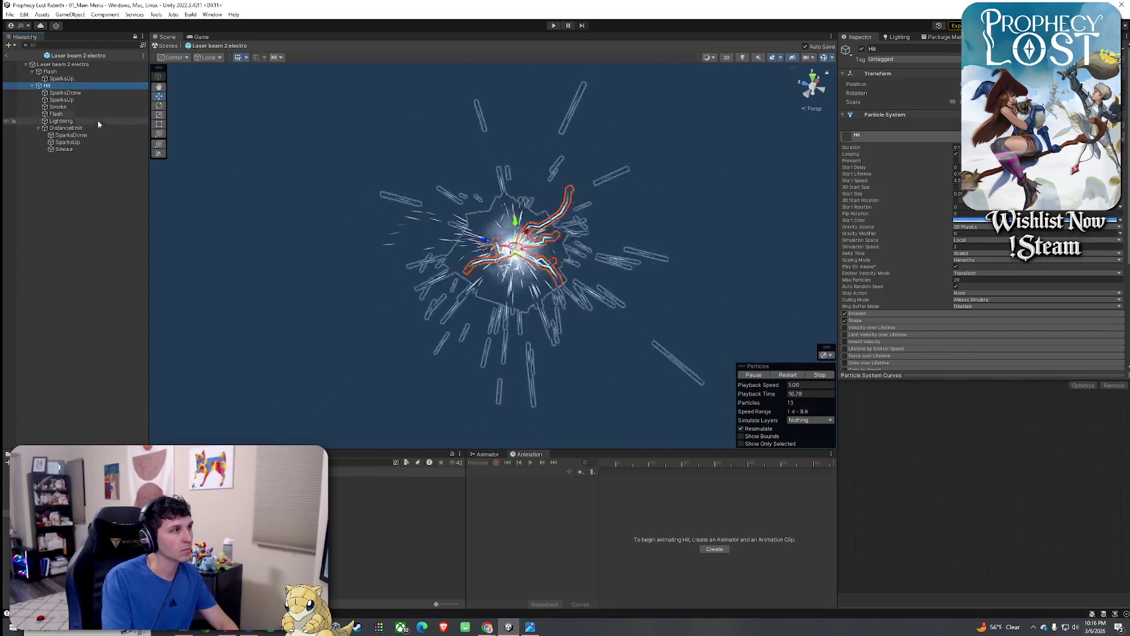
left_click(66, 128)
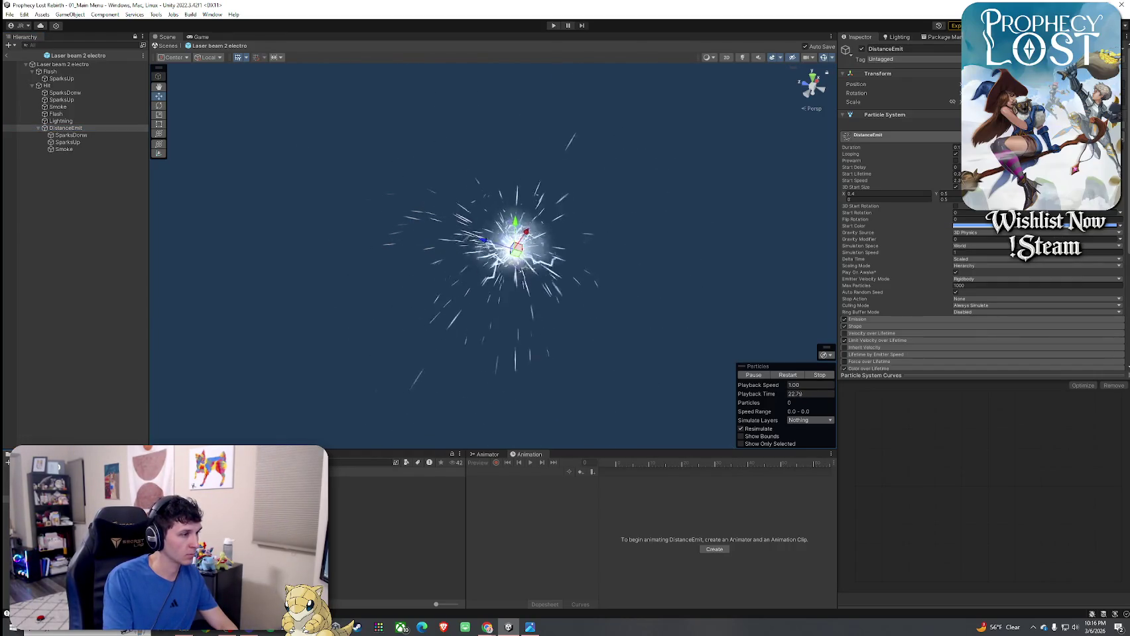
left_click(53, 504)
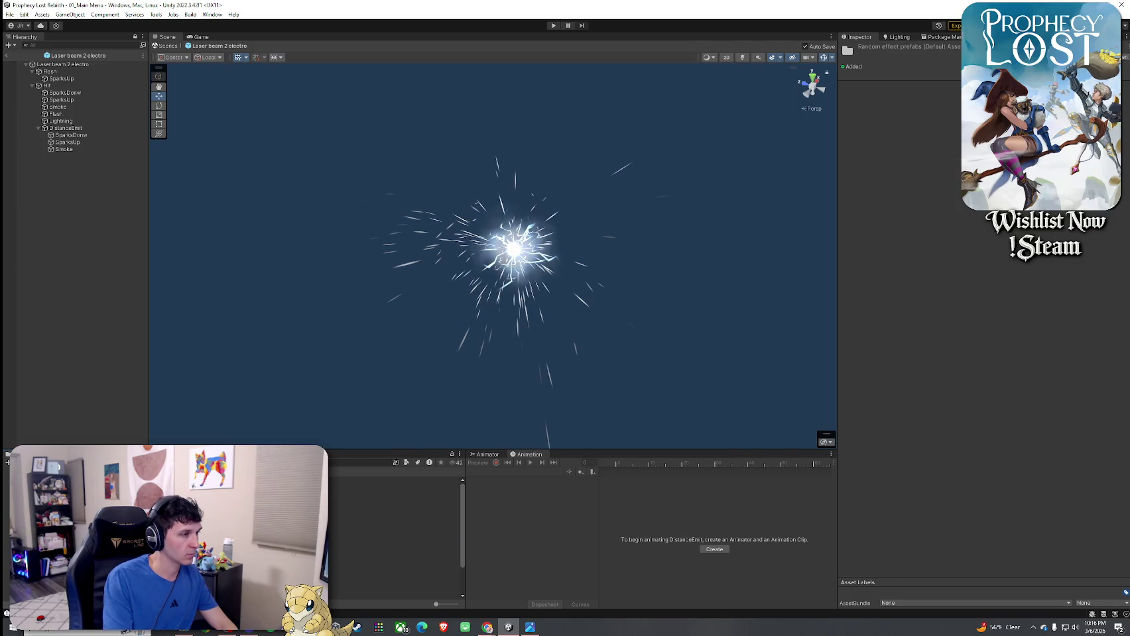
key("Return")
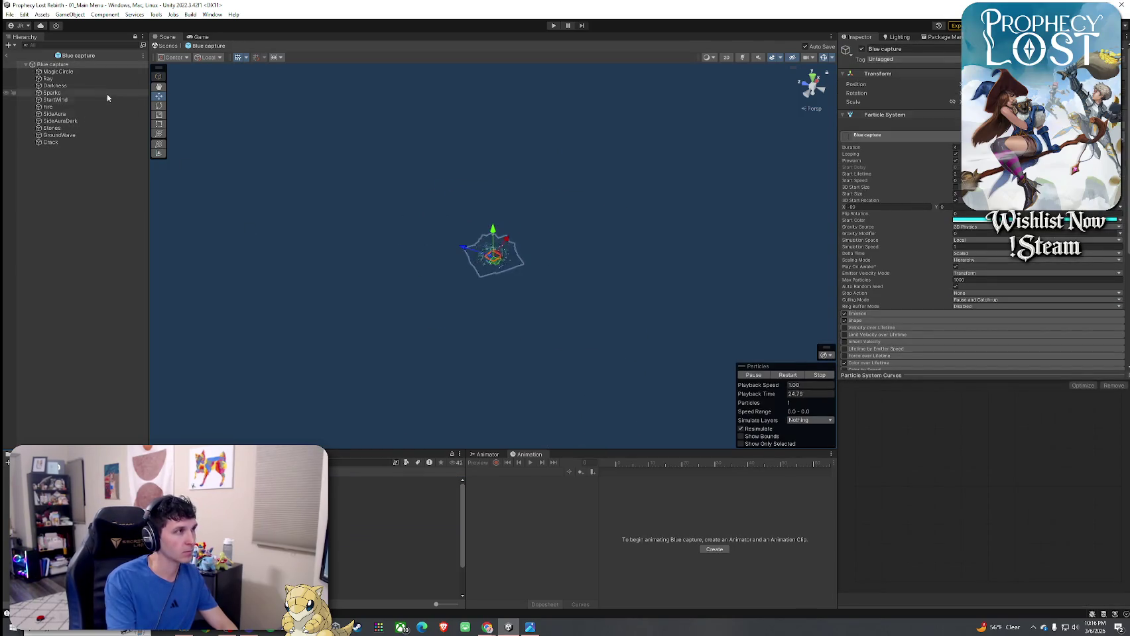
- Replay the Blue capture root, preview Buff palladin, and zoom the Scene view
left_click(93, 64)
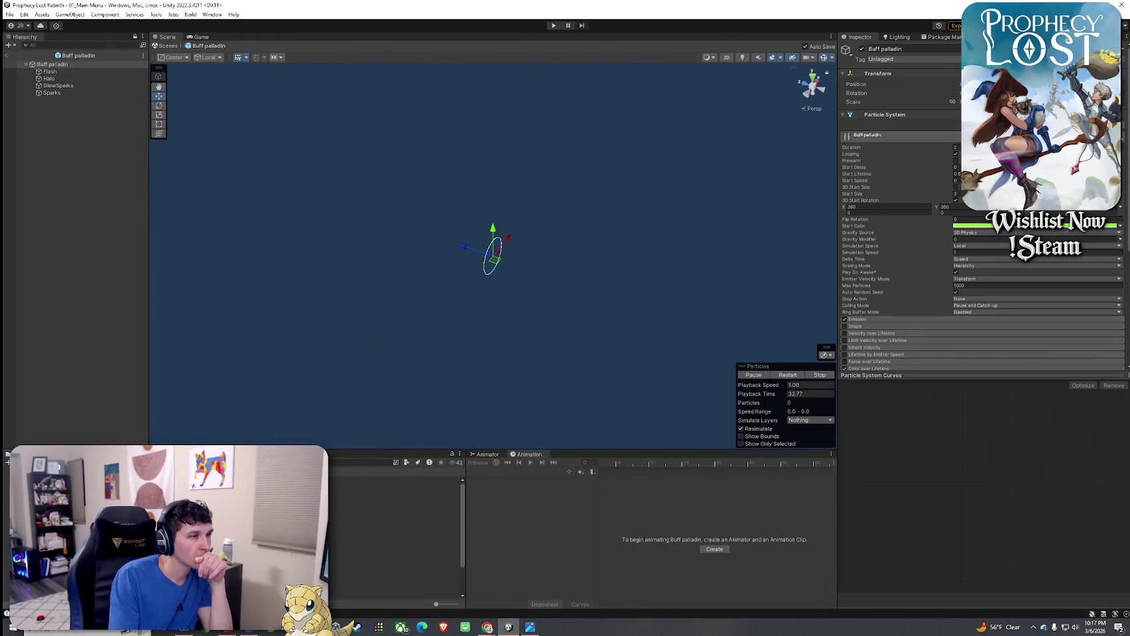
left_click(53, 64)
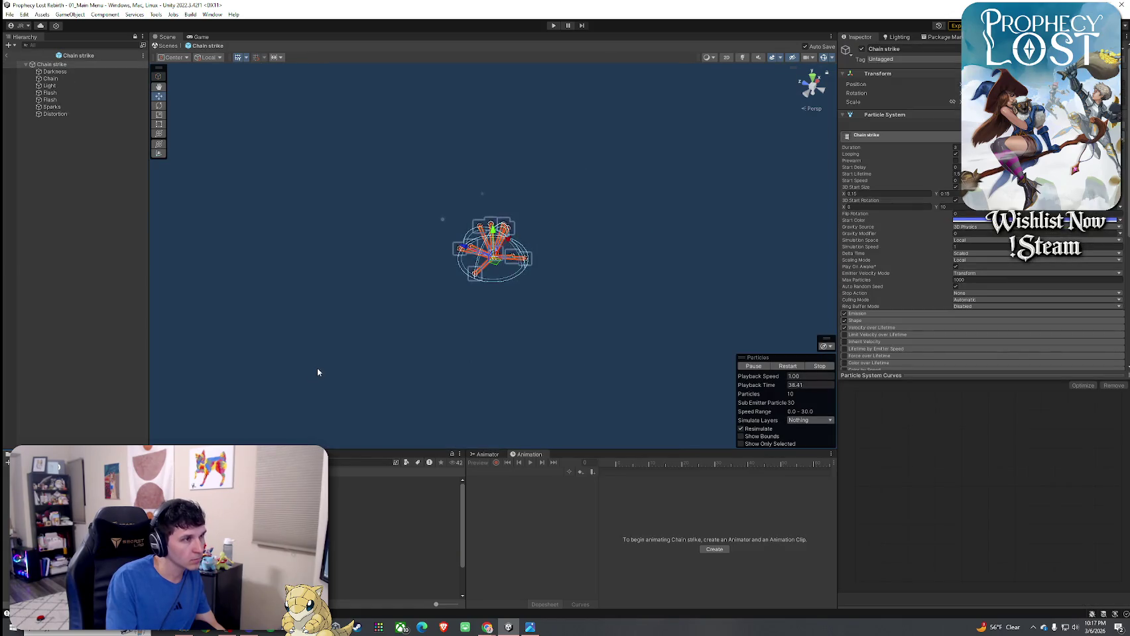
scroll(317, 371, "up", 10)
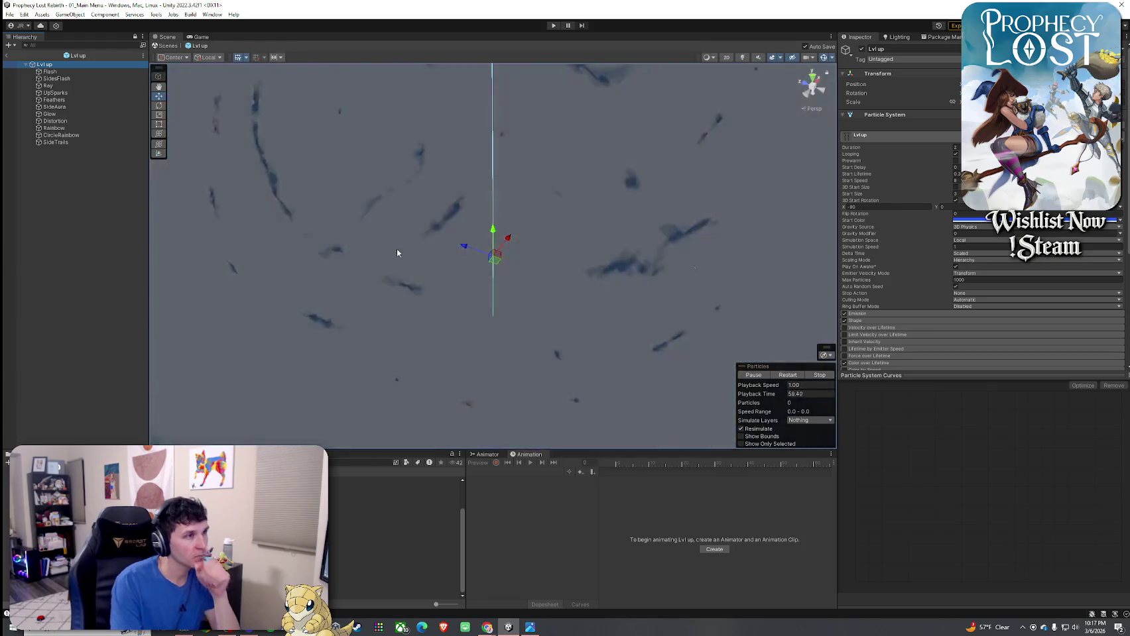
- Deactivate the Distortion layer of the Lvl up effect and reselect the Lvl up root
left_click_drag(396, 247, 430, 259)
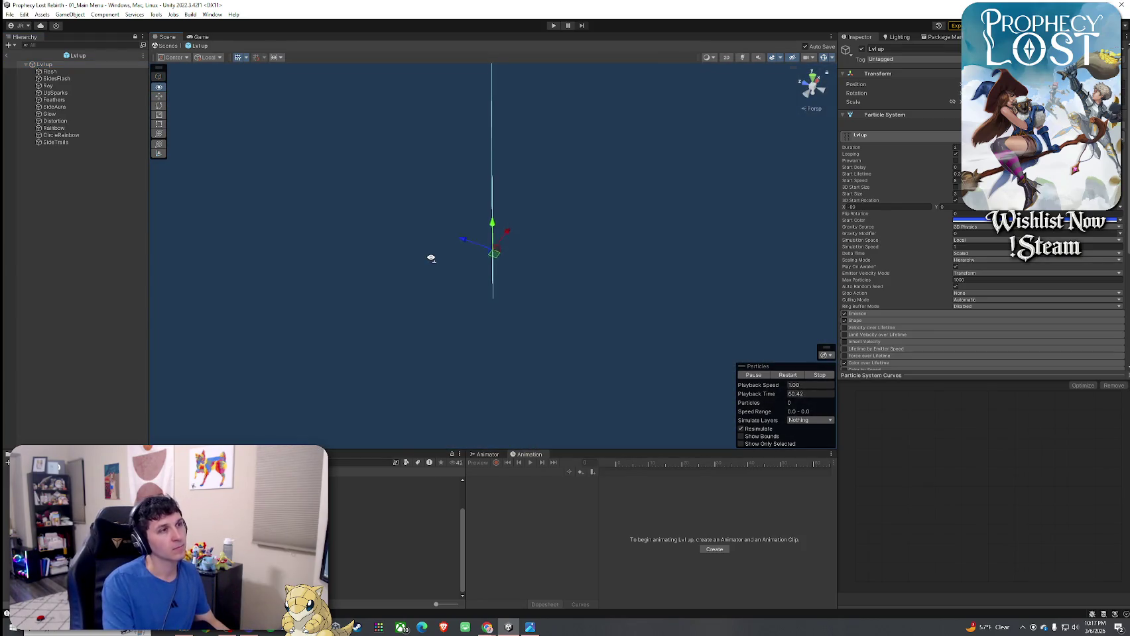
left_click(55, 121)
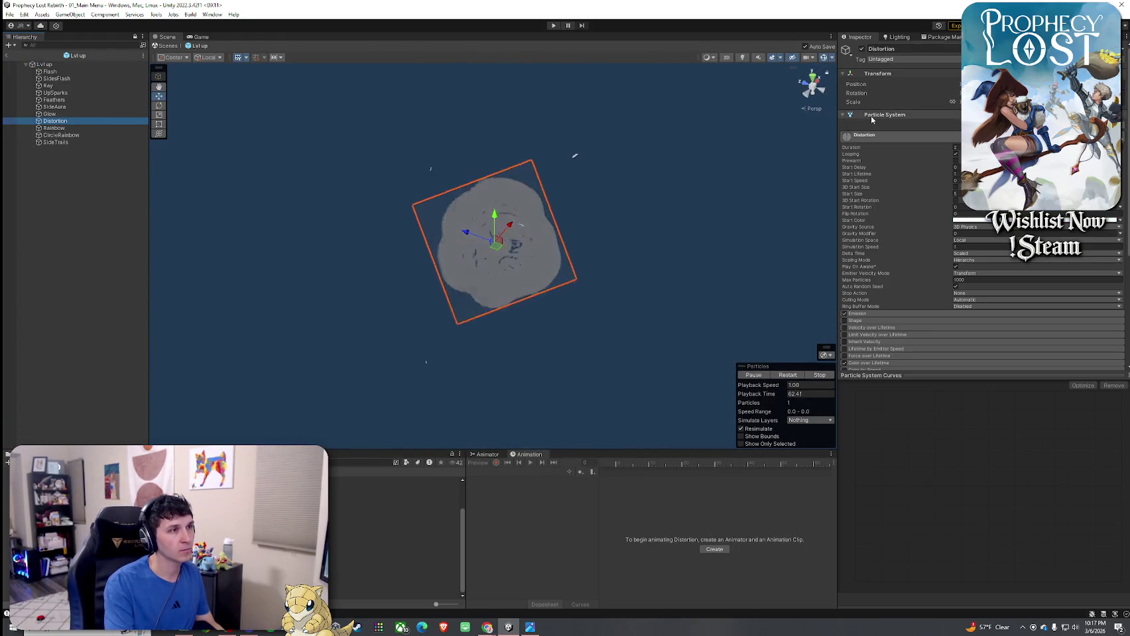
left_click(861, 49)
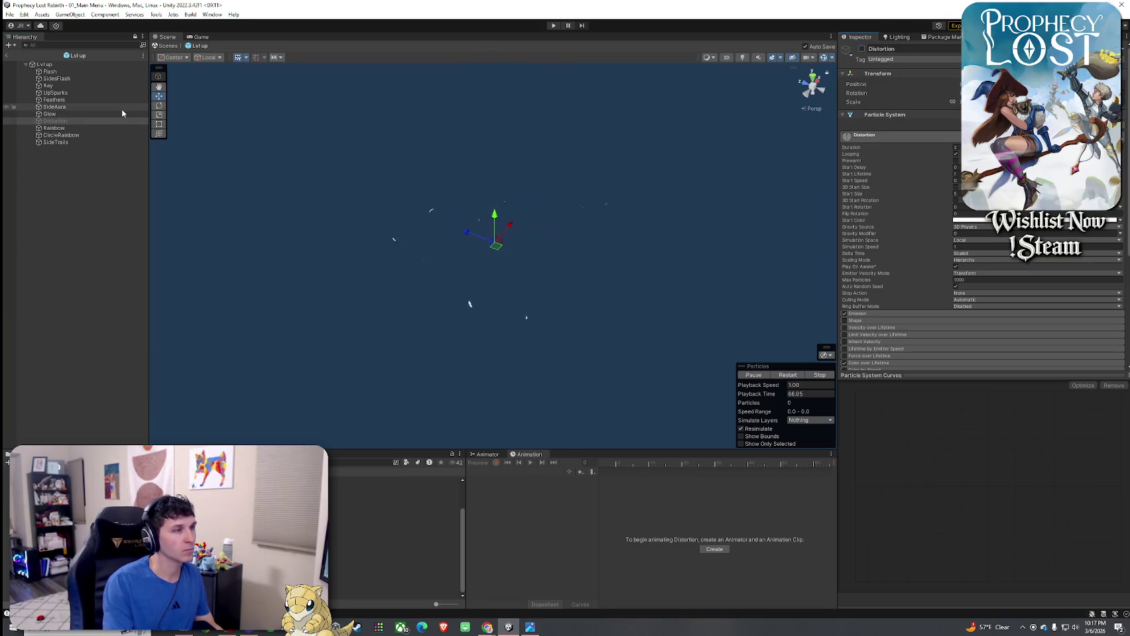
left_click(78, 65)
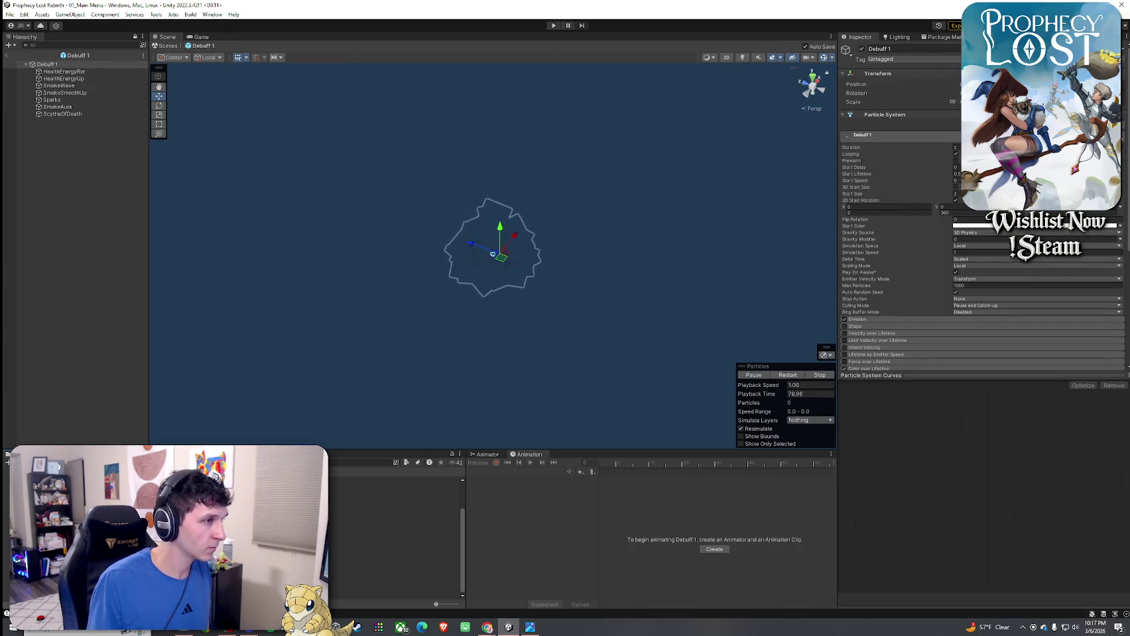
- Frame the Debuff 1 effect and orbit around it for a close look
double_click(69, 66)
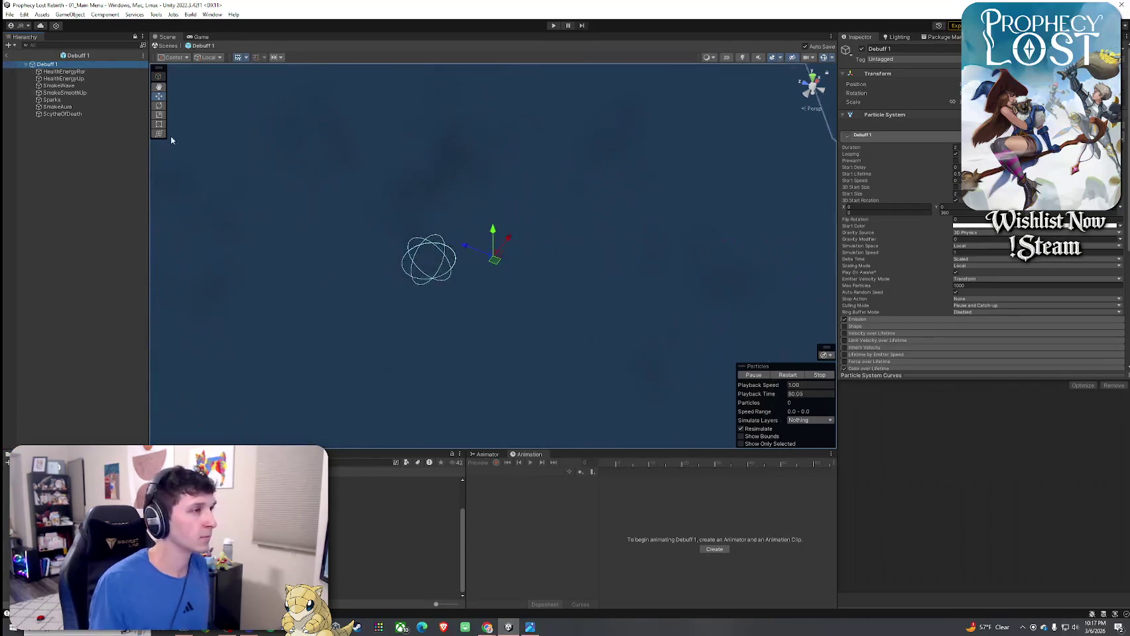
scroll(422, 251, "down", 5)
mouse_move(422, 251)
left_mouse_down()
mouse_move(313, 267)
mouse_move(240, 196)
mouse_move(153, 180)
left_mouse_up()
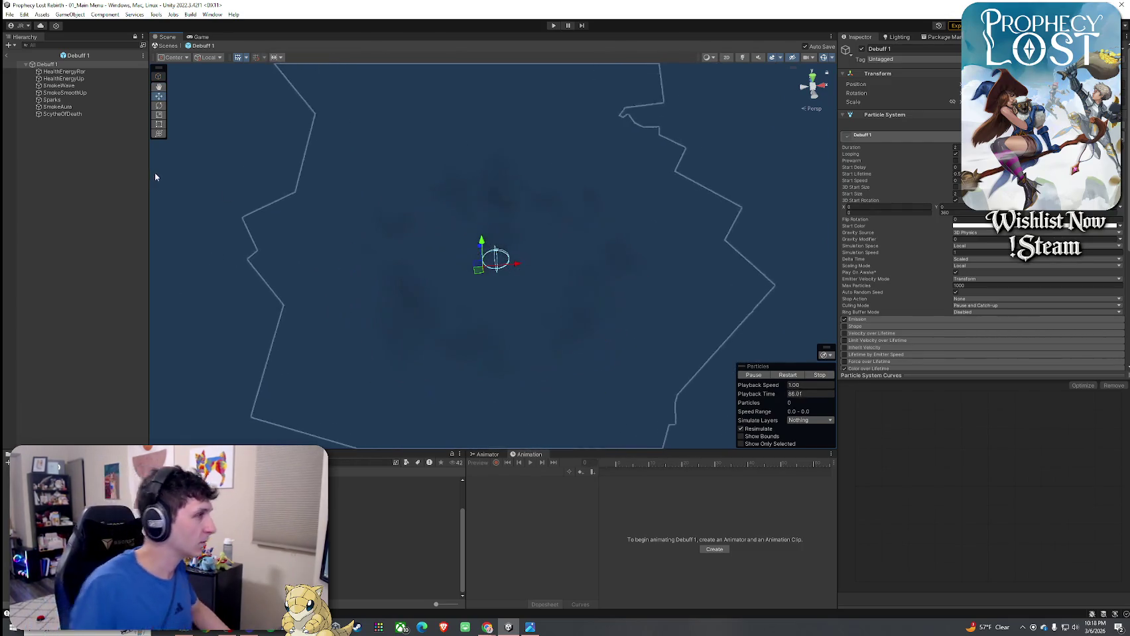
- Exit Prefab Mode back to the 01_Main Menu scene and save it
left_click(6, 55)
left_click(10, 14)
left_click(66, 56)
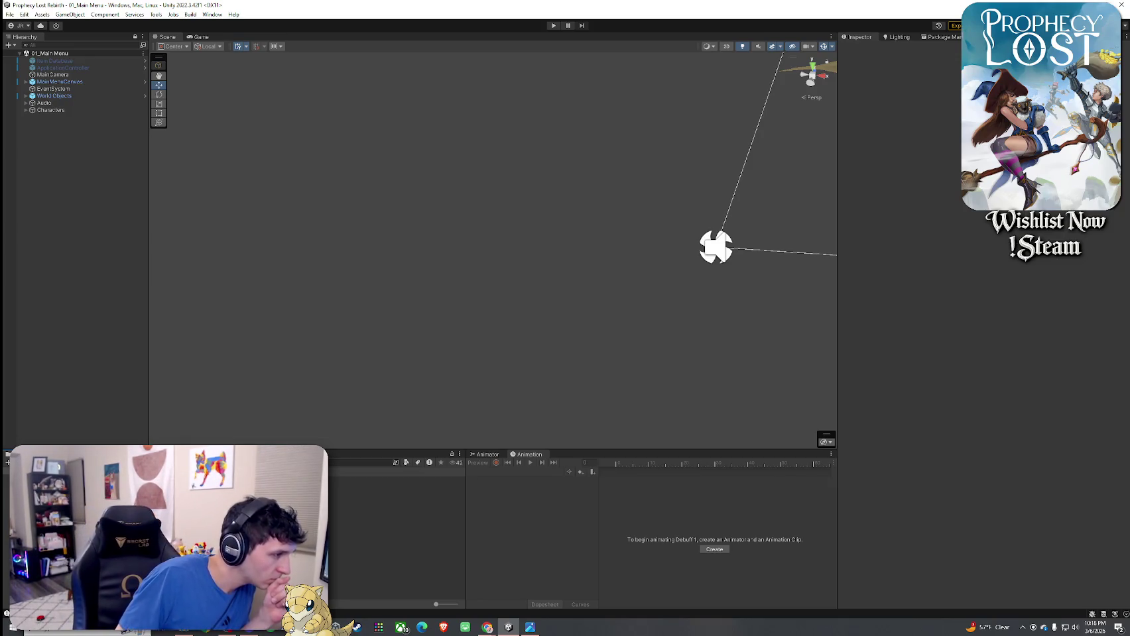
- Preview the Magic circle blood, dark star, fire and pink prefabs and both Magic shield prefabs
left_click(398, 523)
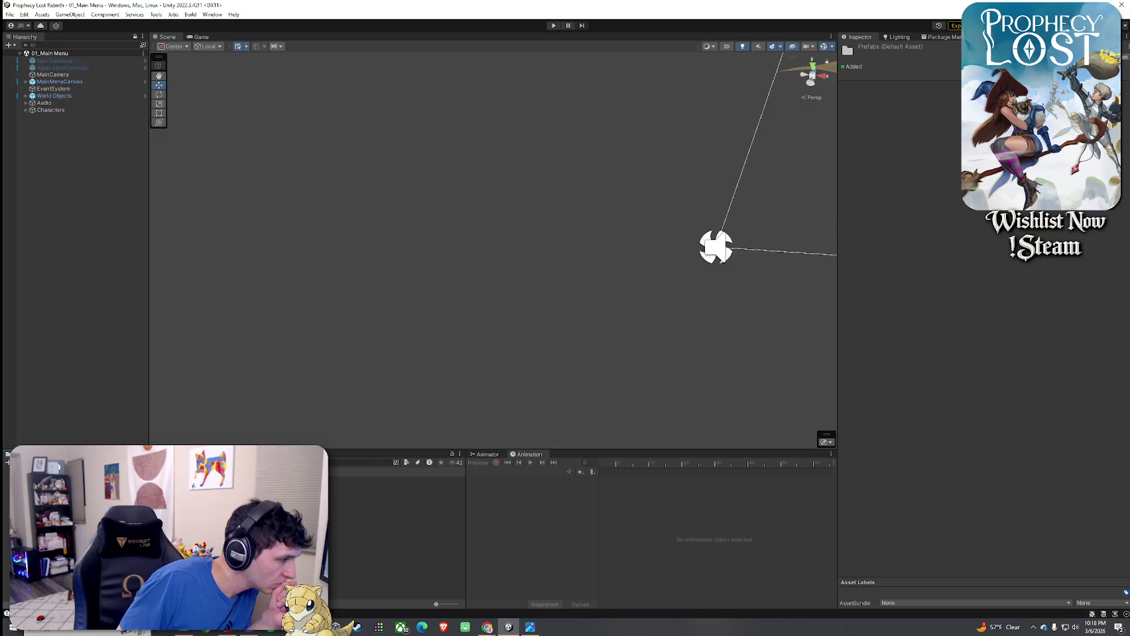
double_click(397, 494)
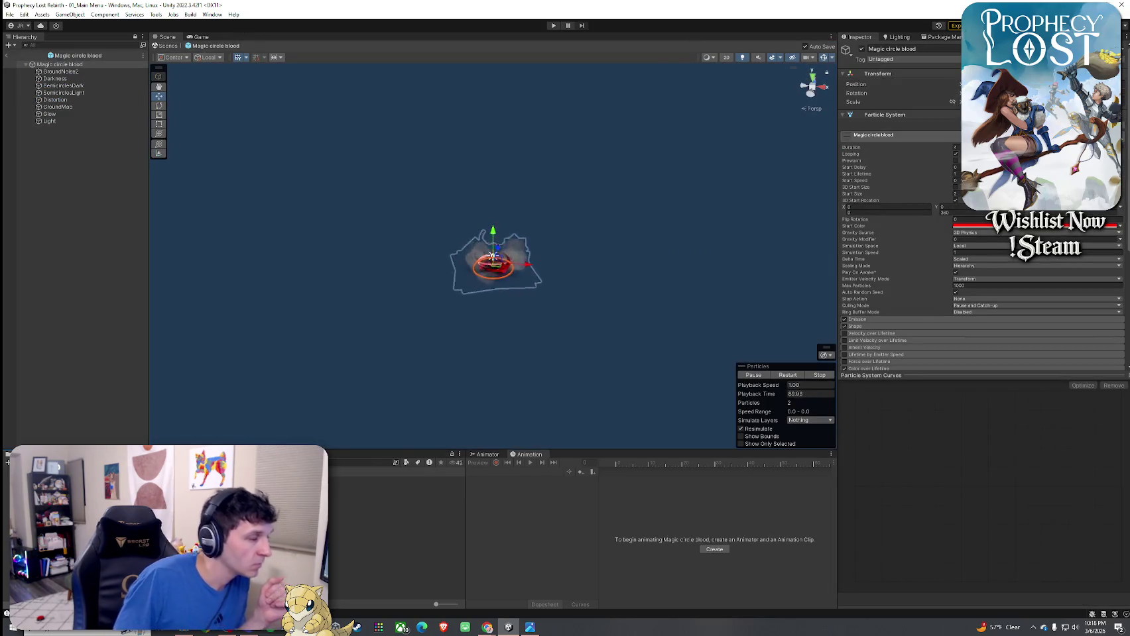
double_click(398, 504)
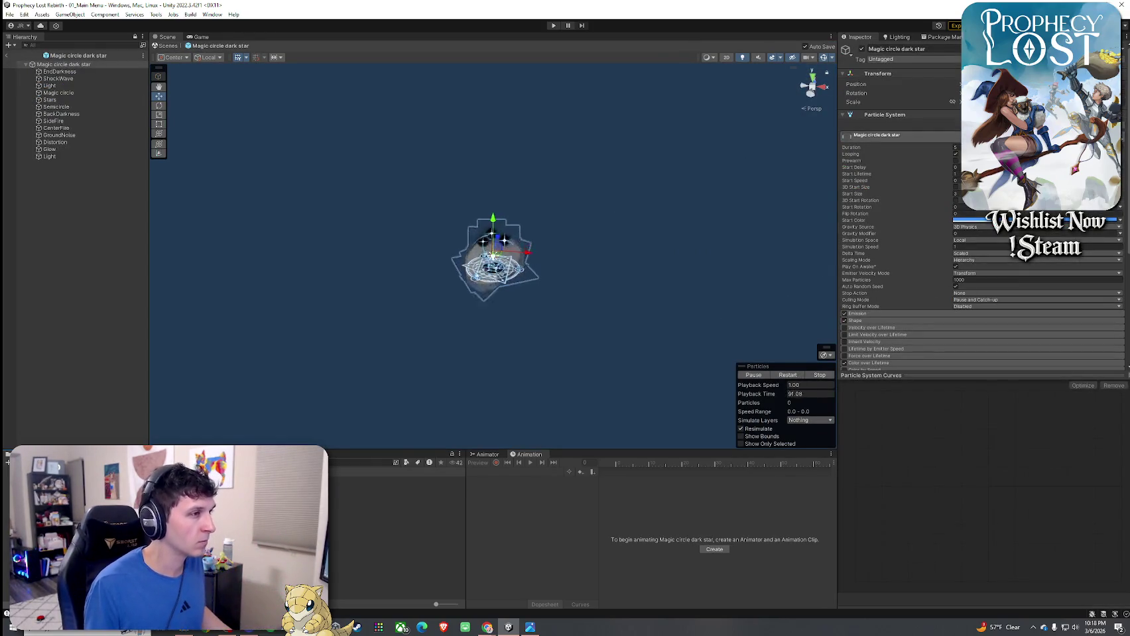
double_click(398, 510)
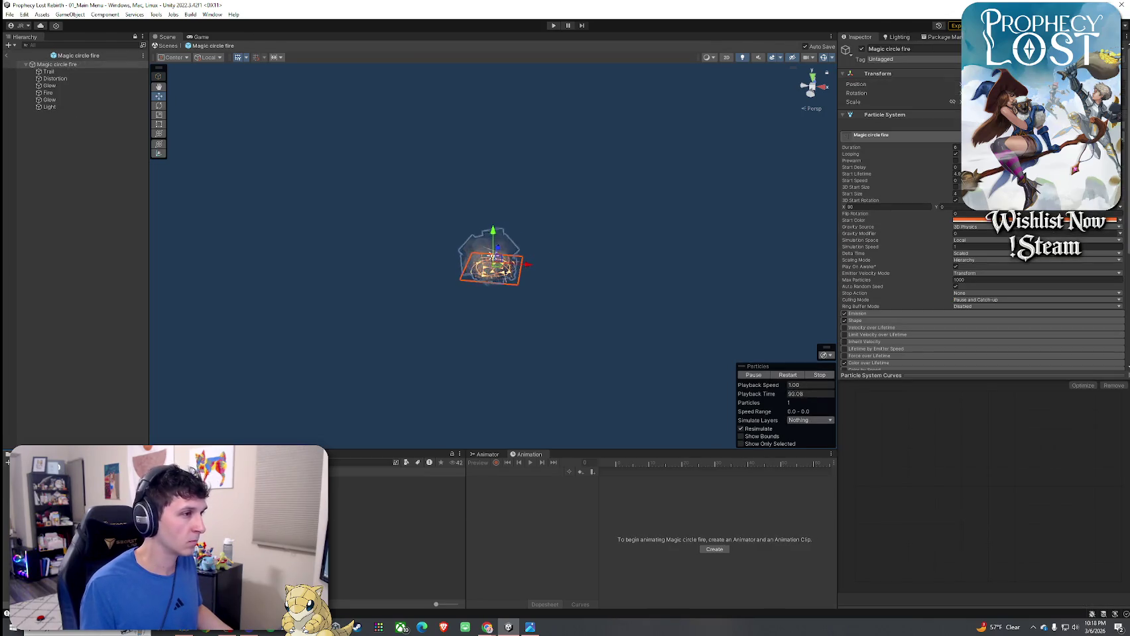
double_click(398, 537)
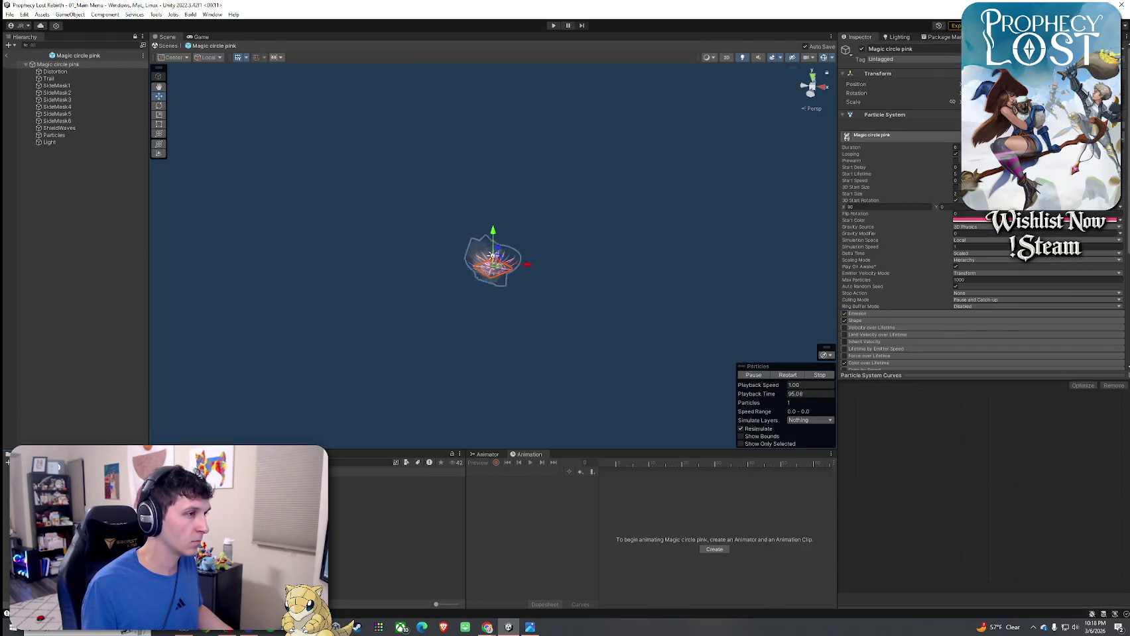
double_click(398, 558)
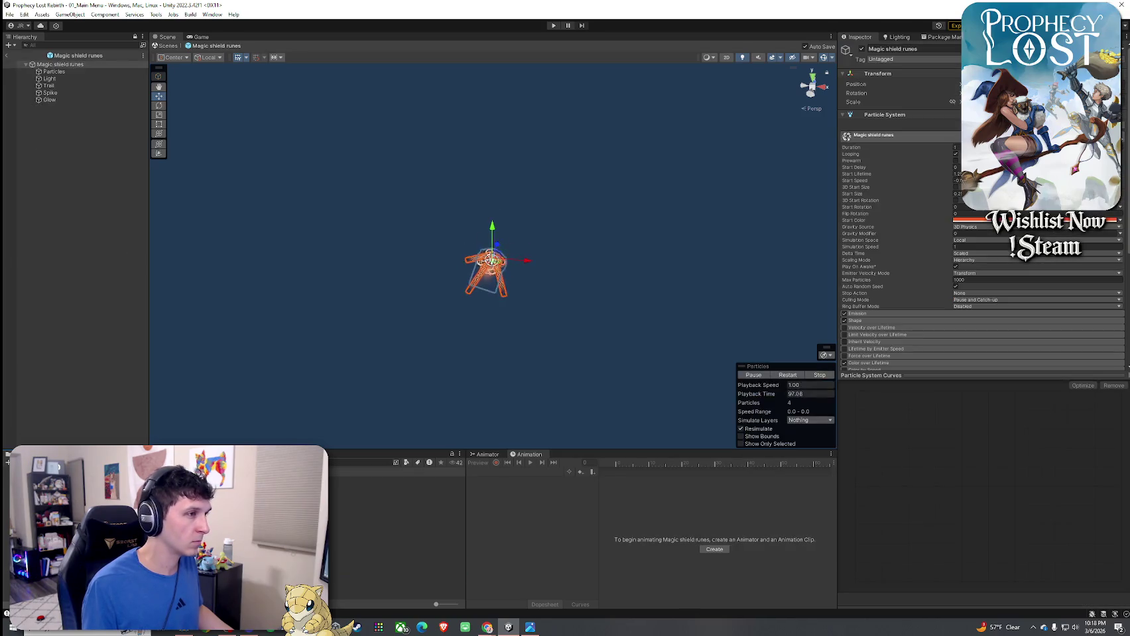
double_click(398, 587)
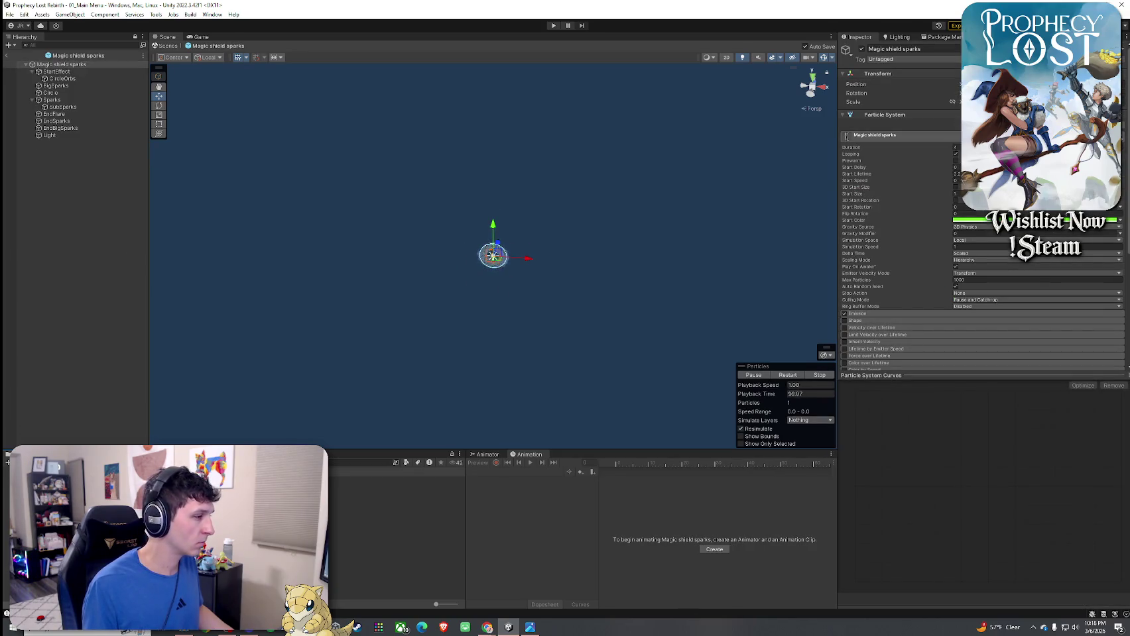
- Preview Magic circle fire call loop, filter assets by type, and step through the aura prefabs
left_click(398, 503)
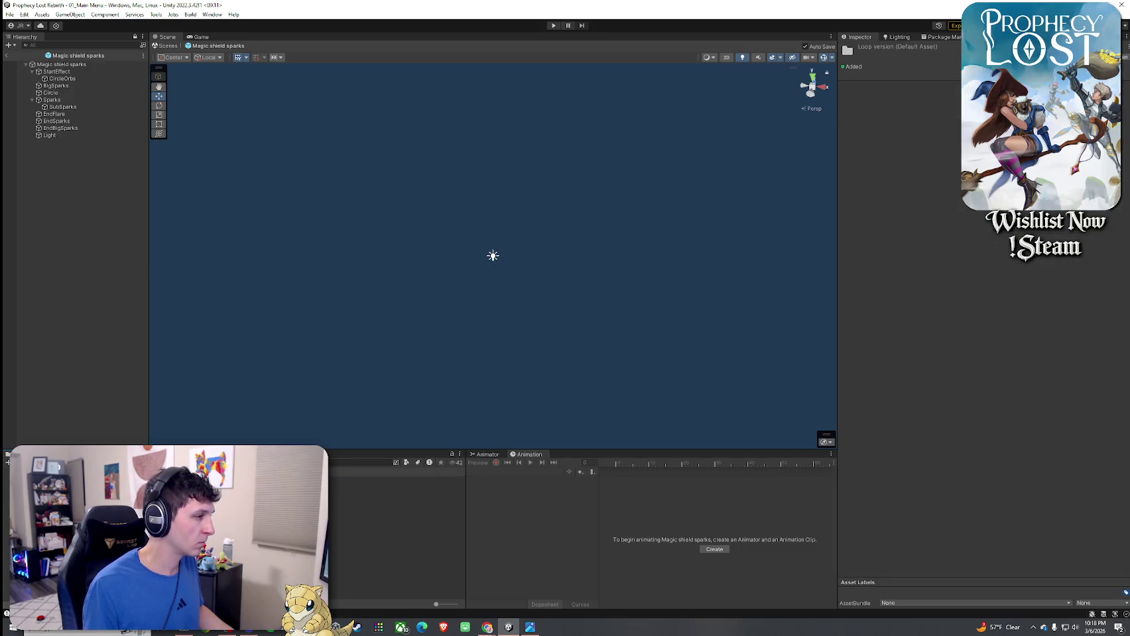
double_click(398, 502)
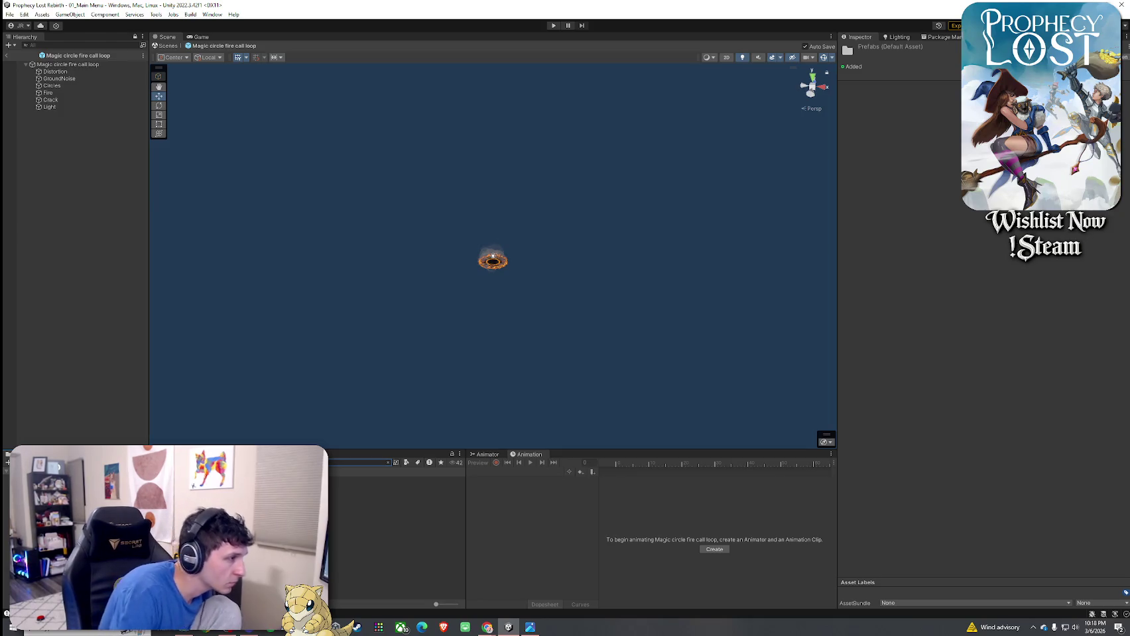
left_click(405, 463)
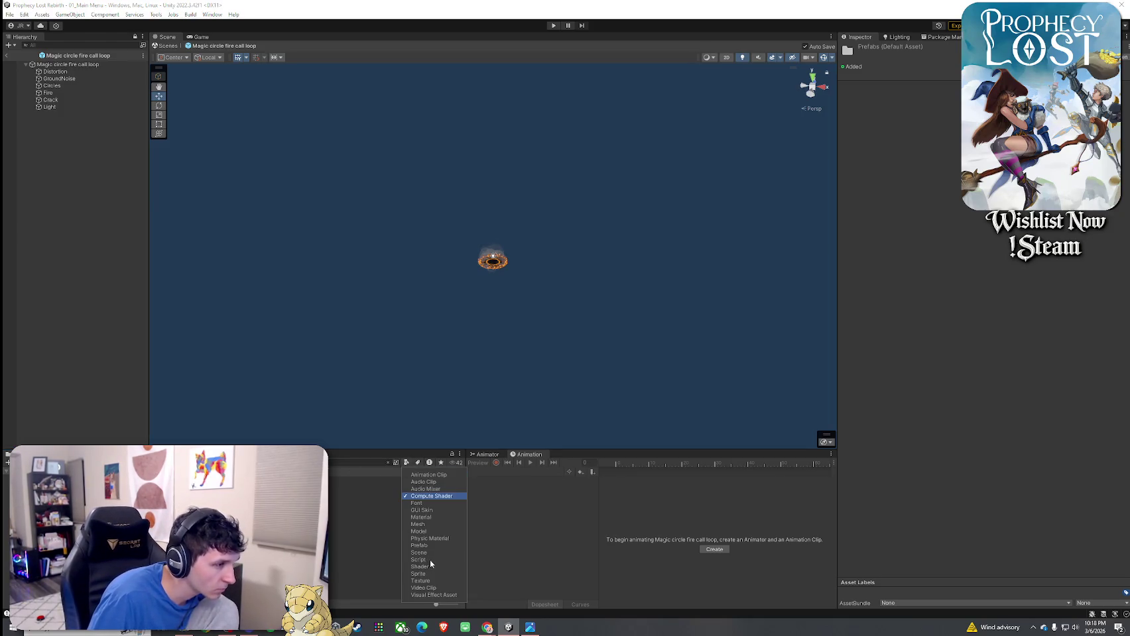
left_click(398, 483)
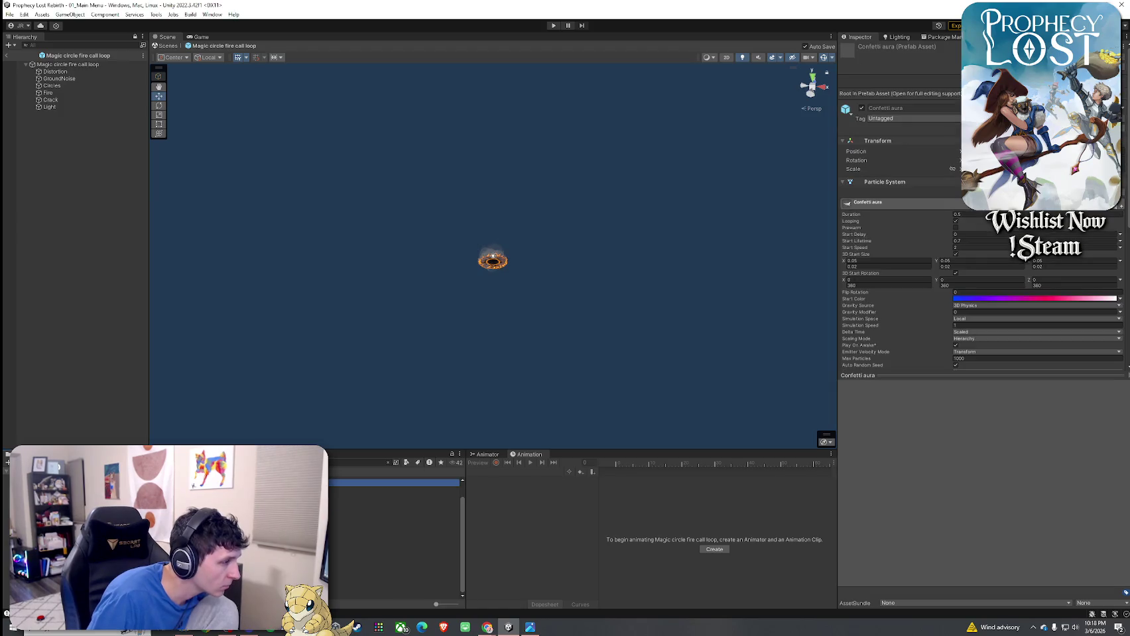
key("Down")
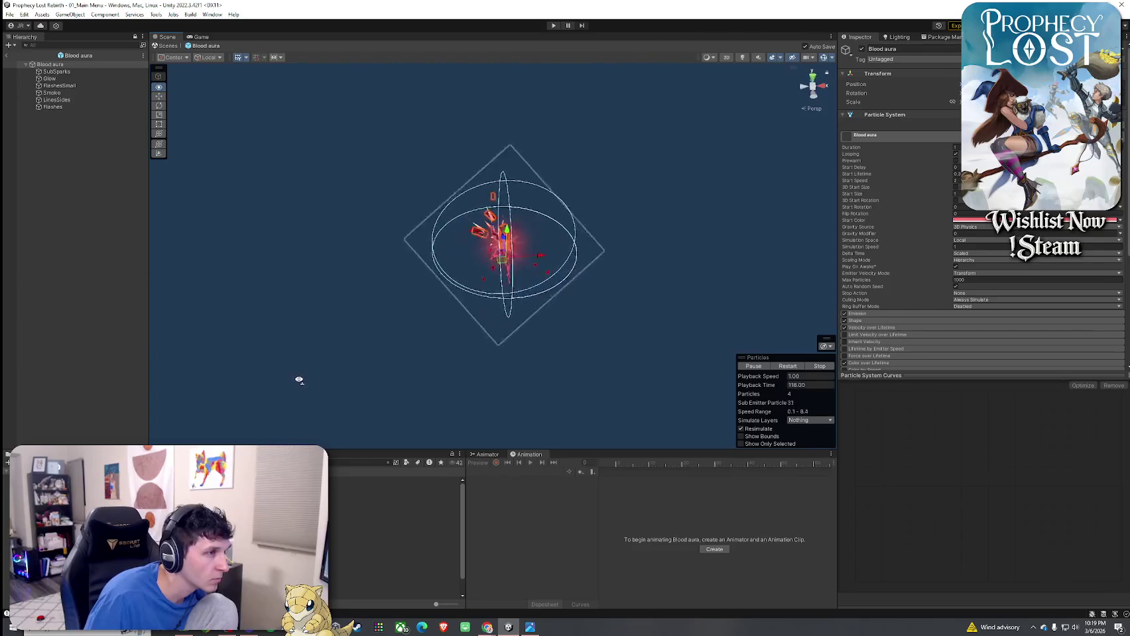
- Watch the Blood aura's red particle preview, collapse its particle settings, and select the Blood aura asset
scroll(302, 376, "up", 5)
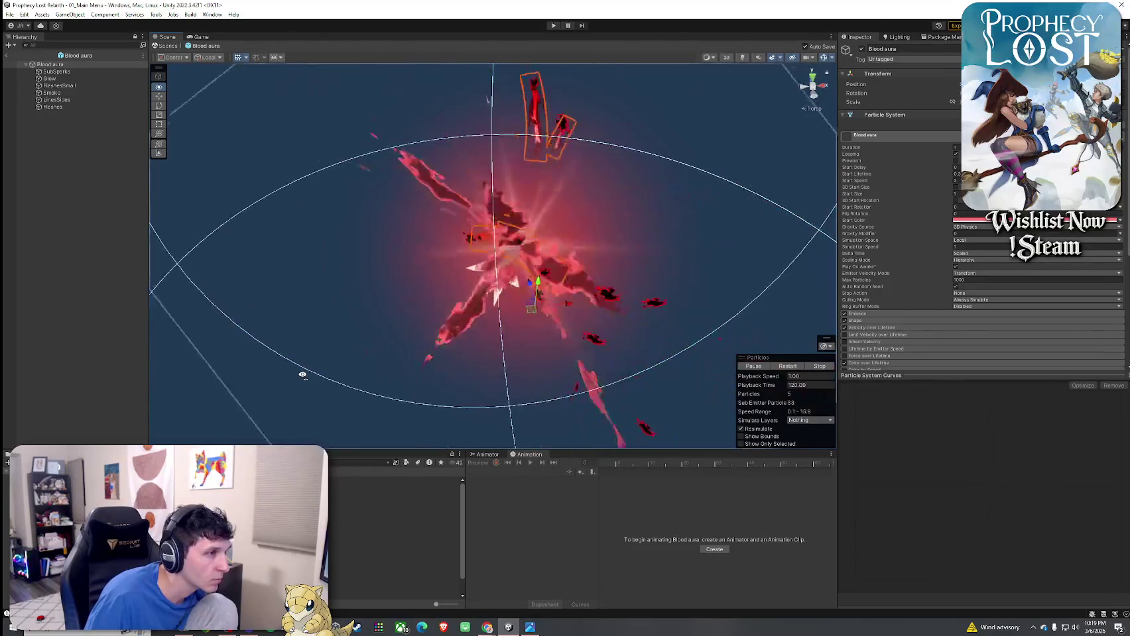
scroll(306, 374, "down", 2)
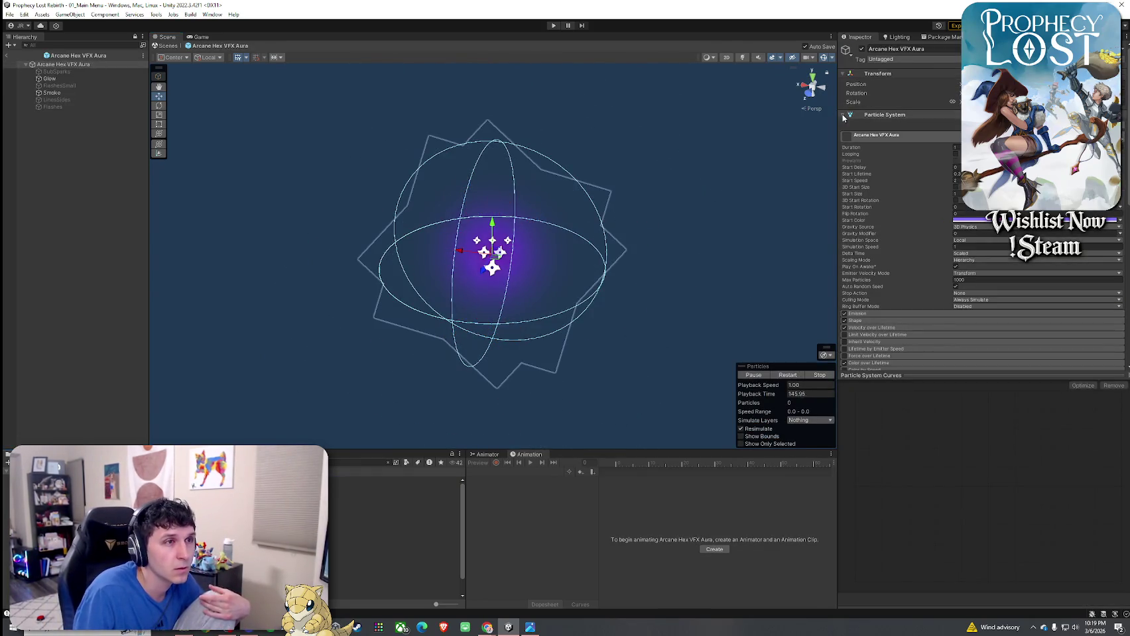
left_click(842, 116)
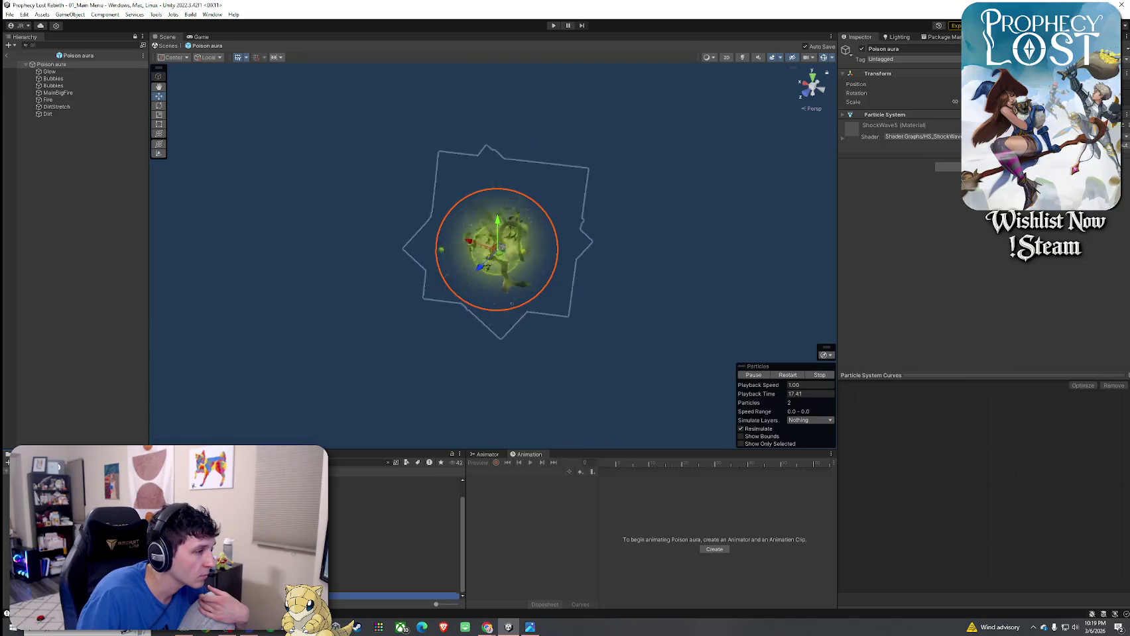
scroll(342, 435, "down", 5)
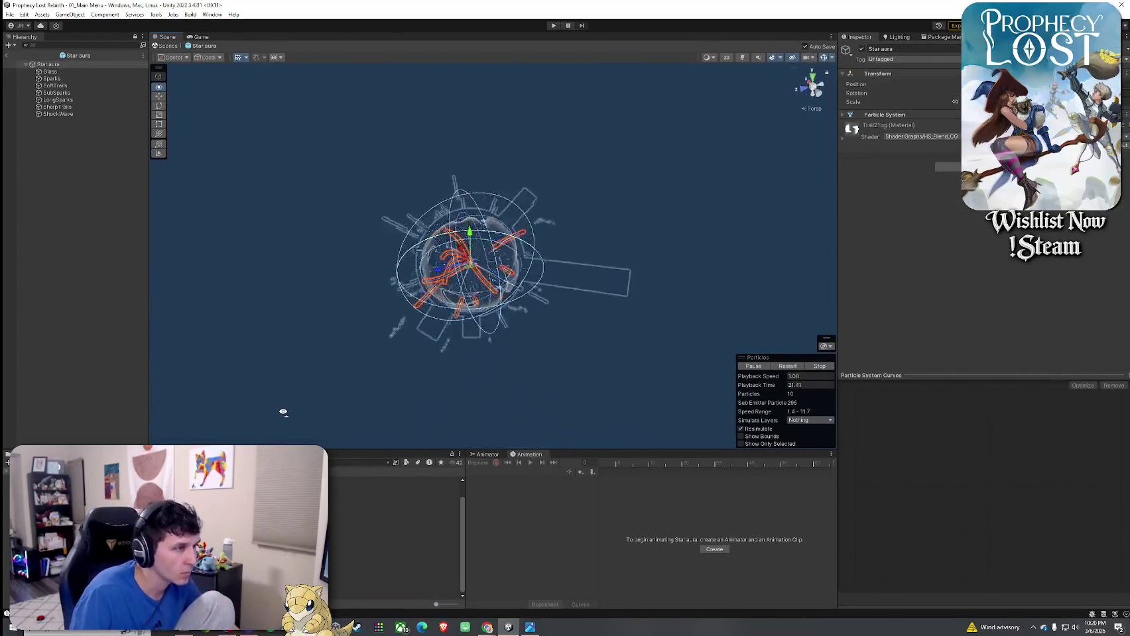
scroll(283, 412, "up", 5)
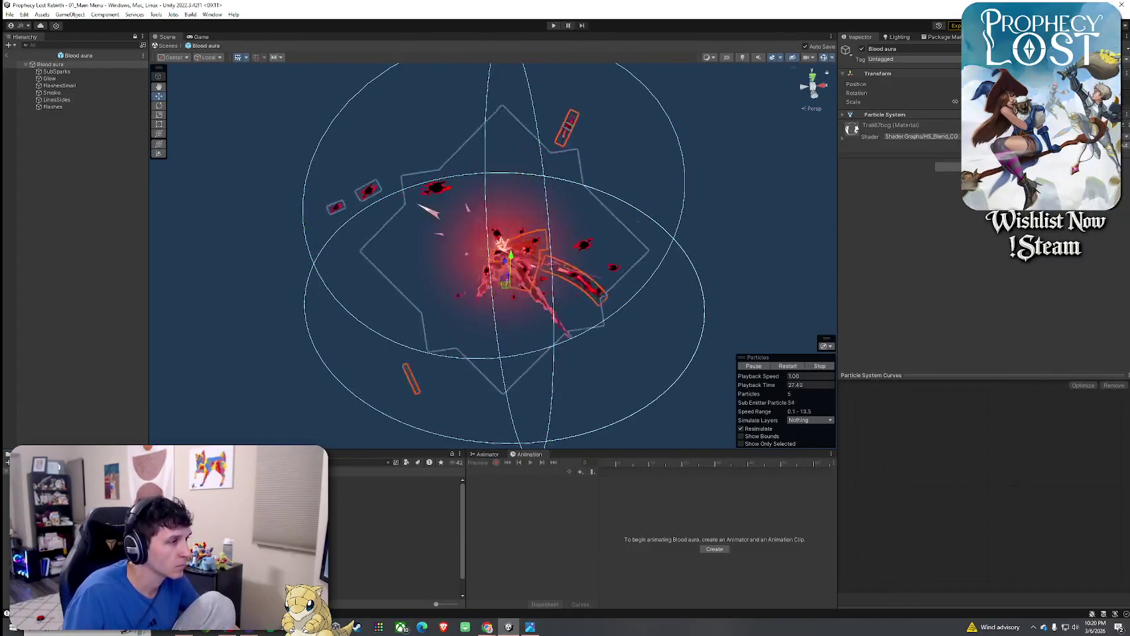
left_click(394, 494)
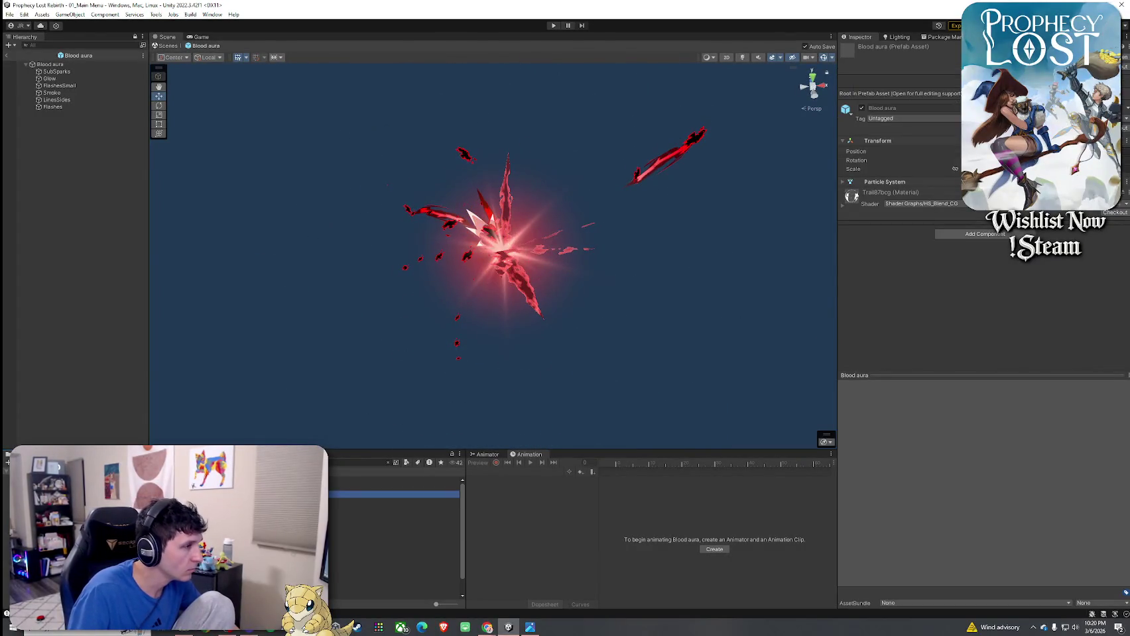
- Duplicate Blood aura and rename the copy to Broom Energy left hand
left_click(394, 501)
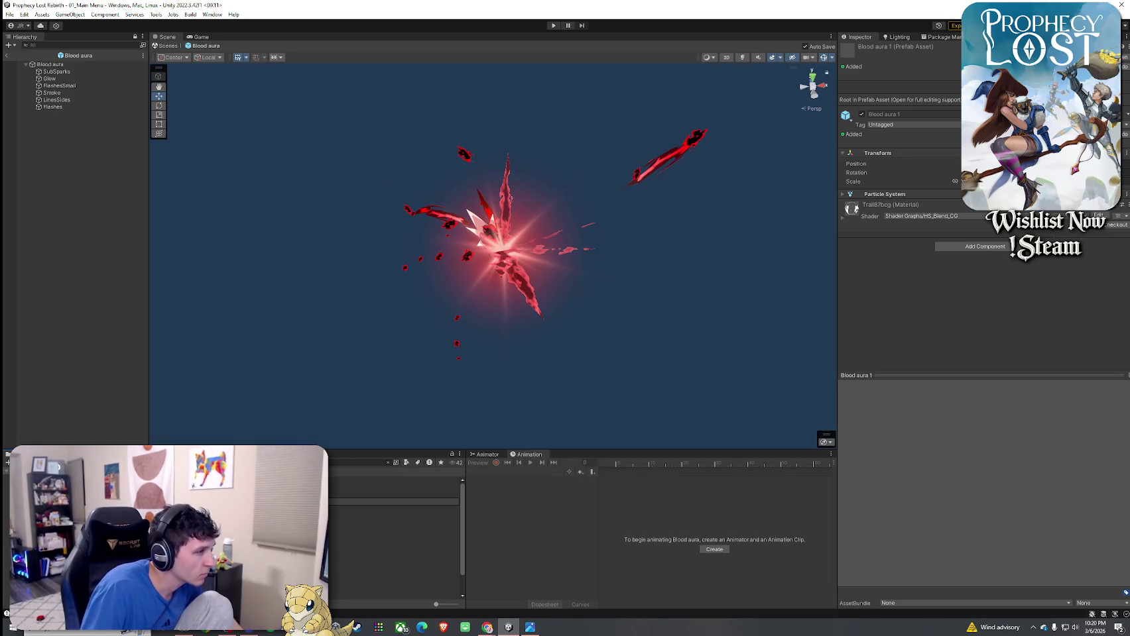
key("Down")
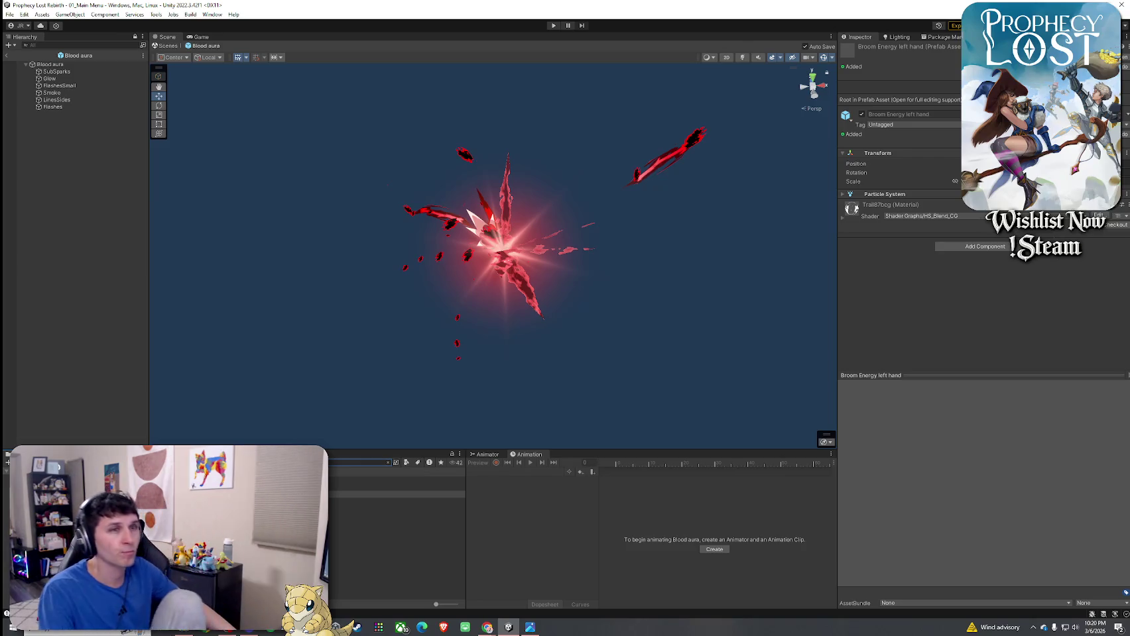
key("Return")
- Locate the Broom Energy left hand prefab in the Broom folder and select it
left_click(398, 494)
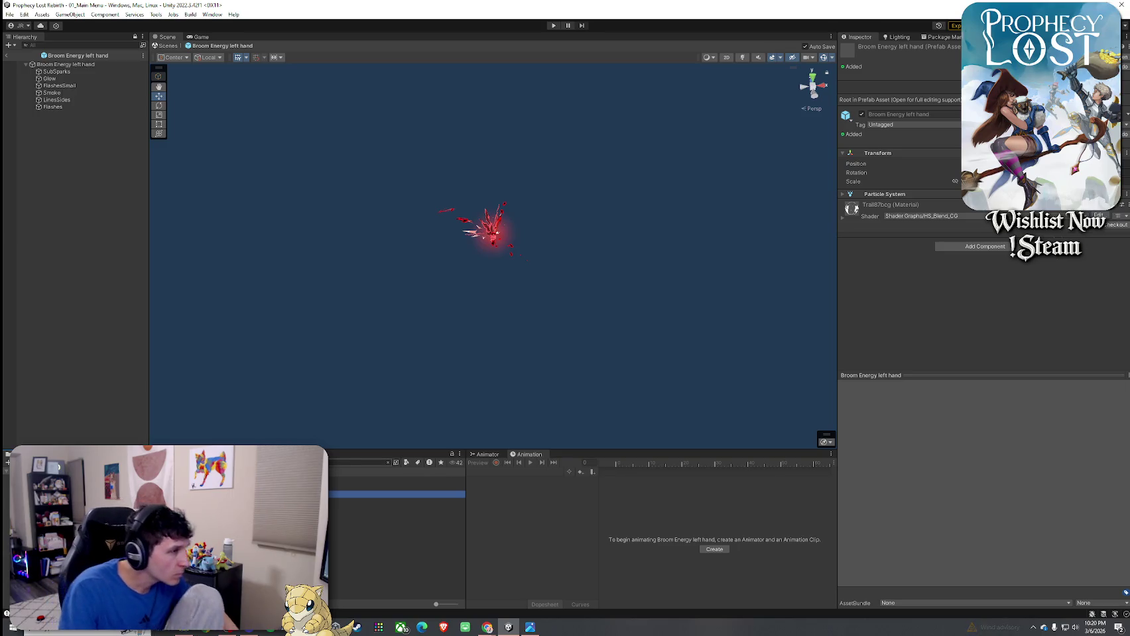
left_click(358, 462)
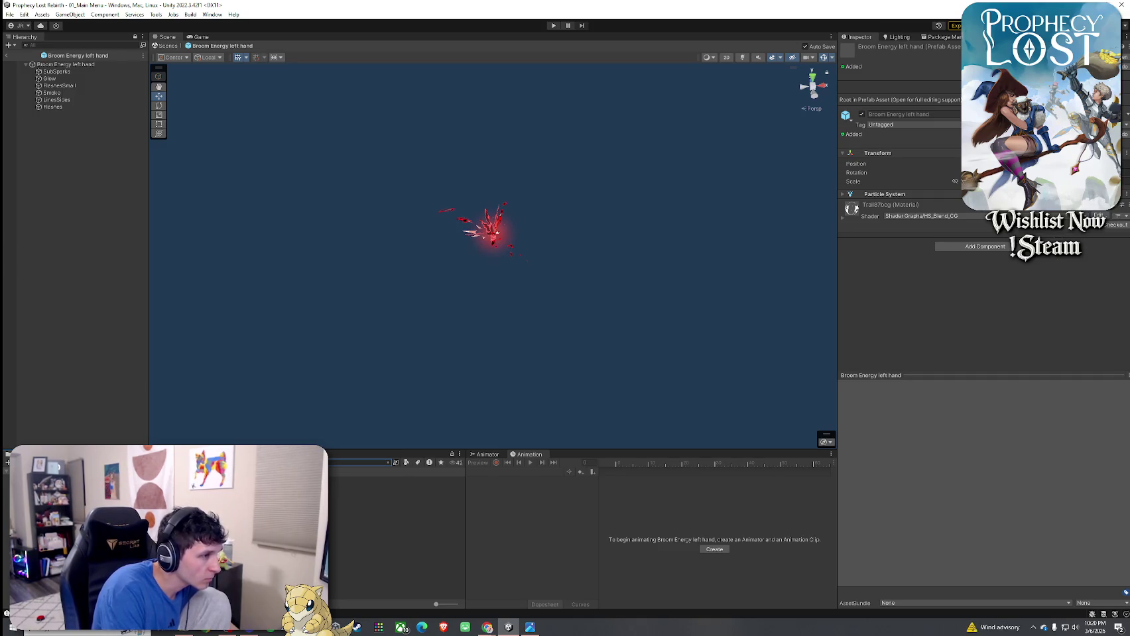
left_click(388, 462)
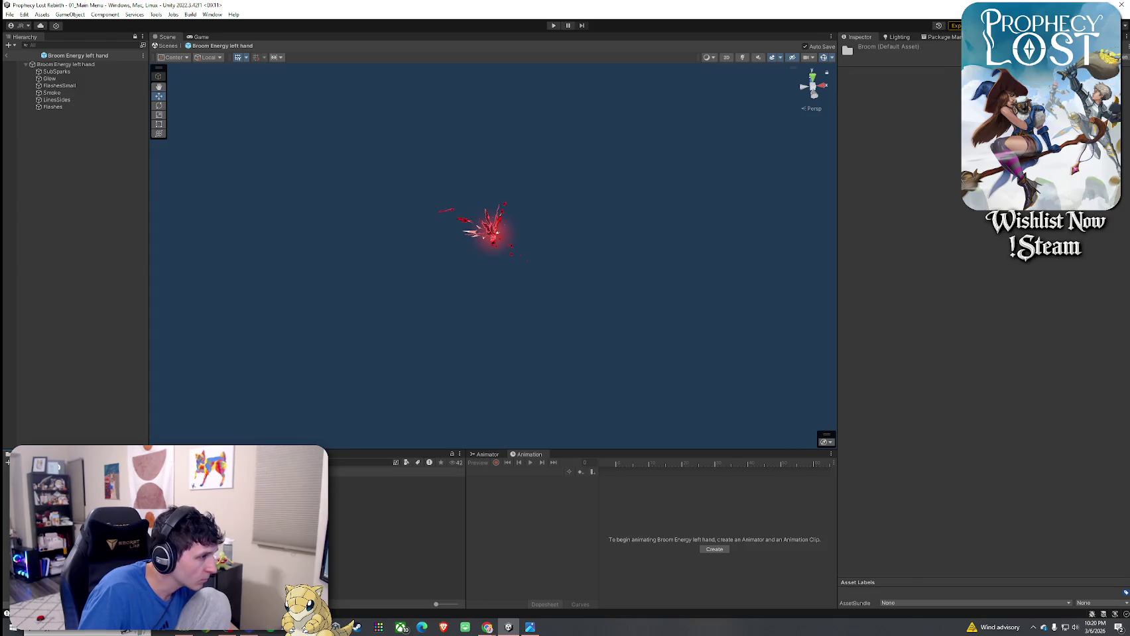
right_click(152, 447)
key("Escape")
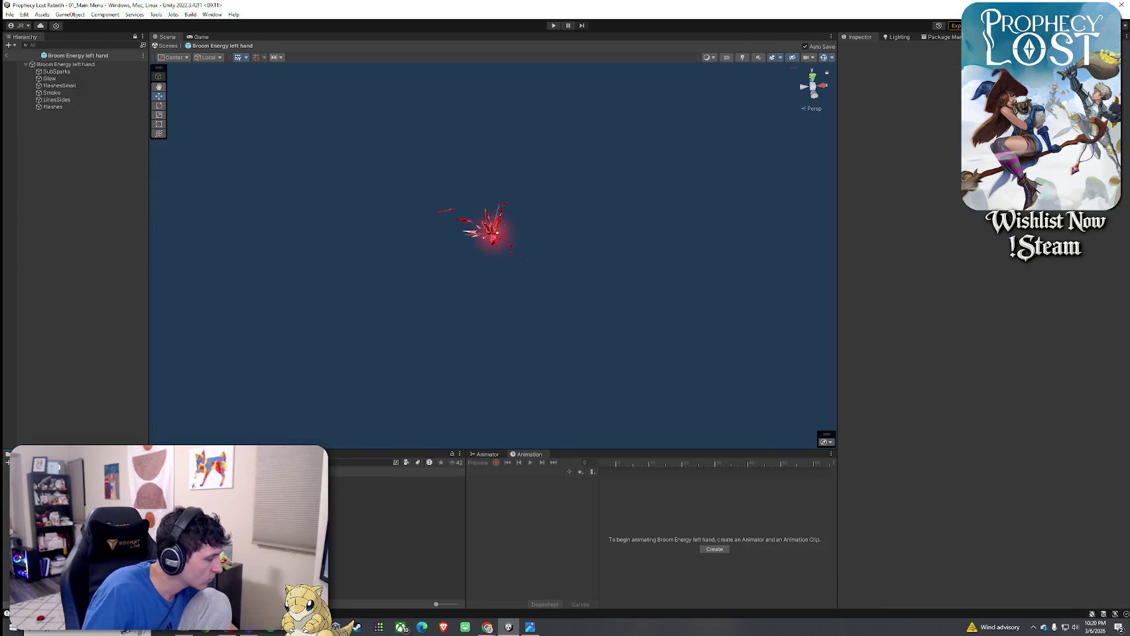
left_click(396, 494)
- Open Broom Energy left hand and add Network Object and Network Transform components
double_click(397, 481)
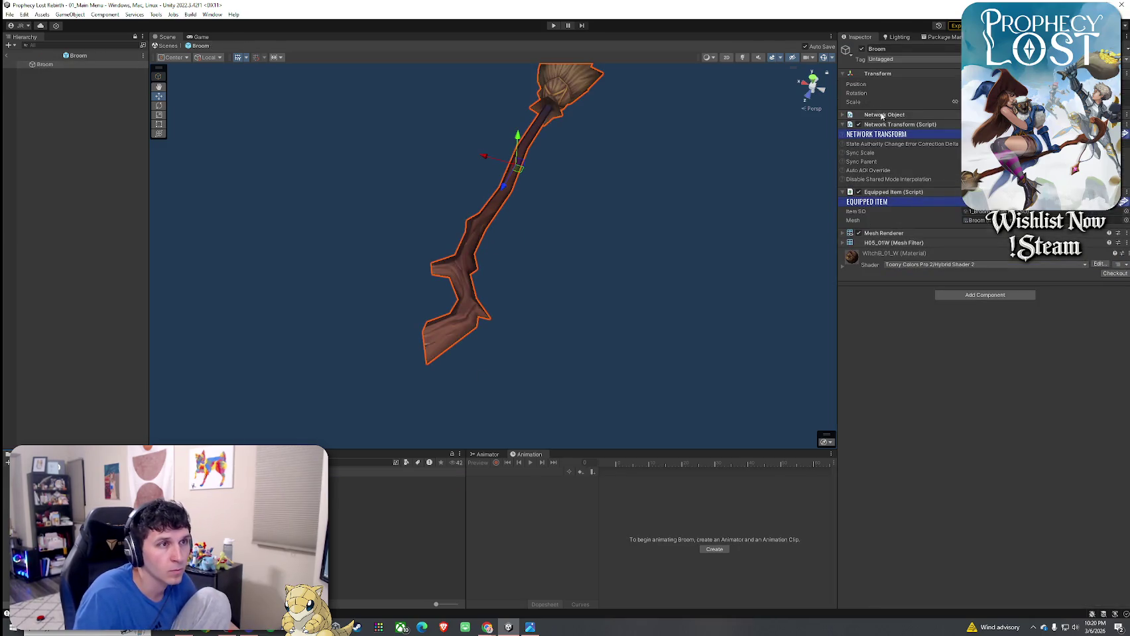
left_click(387, 495)
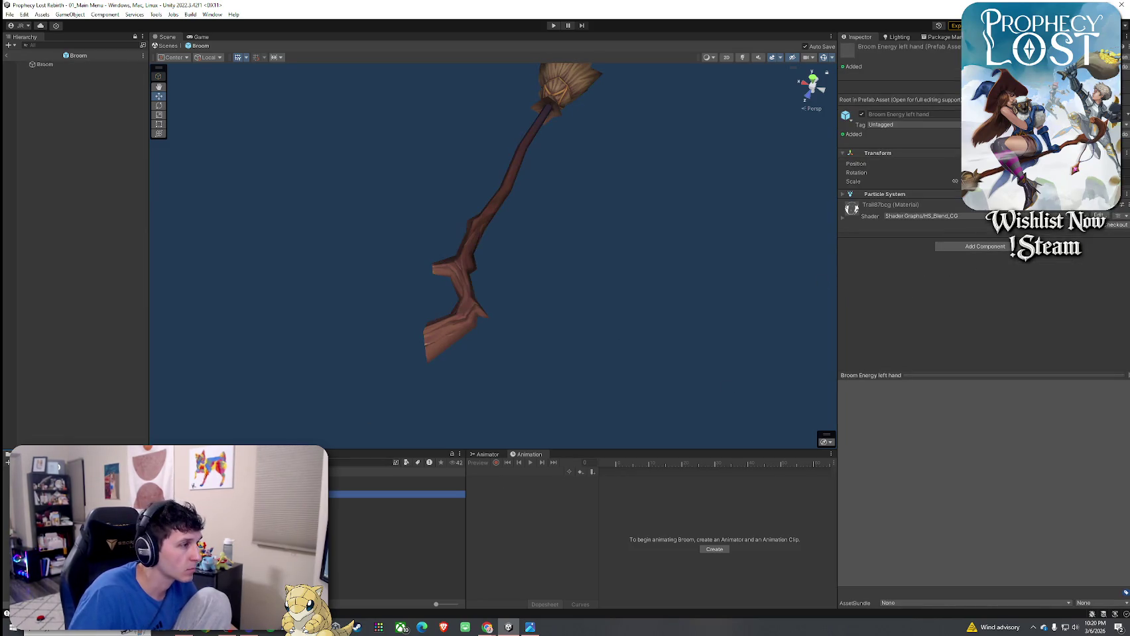
left_click(1109, 99)
left_click(985, 167)
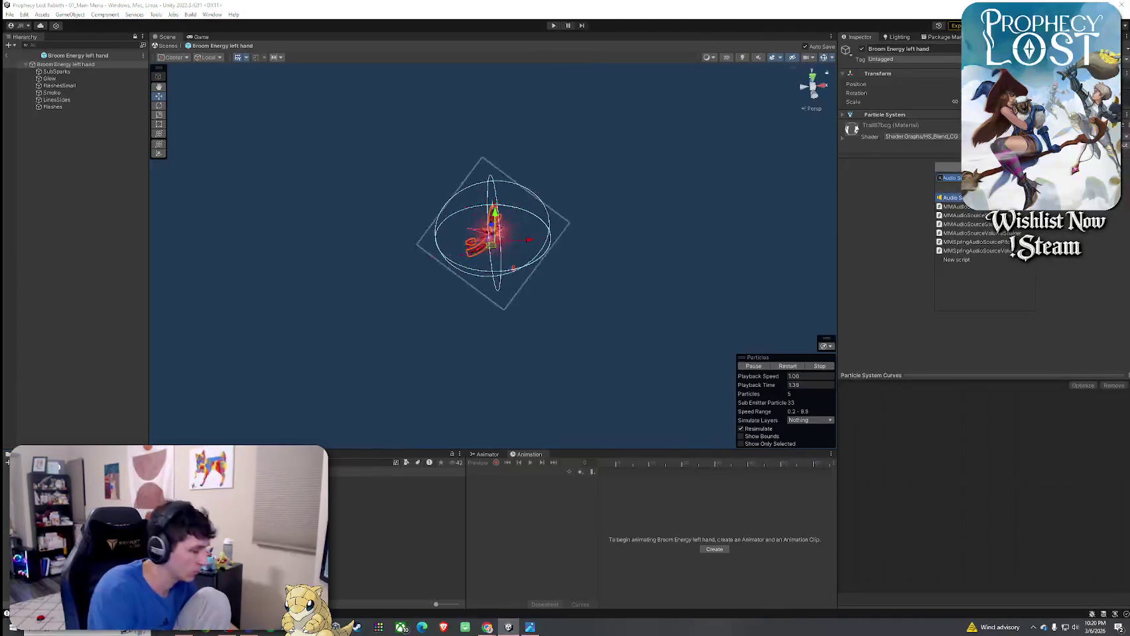
key("Return")
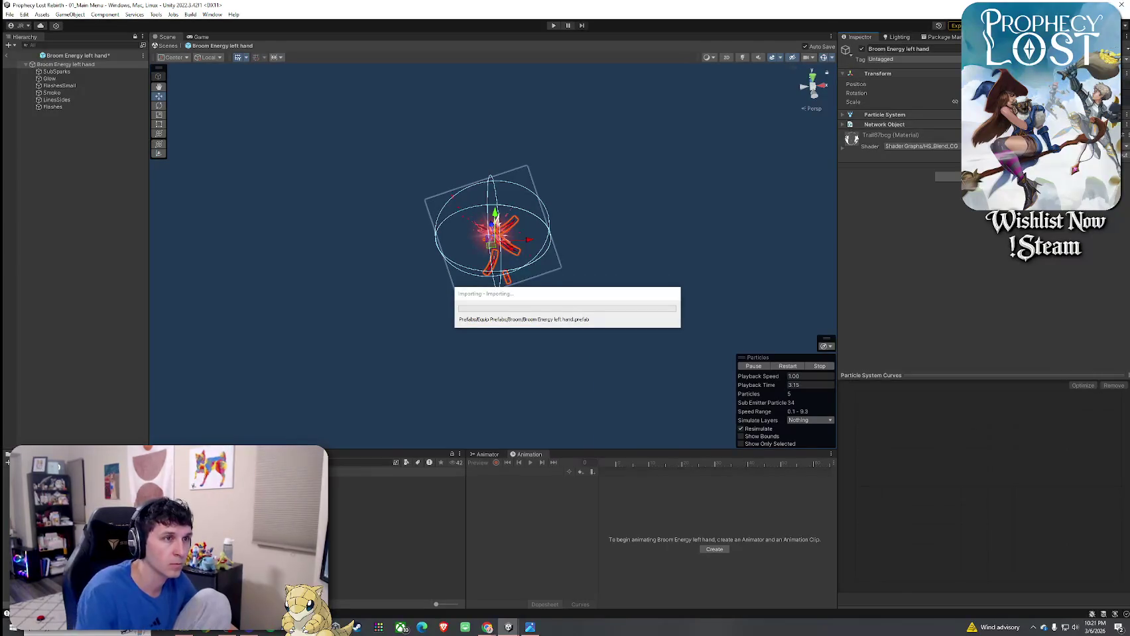
left_click(984, 176)
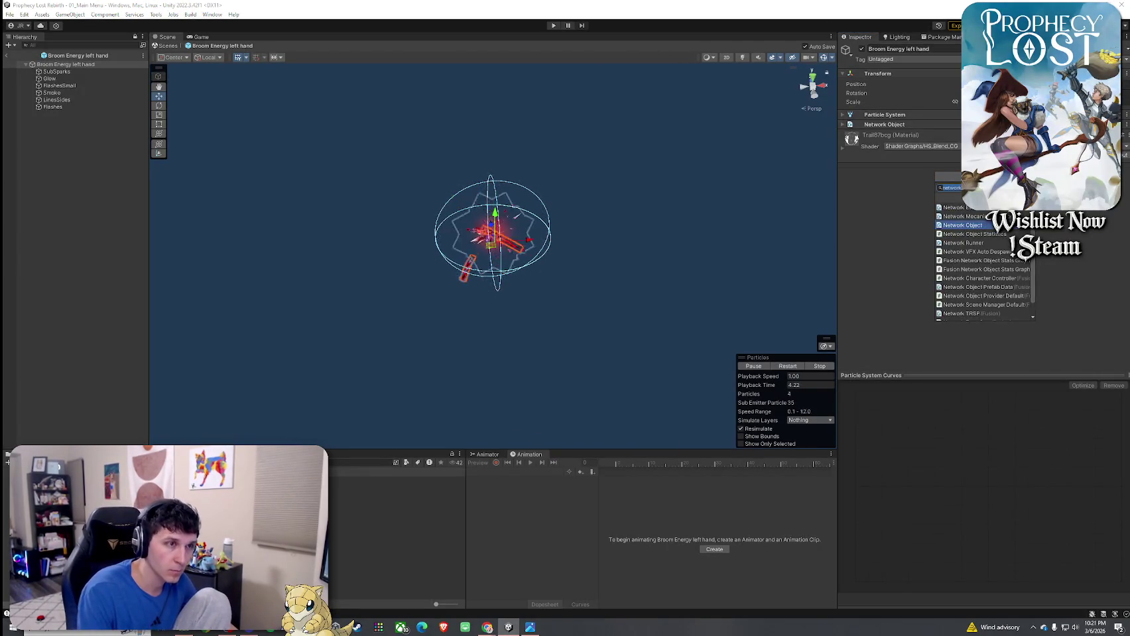
type("network transform")
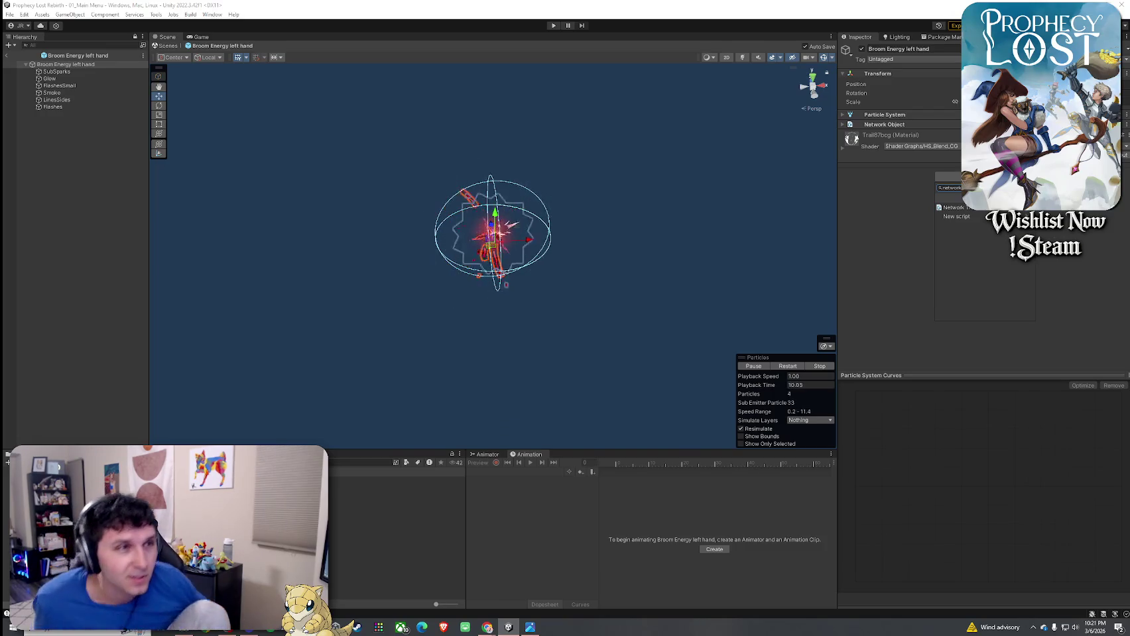
left_click(955, 207)
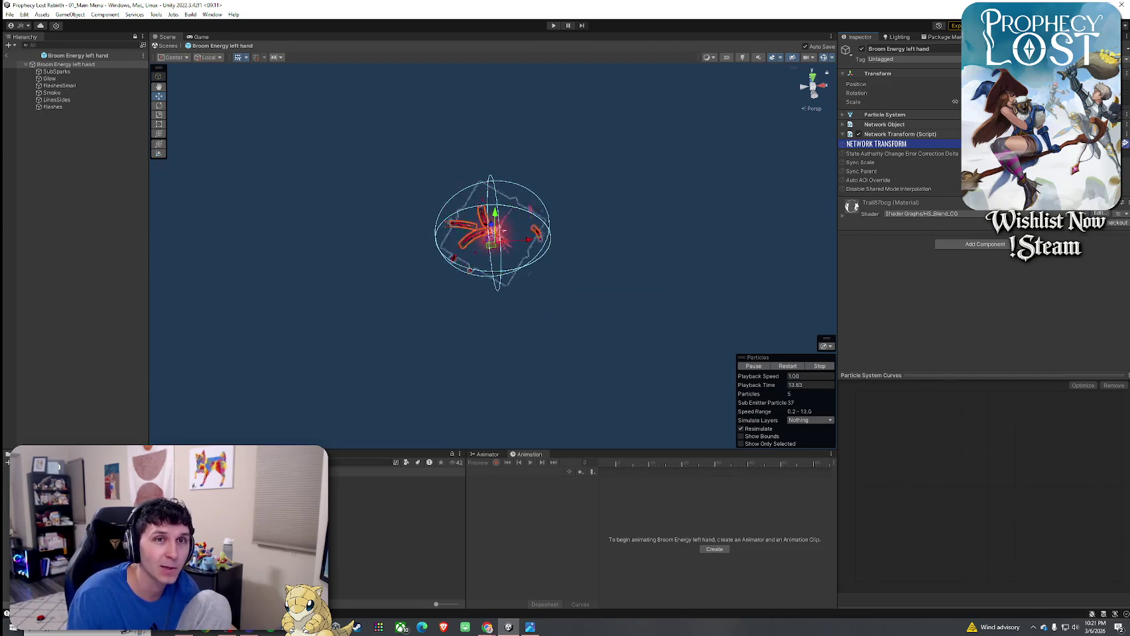
- Add an Equipped Item component with Item SO set to 1_Broom, then return to the main scene
left_click(975, 244)
type("equi")
key("Return")
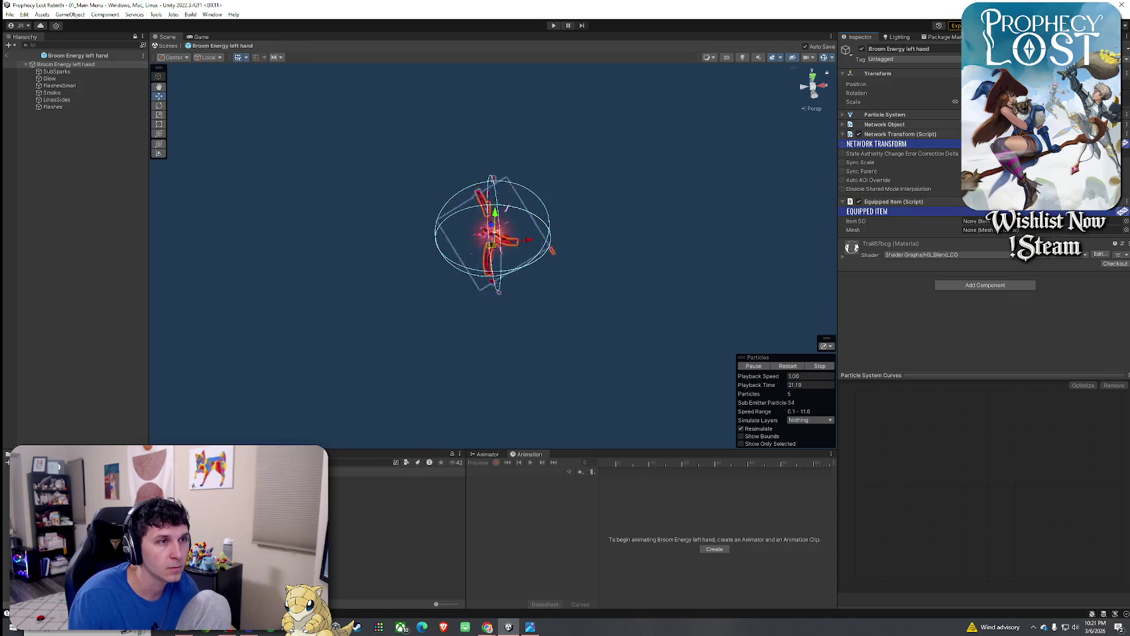
left_click(1125, 222)
left_click(810, 272)
double_click(951, 277)
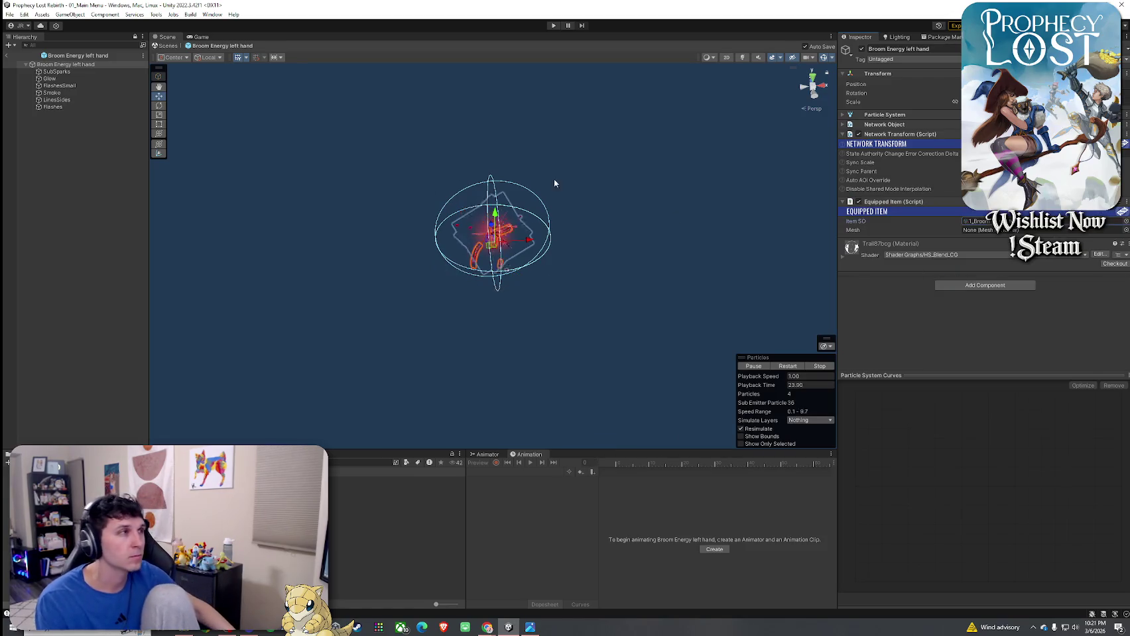
left_click(6, 55)
left_click(8, 45)
key("Escape")
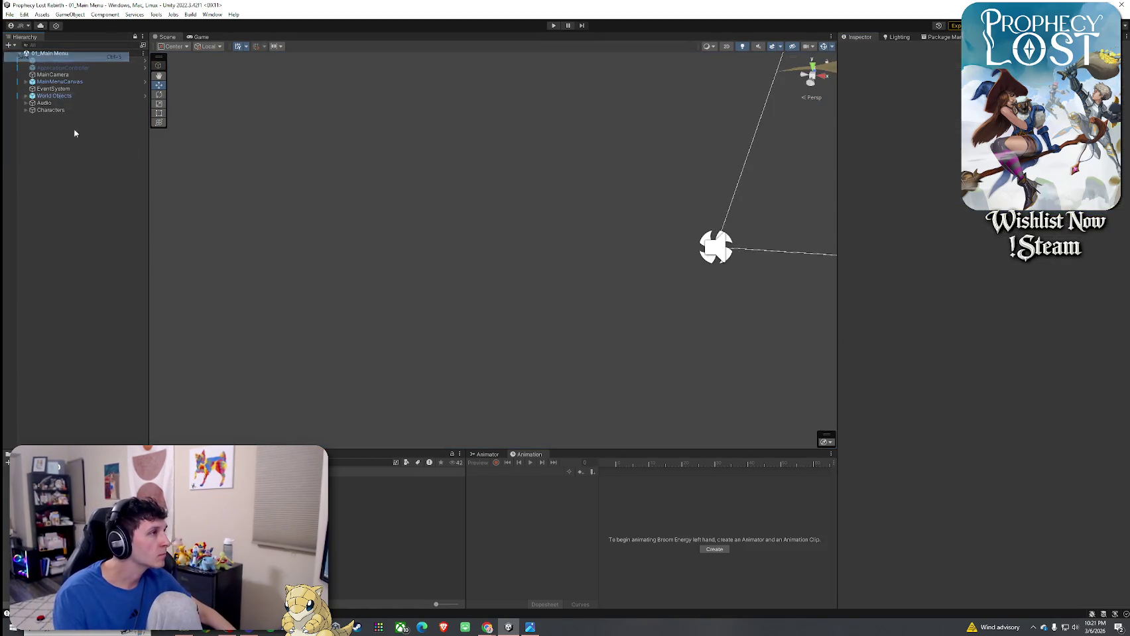
- Drag Broom Energy left hand into the 1_Broom item's Optional Equip Prefab field
left_click(360, 462)
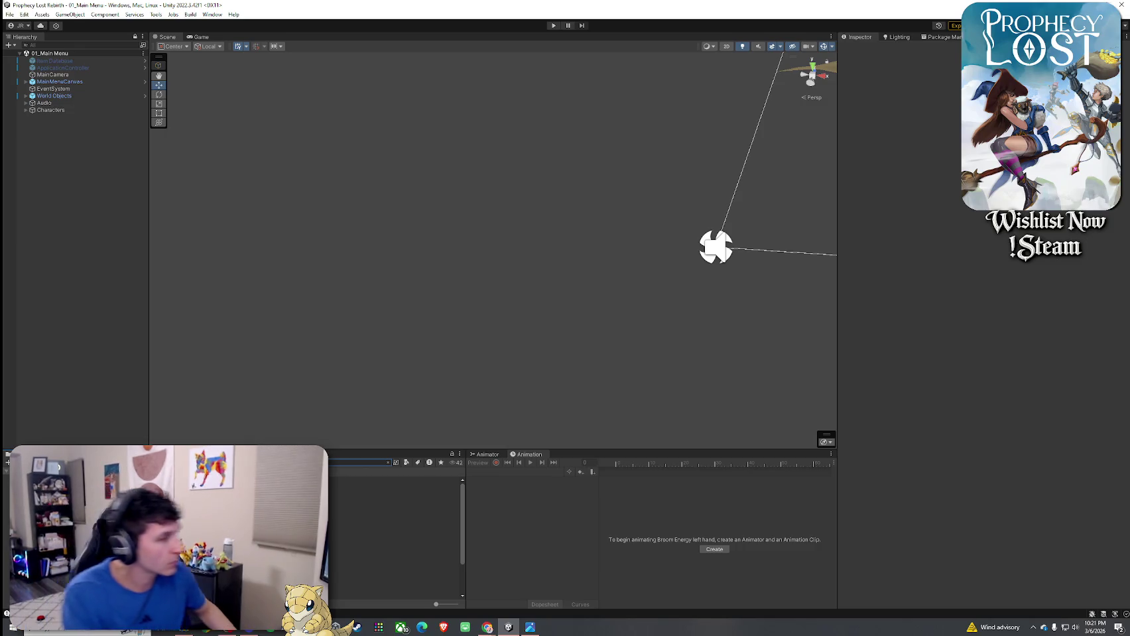
left_click(398, 488)
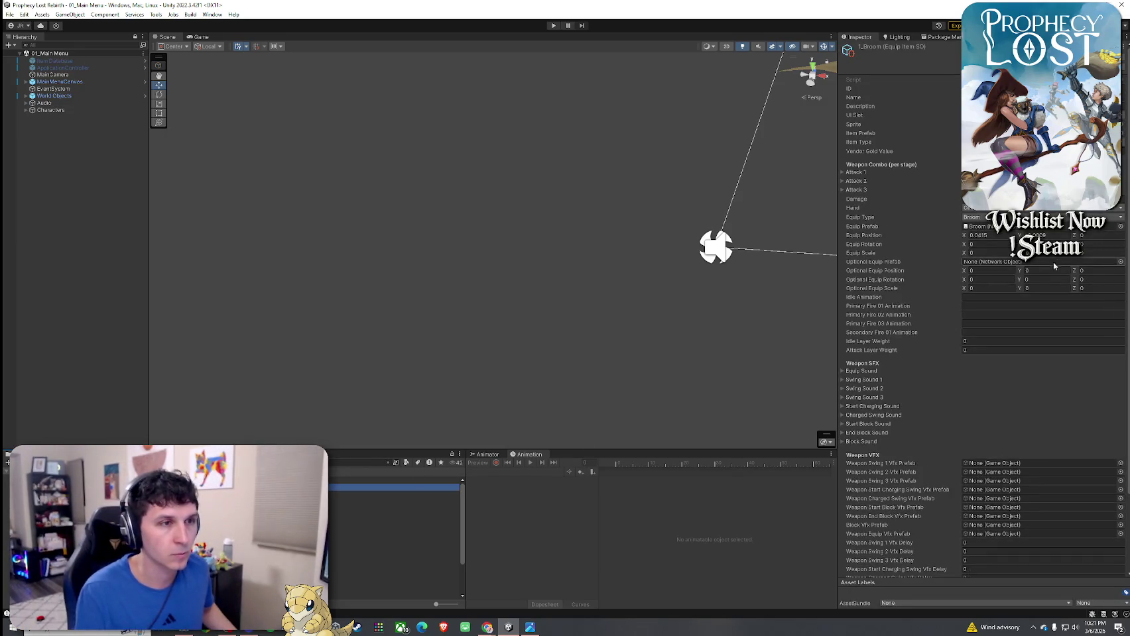
left_click(1121, 263)
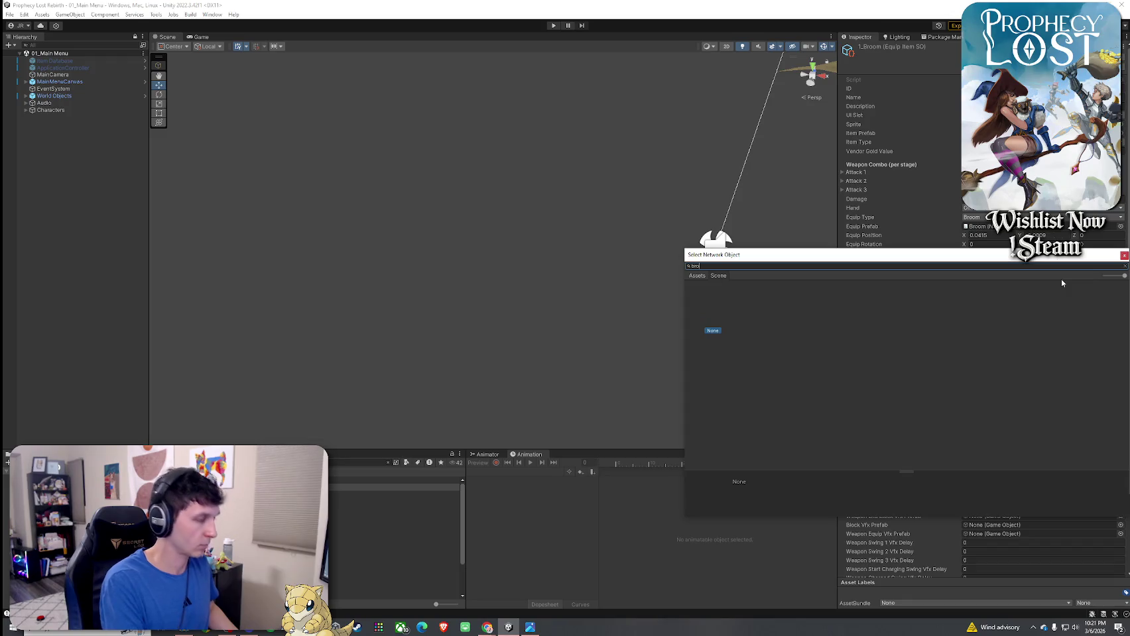
type("om left")
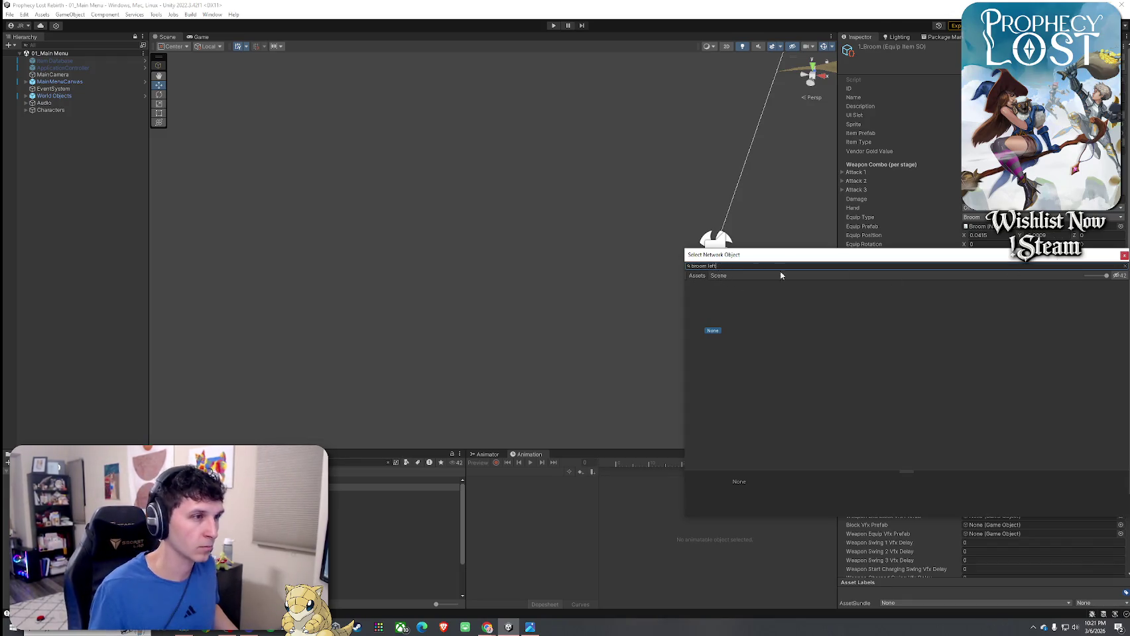
left_click(1123, 256)
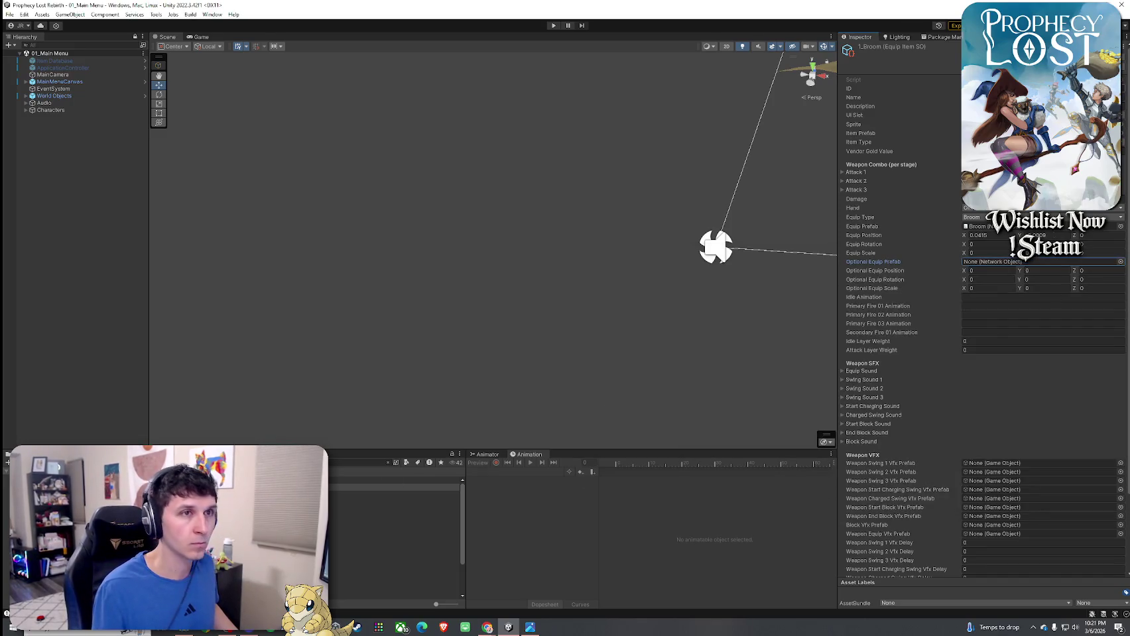
left_click_drag(395, 488, 1021, 262)
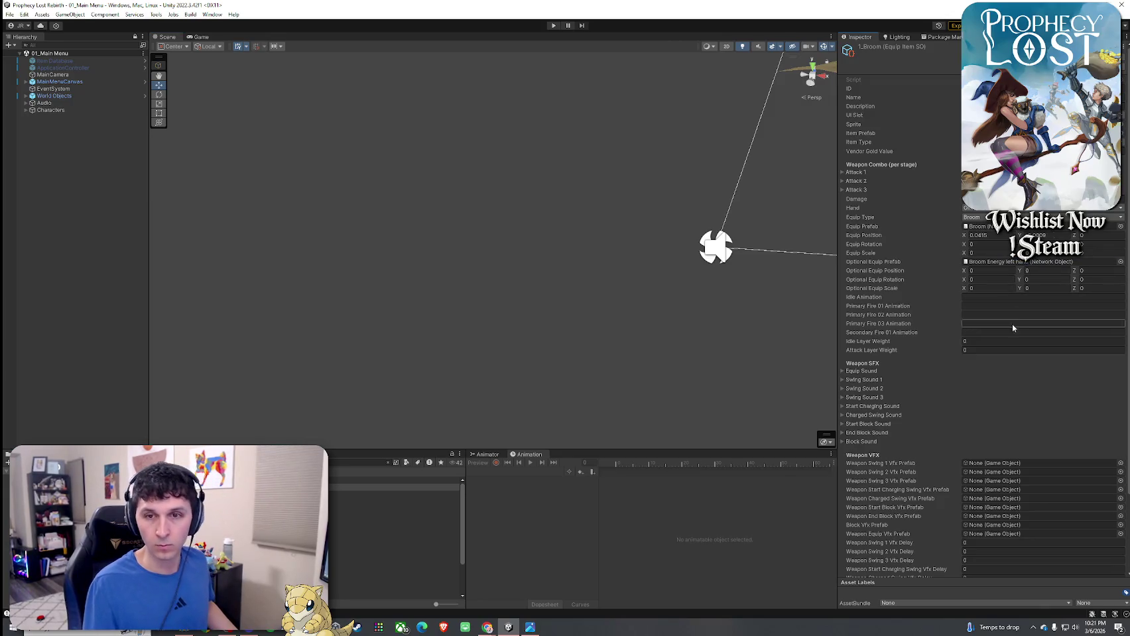
- Bring up the Game view and maximize it to fill the editor
left_click(9, 14)
left_click(150, 42)
double_click(198, 37)
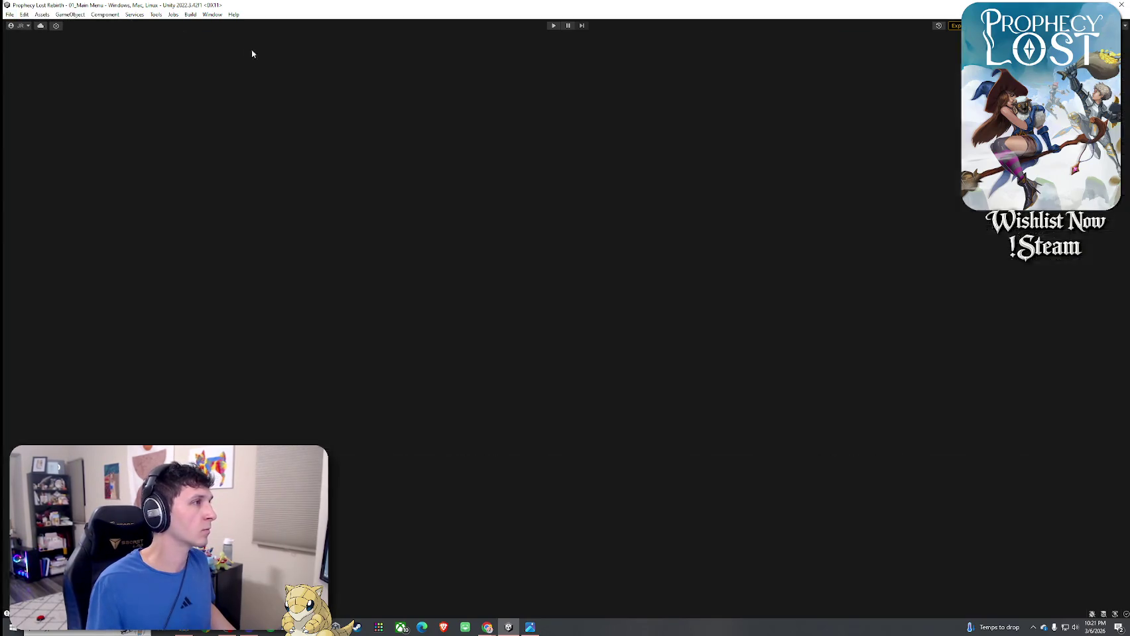
- Restore the editor layout, enter Play mode, pick the witch, and start a match in 02_Test Scene
double_click(22, 37)
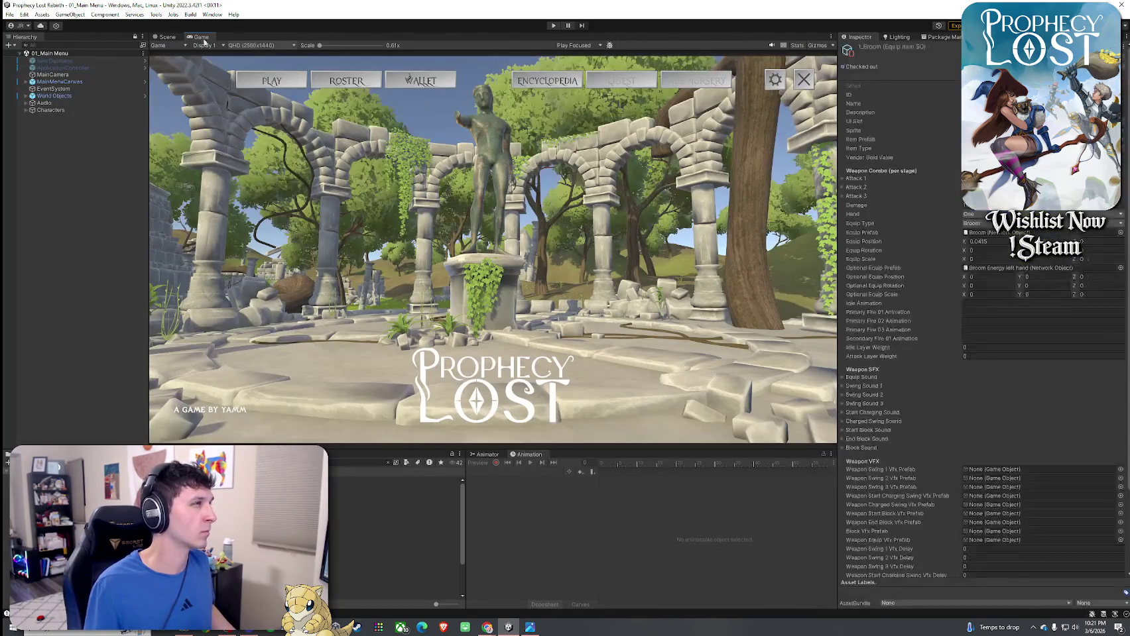
left_click(554, 26)
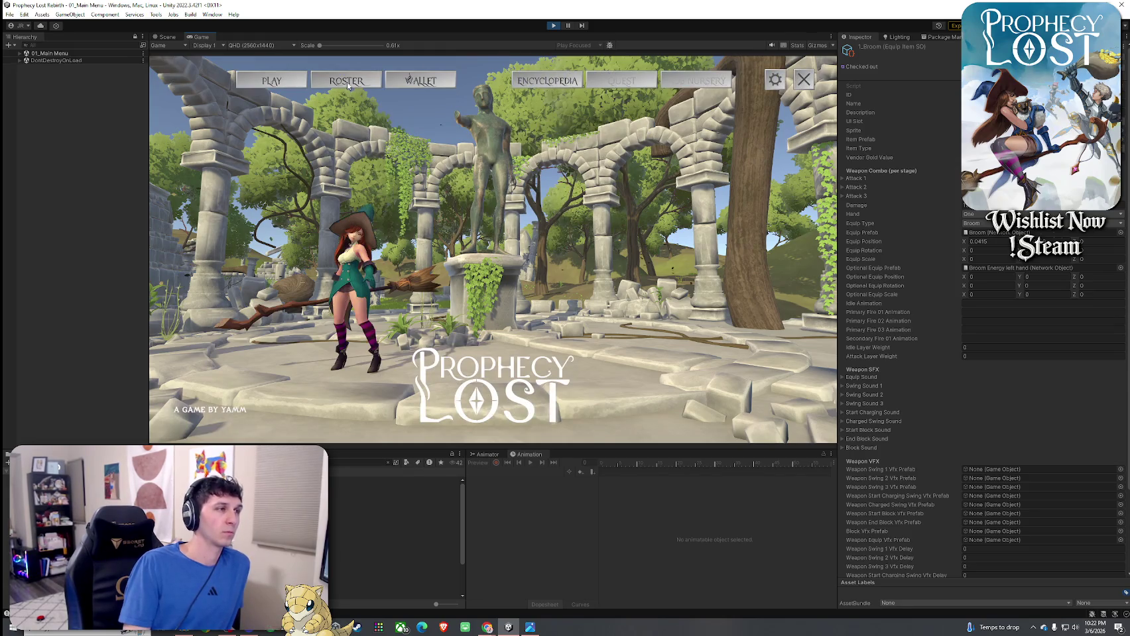
left_click(347, 82)
left_click(293, 82)
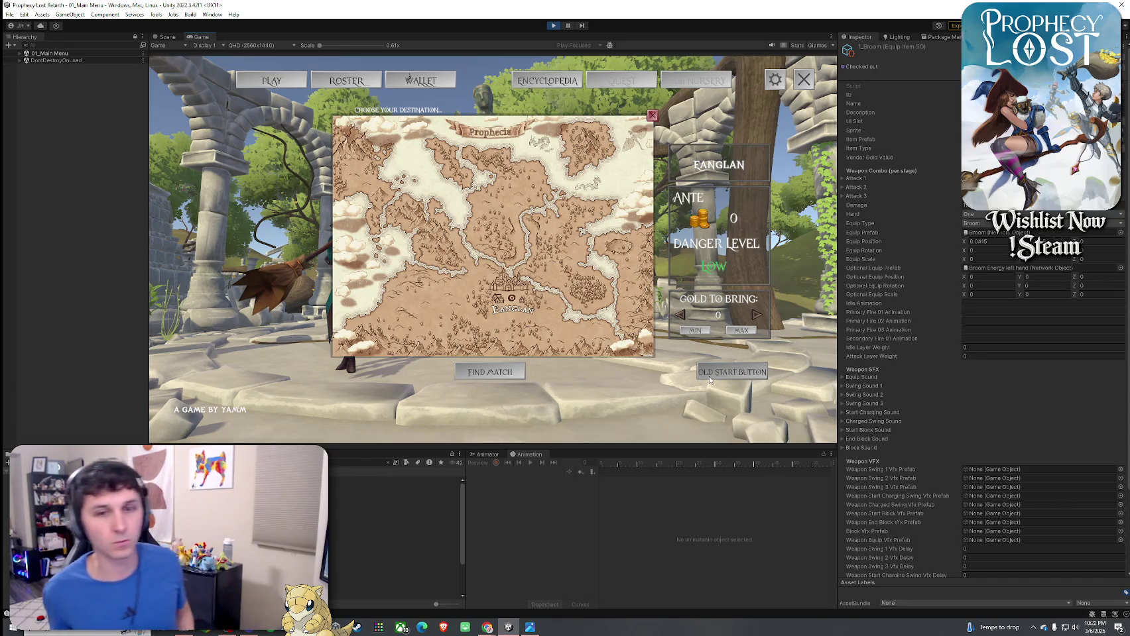
left_click(710, 375)
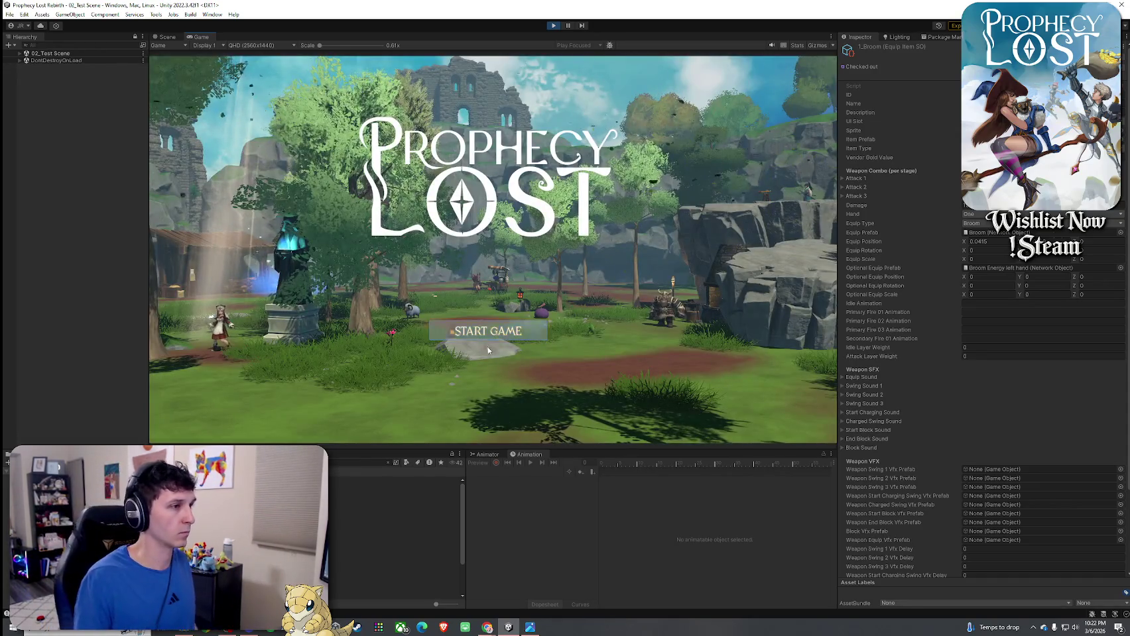
left_click(488, 347)
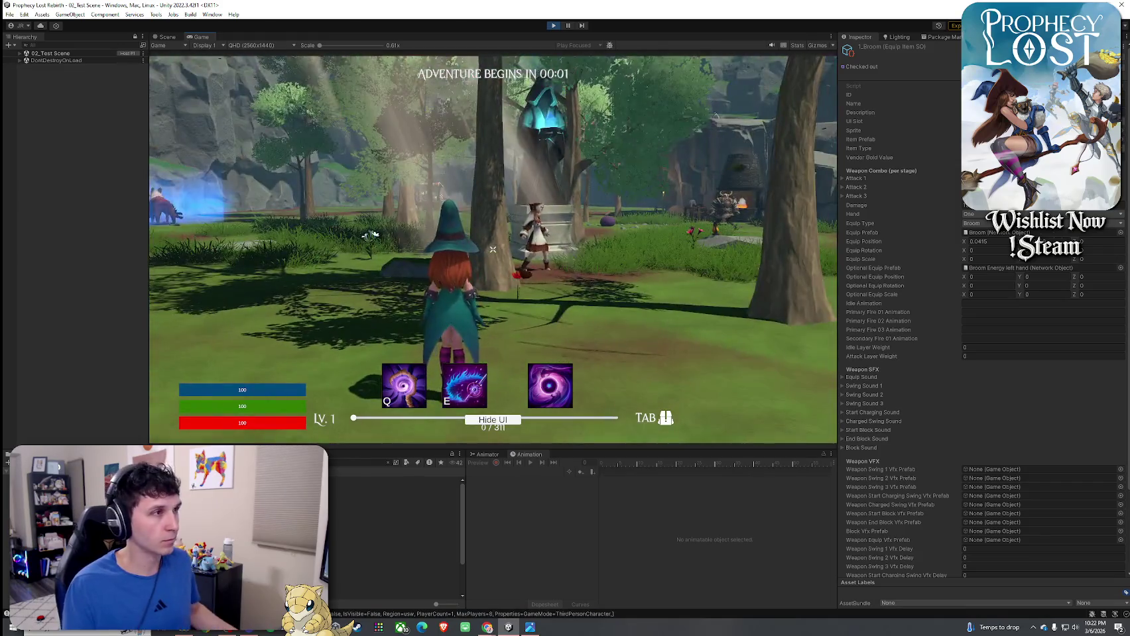
- Walk the witch forward, check the inventory, and expand 02_Test Scene in the Hierarchy
key("w")
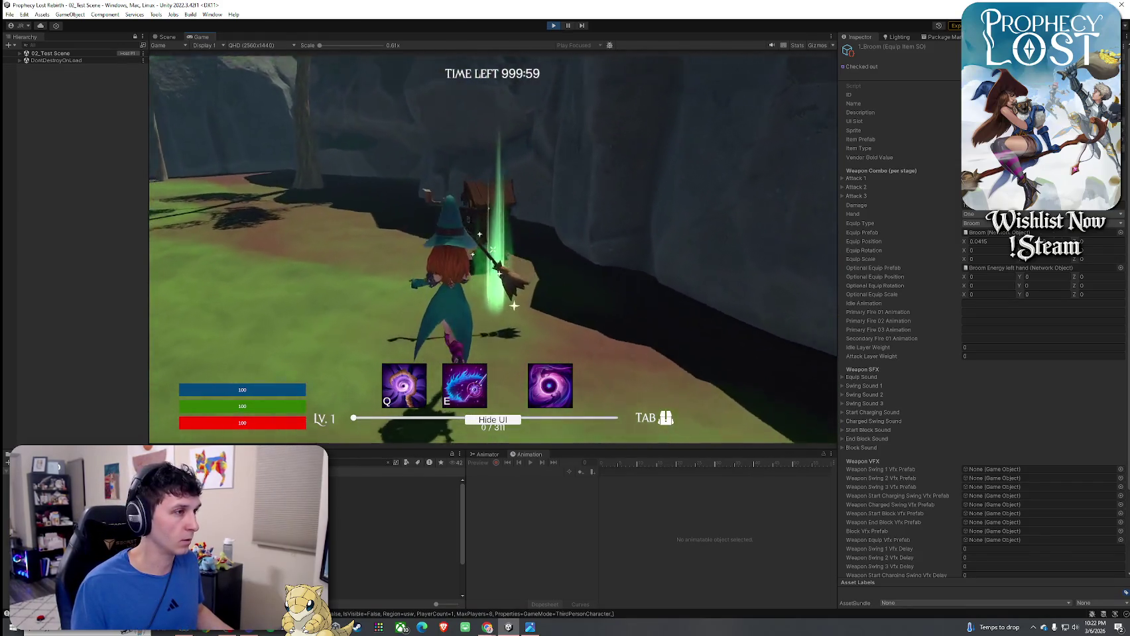
key("Tab")
key("Tab")
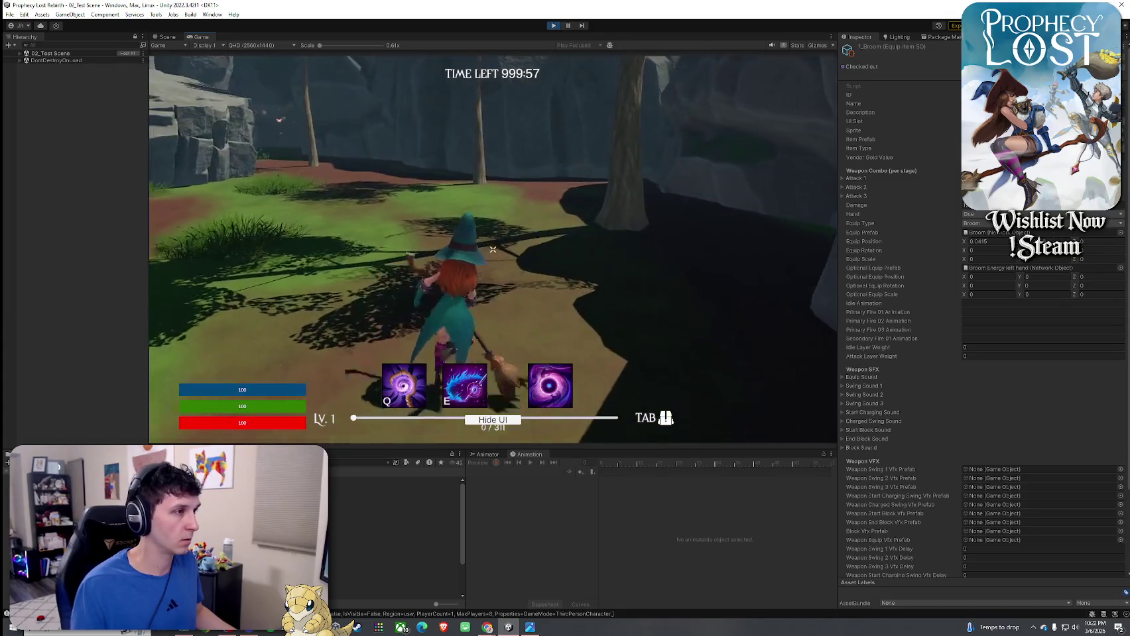
key("super")
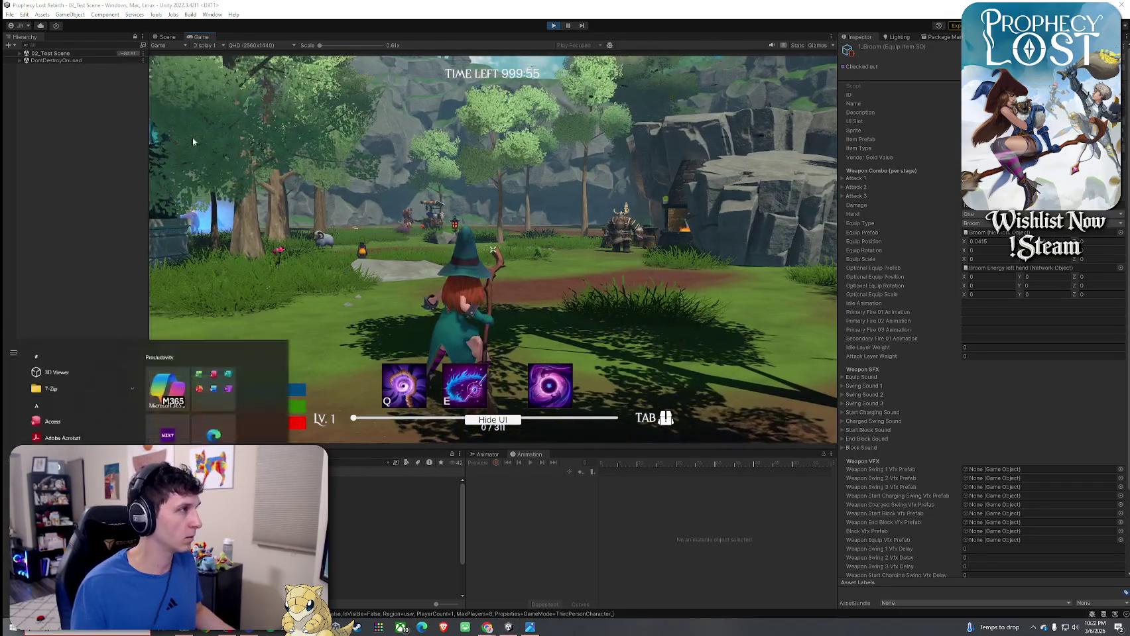
left_click(19, 53)
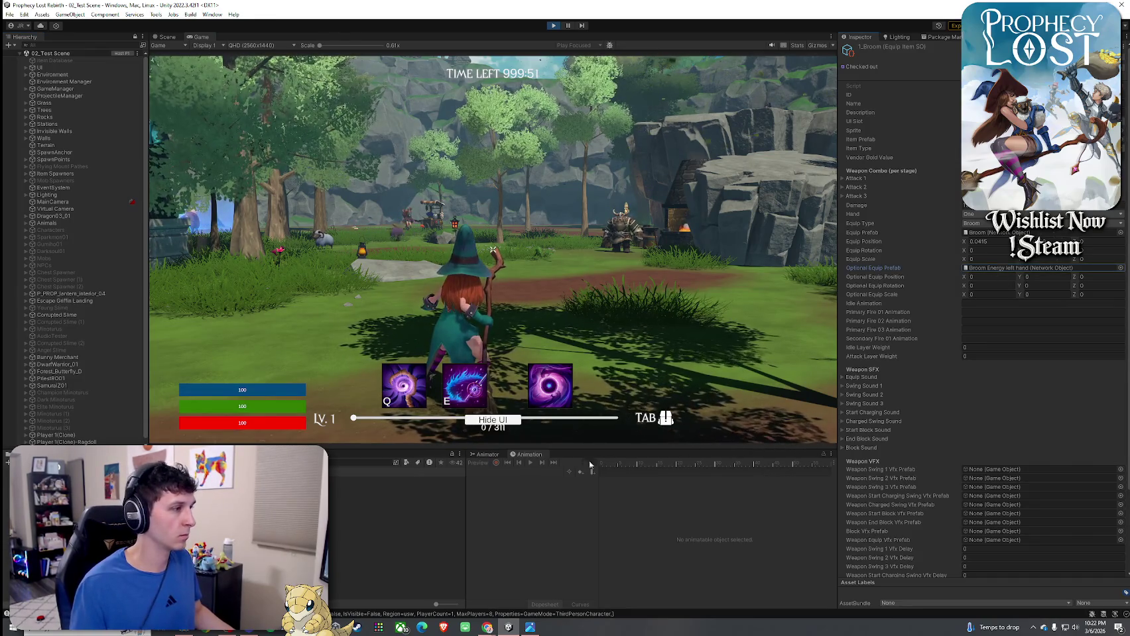
- Expand WitchB_01's Bip001 skeleton through the spine and left arm down to Bip001 L Hand
scroll(55, 383, "down", 1)
scroll(57, 416, "down", 1)
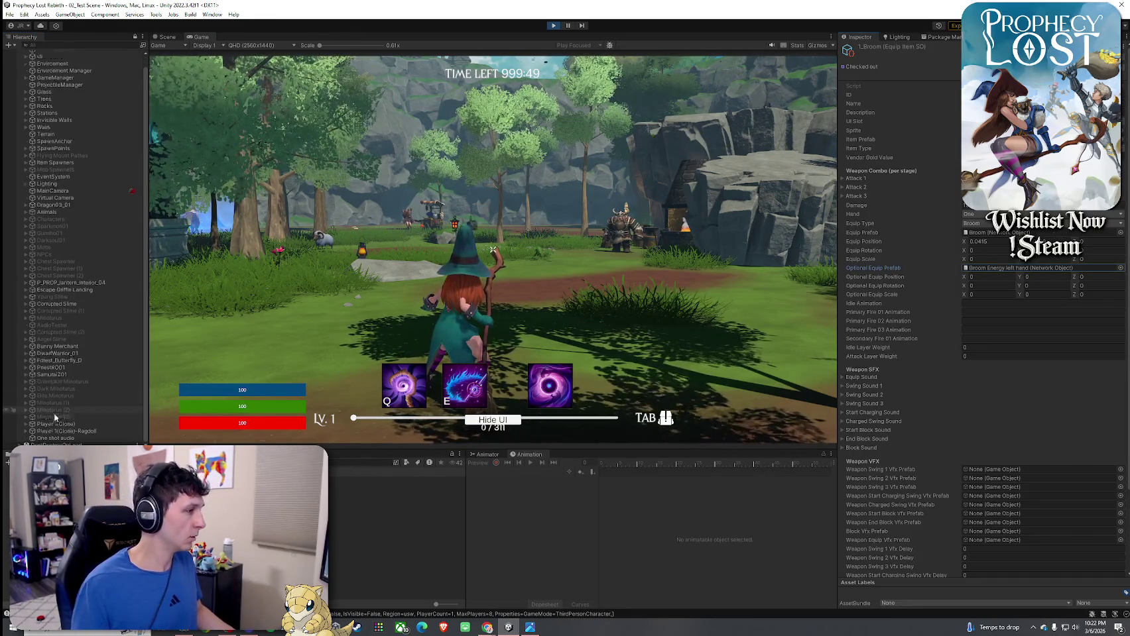
scroll(75, 432, "down", 5)
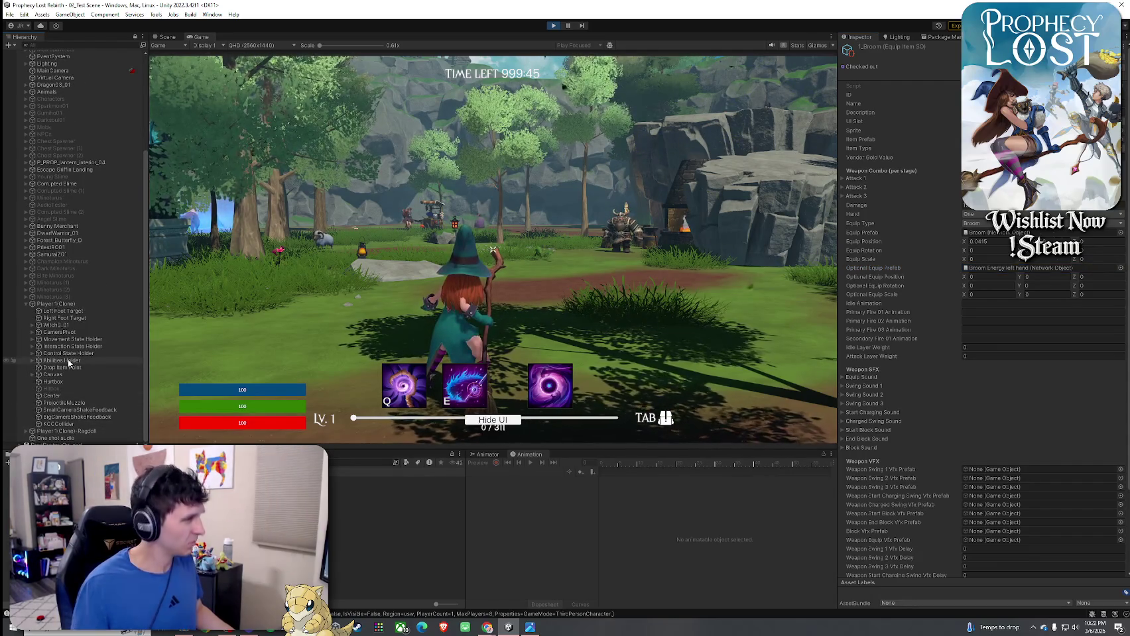
left_click(33, 326)
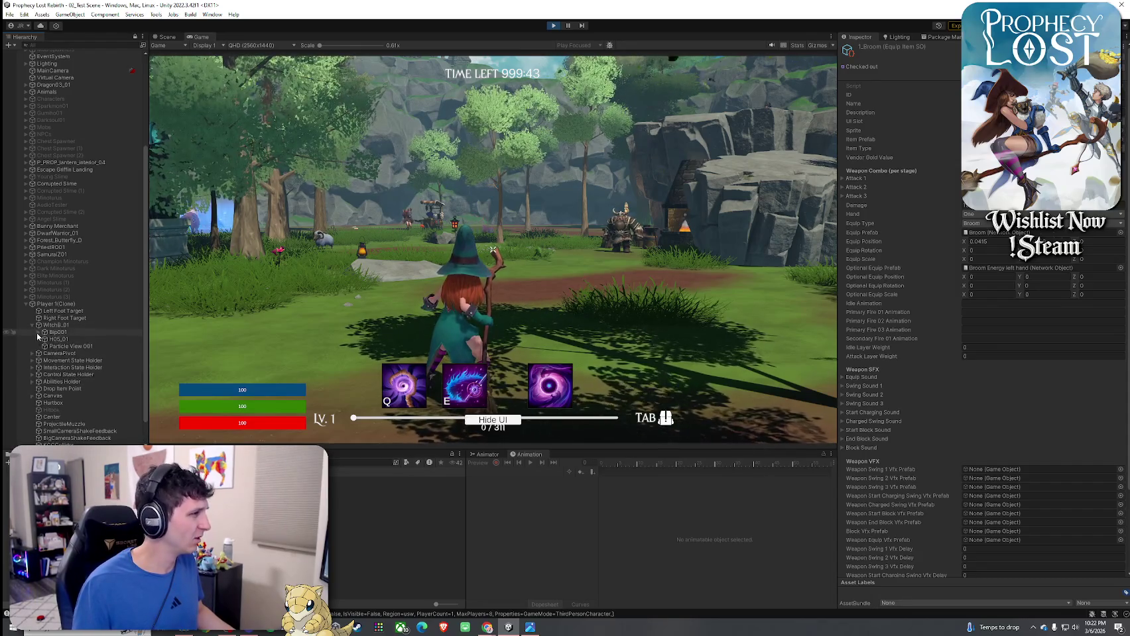
left_click(37, 332)
left_click(45, 346)
left_click(51, 382)
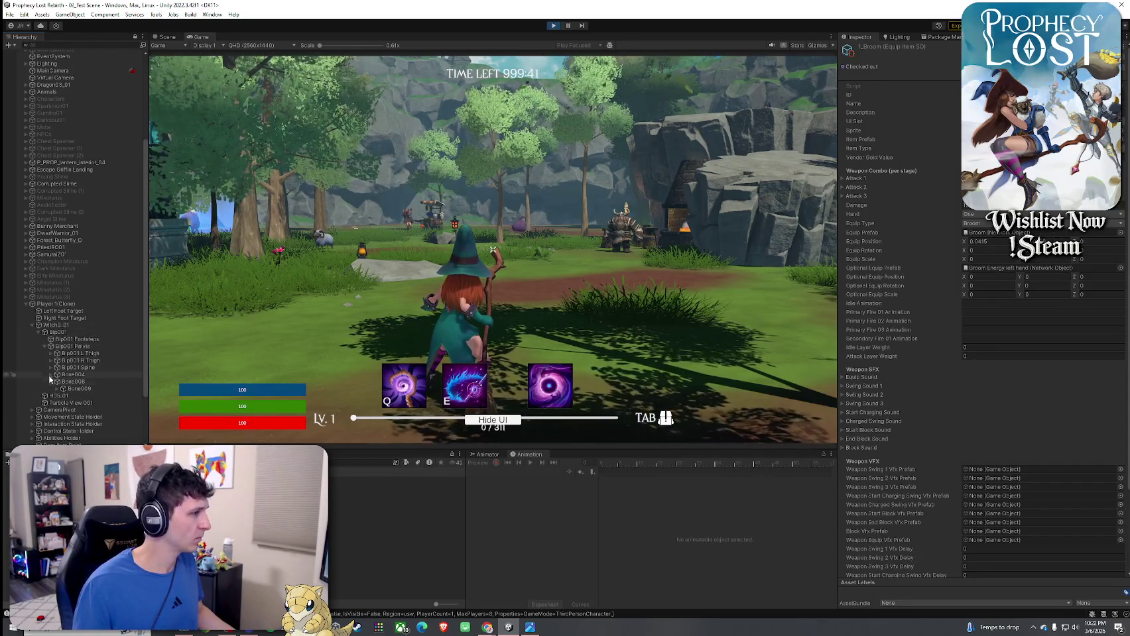
left_click(53, 375)
left_click(57, 374)
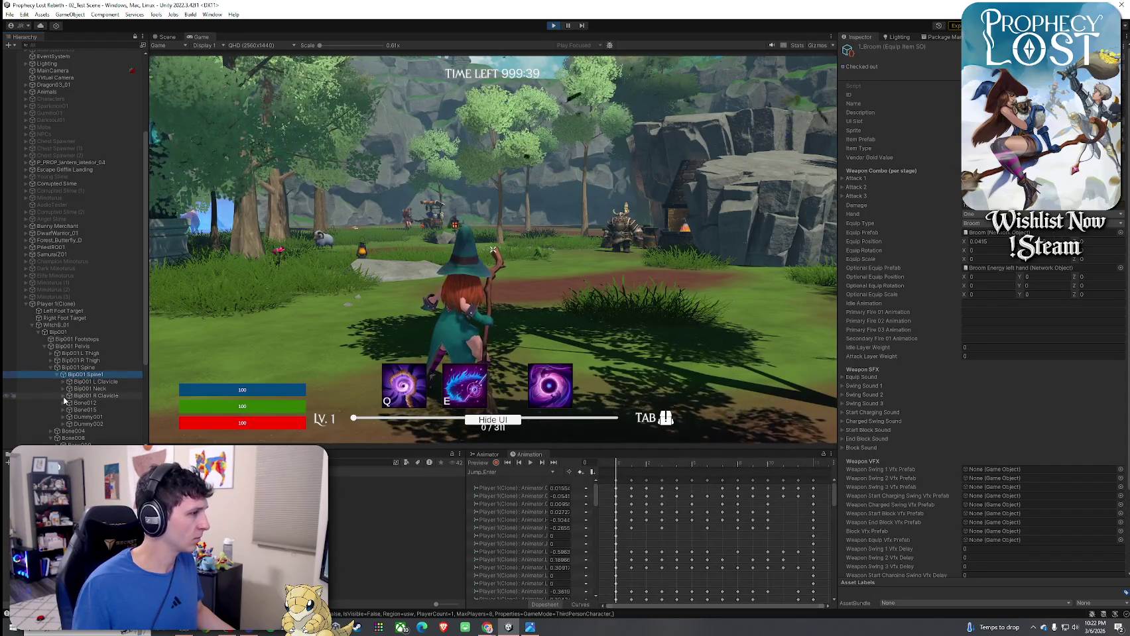
left_click(63, 381)
left_click(70, 389)
left_click(76, 396)
left_click(86, 403)
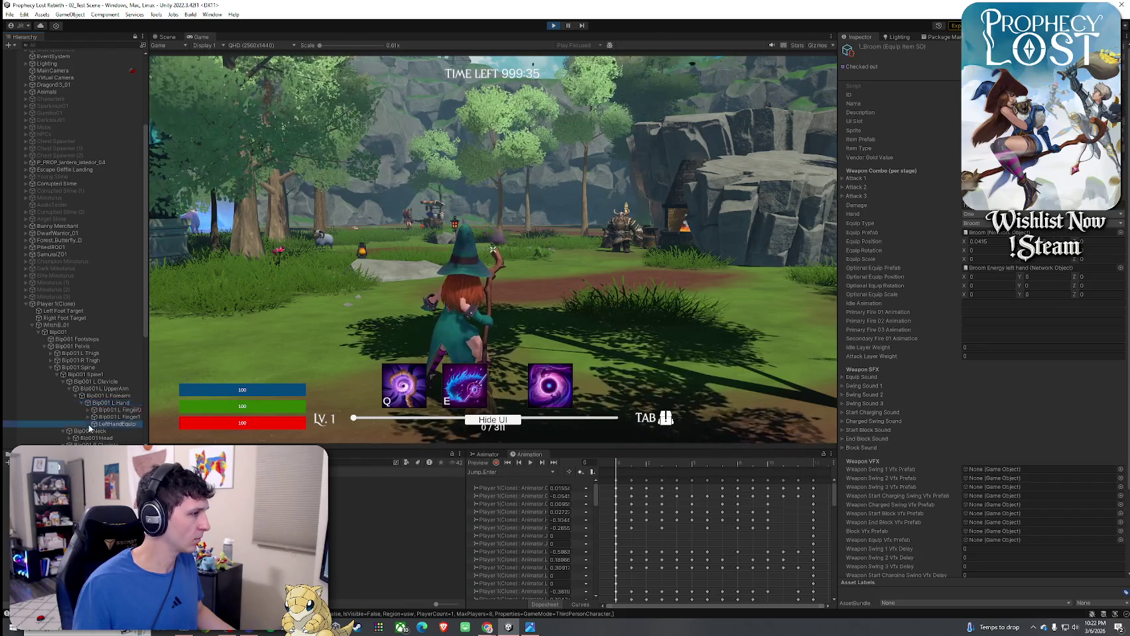
- Expand the right arm to RightHandEquip, select Broom(Clone), and open its Broom Energy left hand prefab
scroll(114, 430, "down", 5)
left_click(63, 338)
left_click(70, 346)
left_click(75, 353)
left_click(85, 360)
left_click(82, 360)
left_click(130, 389)
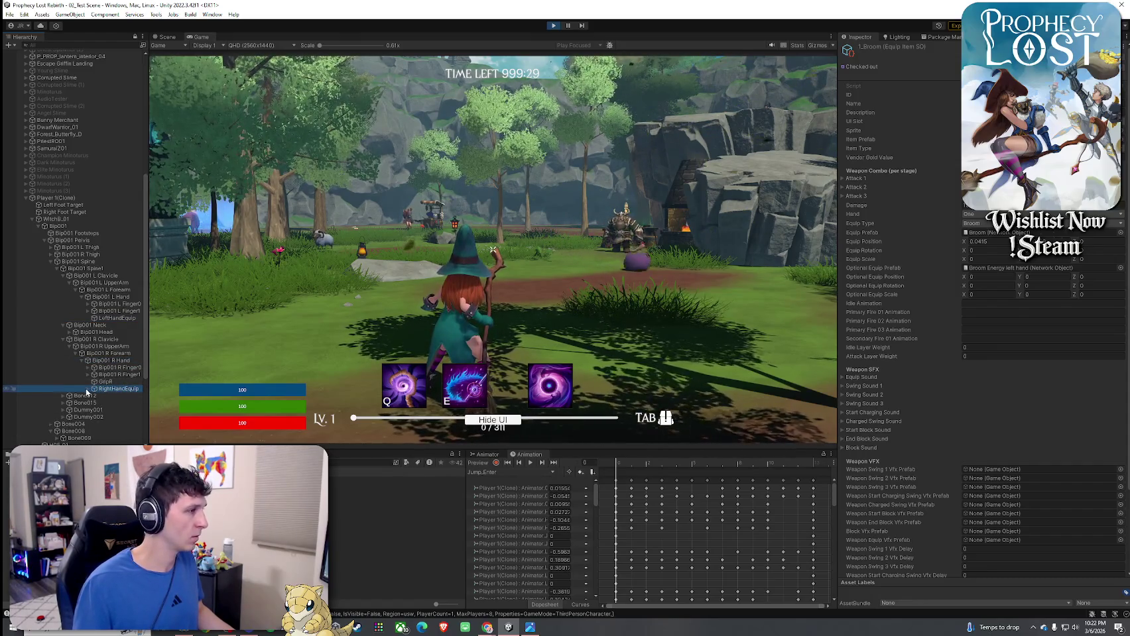
left_click(89, 390)
left_click(116, 396)
left_click(1028, 267)
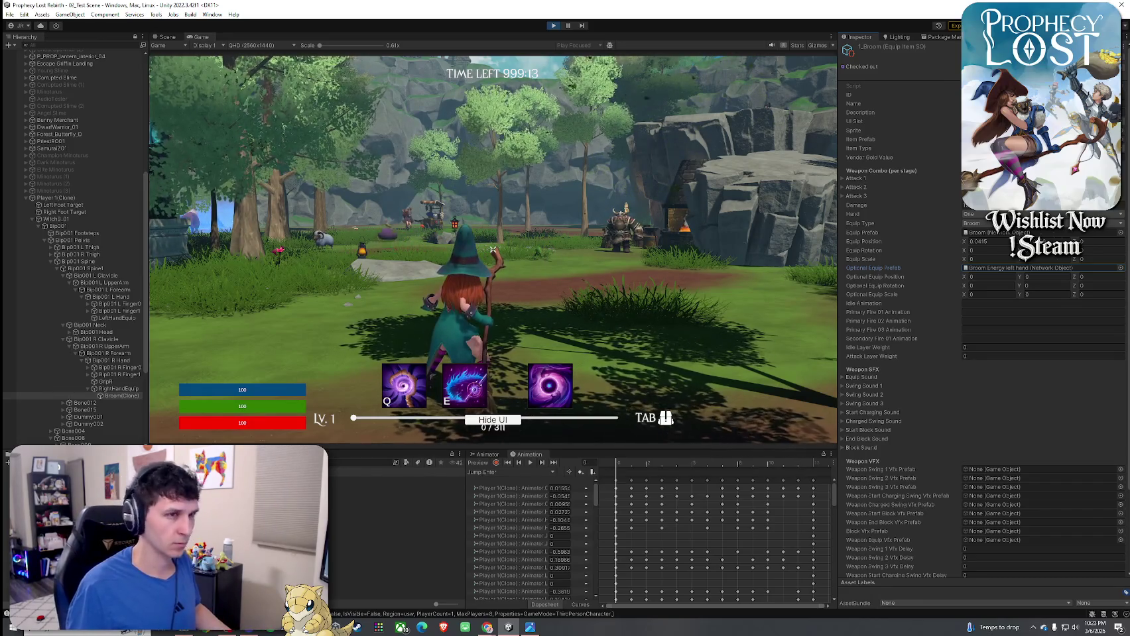
double_click(1021, 268)
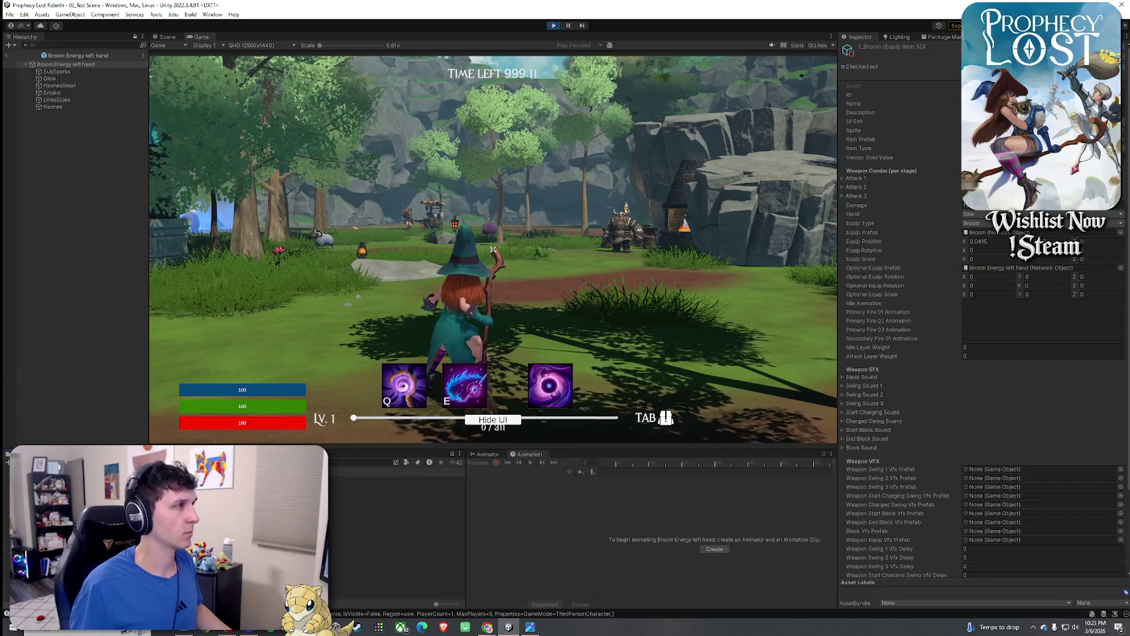
- Show Broom Energy left hand in the Scene view, collapse its Network components, and open EquippedItem.cs
left_click(167, 37)
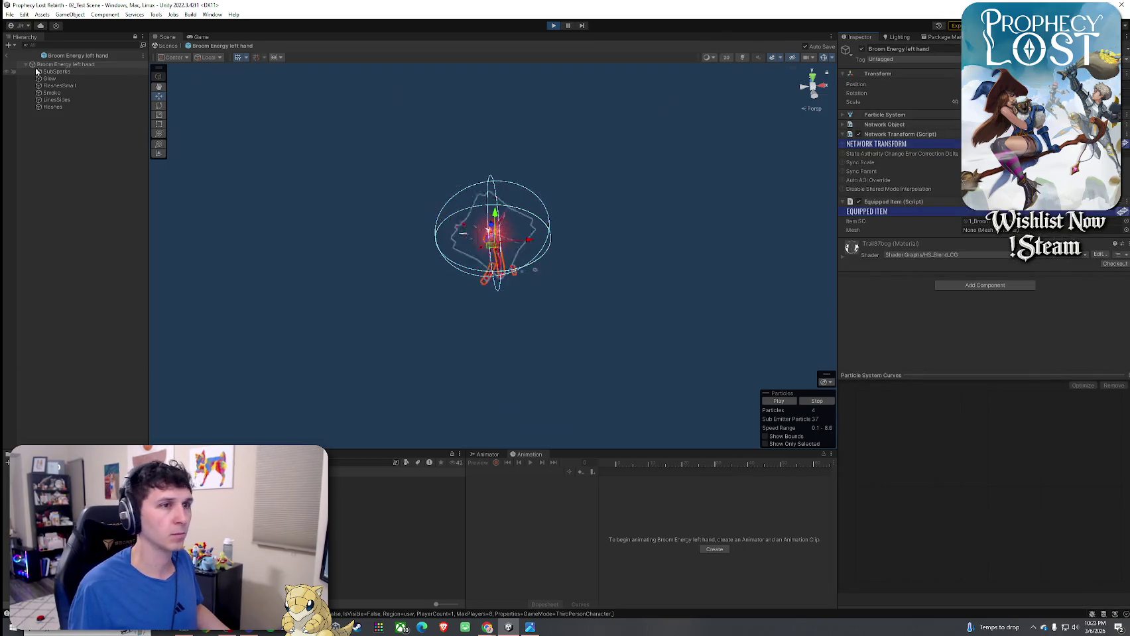
left_click(842, 124)
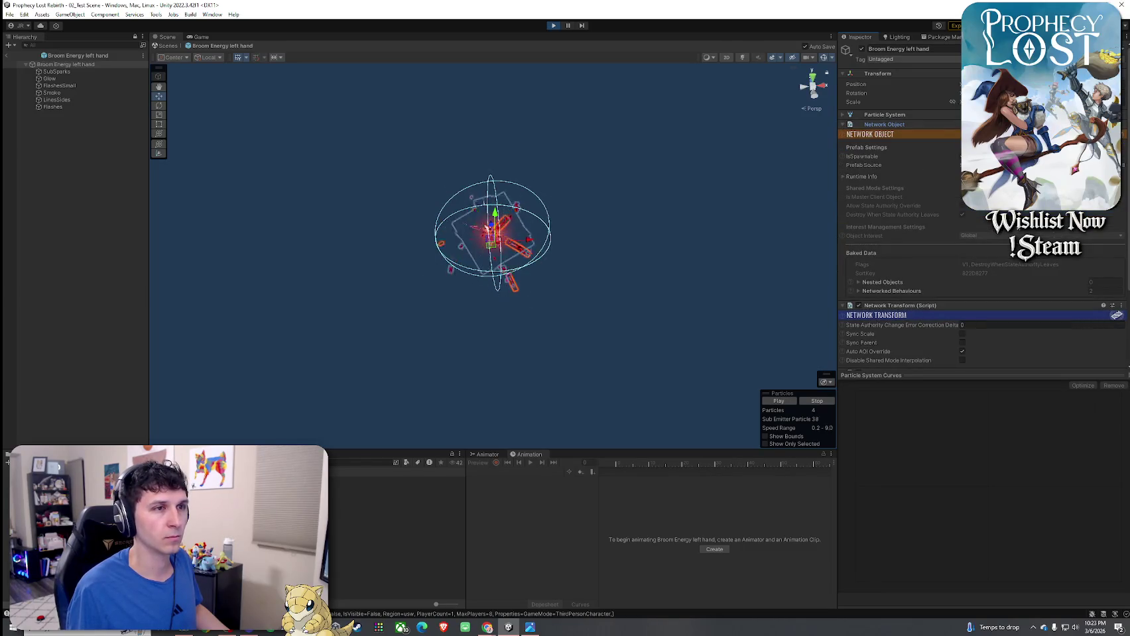
left_click_drag(835, 139, 840, 125)
left_click(842, 125)
left_click(844, 135)
right_click(935, 153)
left_click(979, 249)
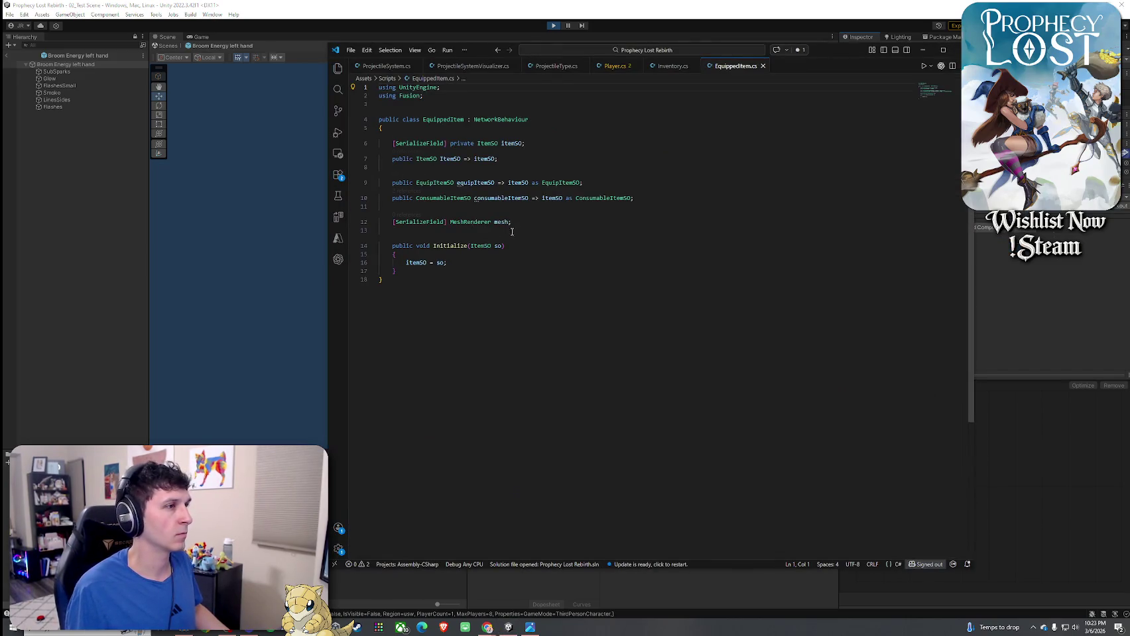
- Find all references to the mesh field in EquippedItem.cs, then return to Unity
right_click(500, 221)
left_click(610, 291)
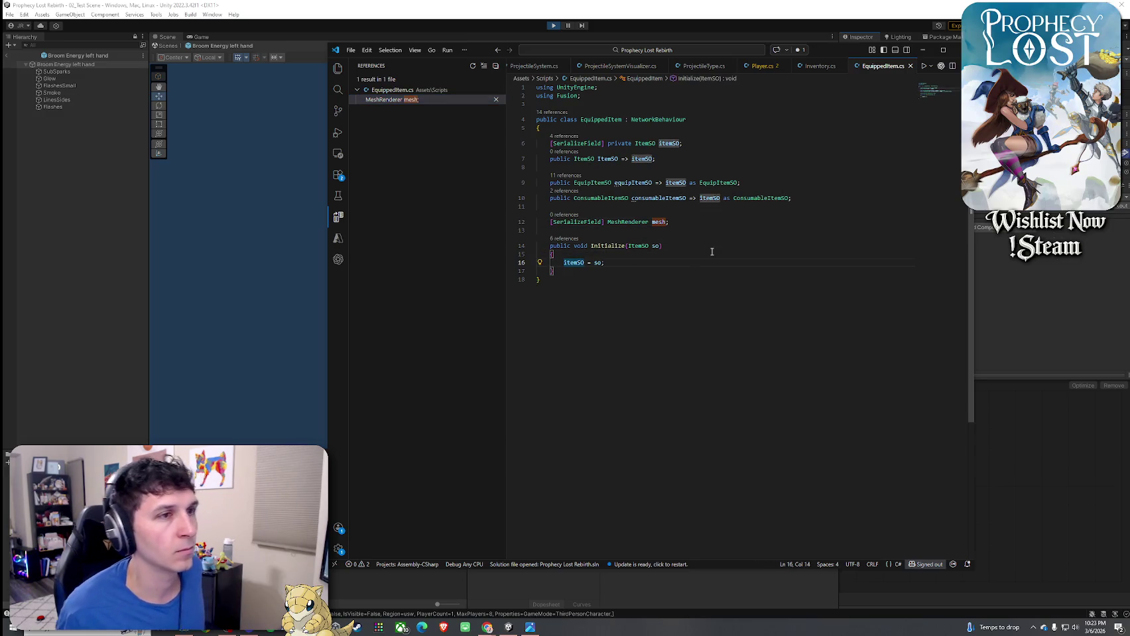
key("alt+Tab")
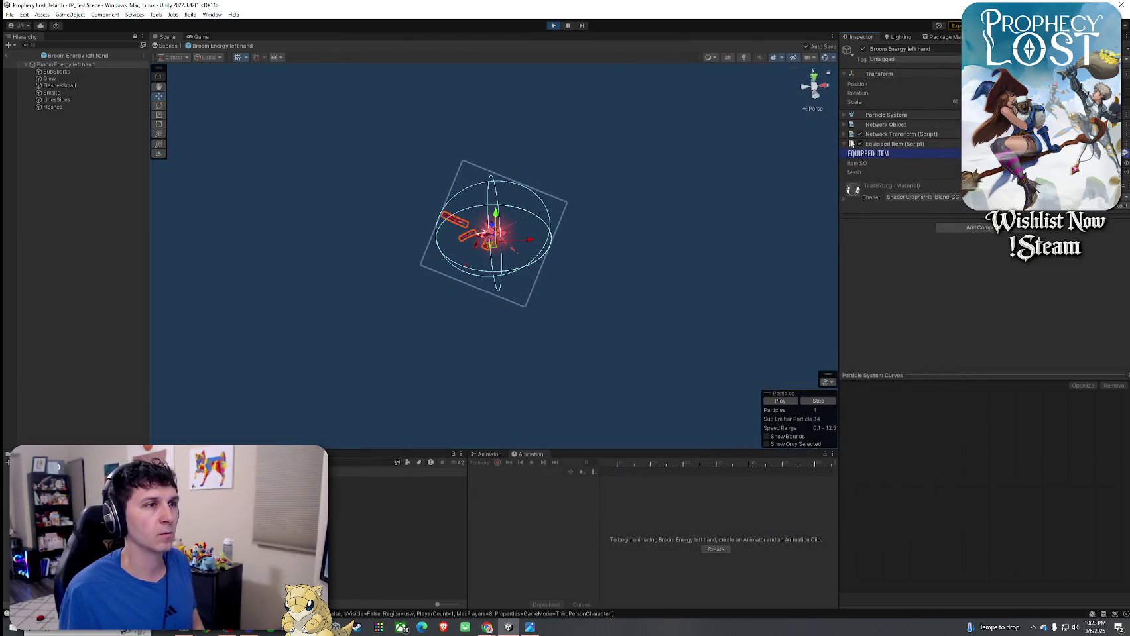
- Open the Broom ITEM prefab and inspect its H05_01W 1 mesh, ItemContainer and MinimapBroom children
left_click(844, 134)
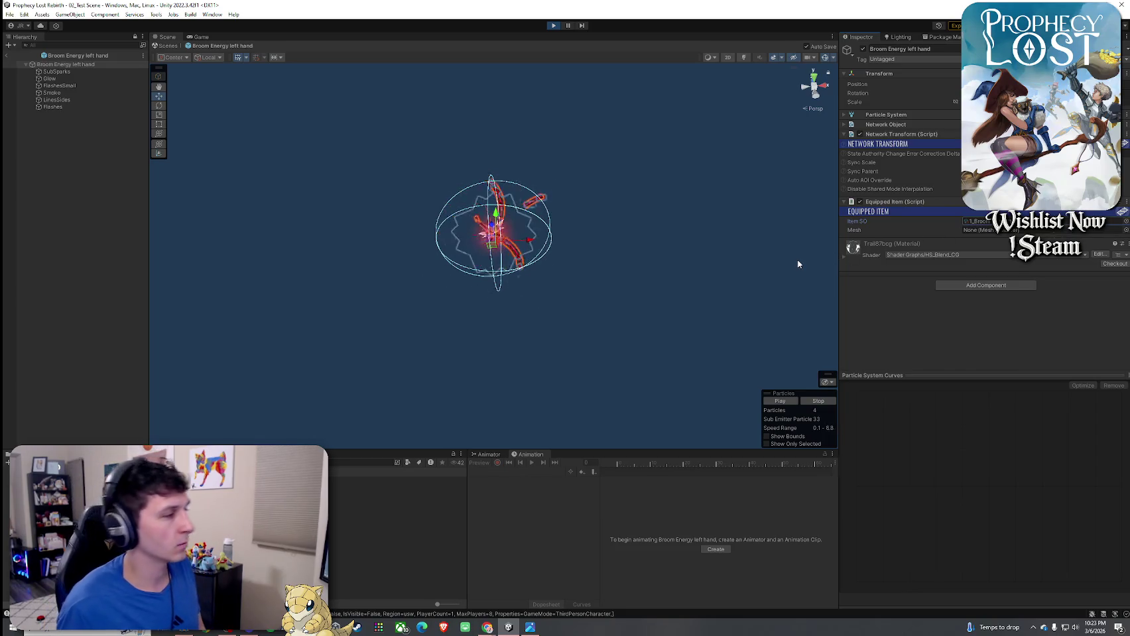
double_click(974, 220)
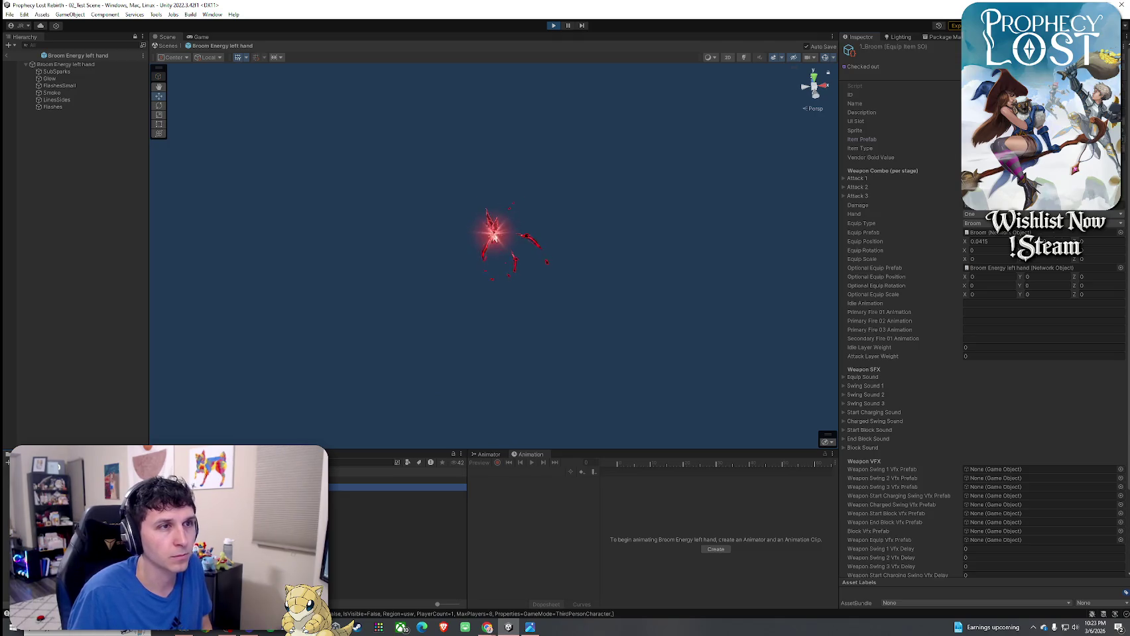
double_click(991, 232)
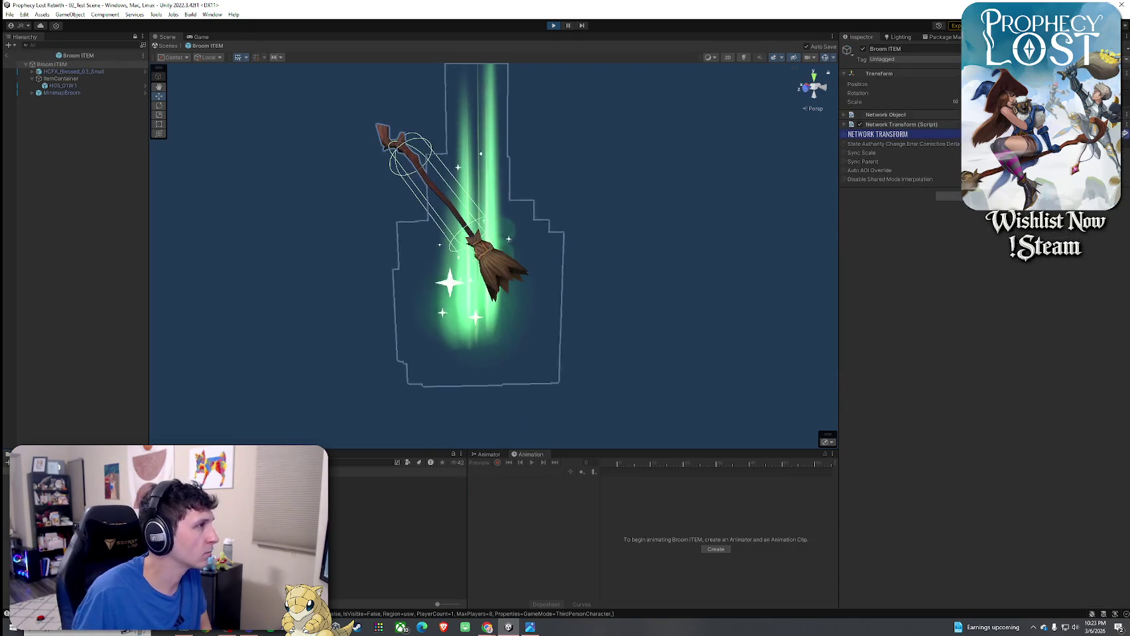
left_click(76, 85)
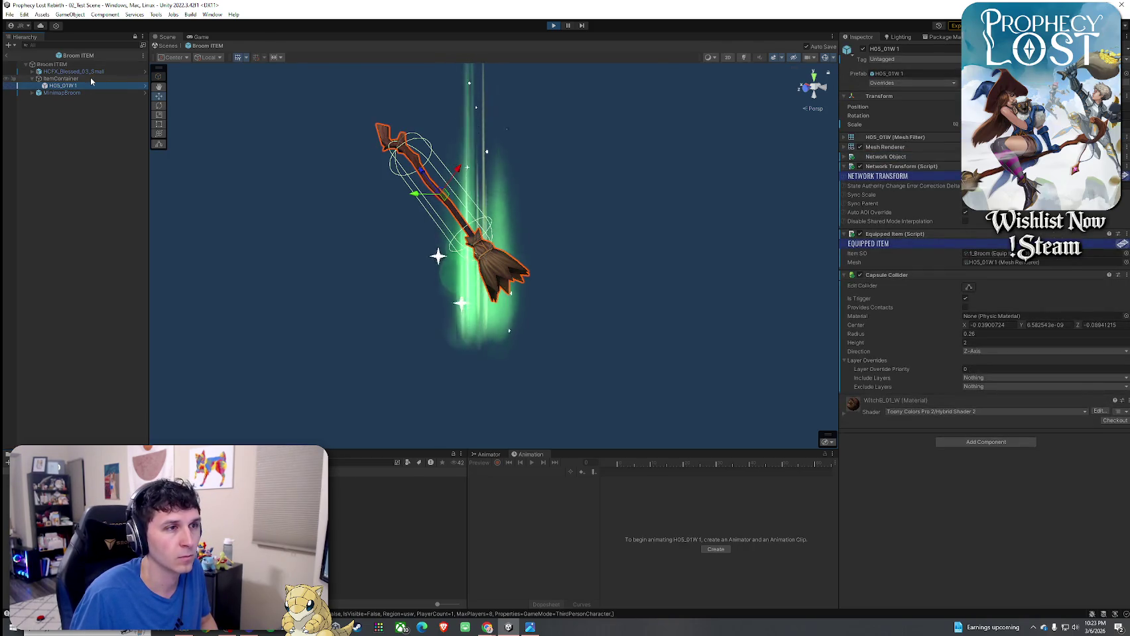
left_click(90, 78)
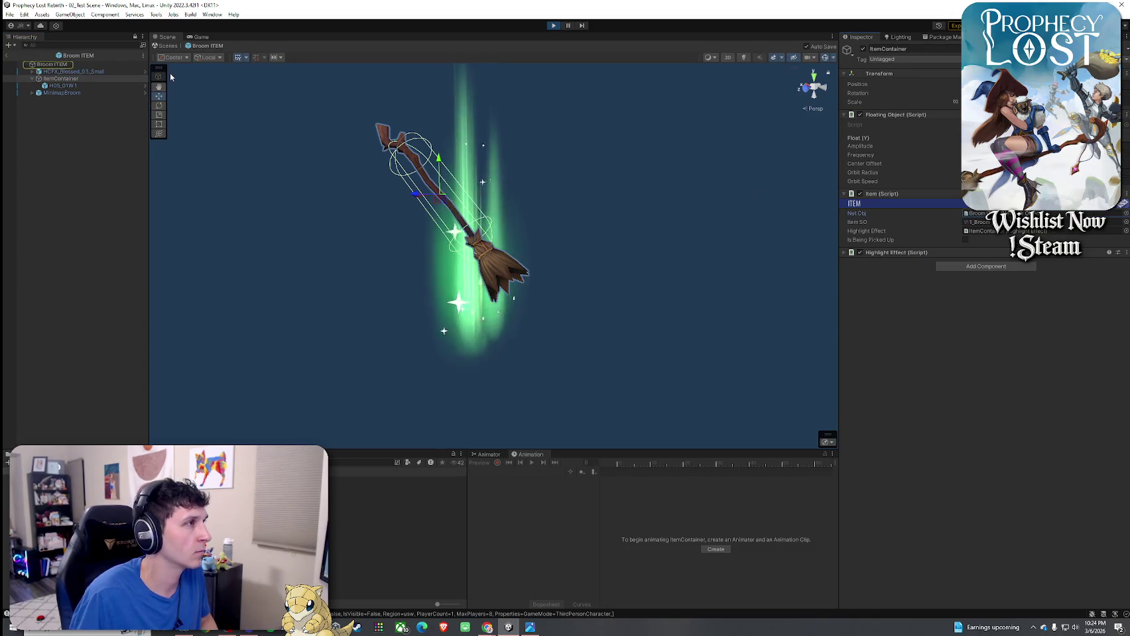
left_click(53, 65)
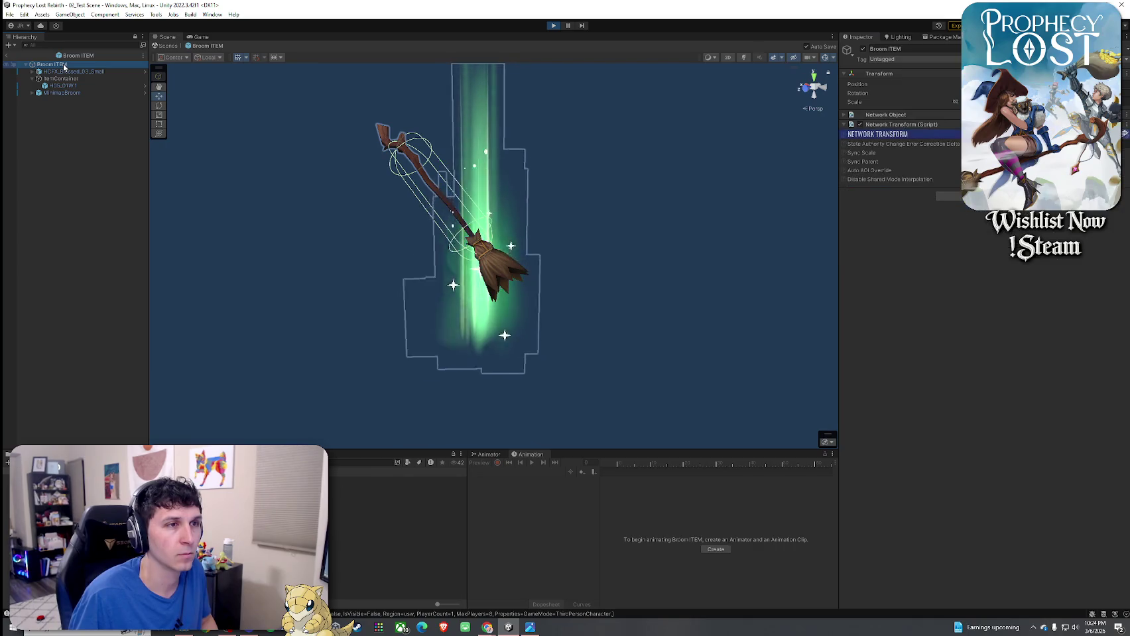
left_click(66, 86)
left_click(67, 101)
left_click(65, 98)
left_click(61, 87)
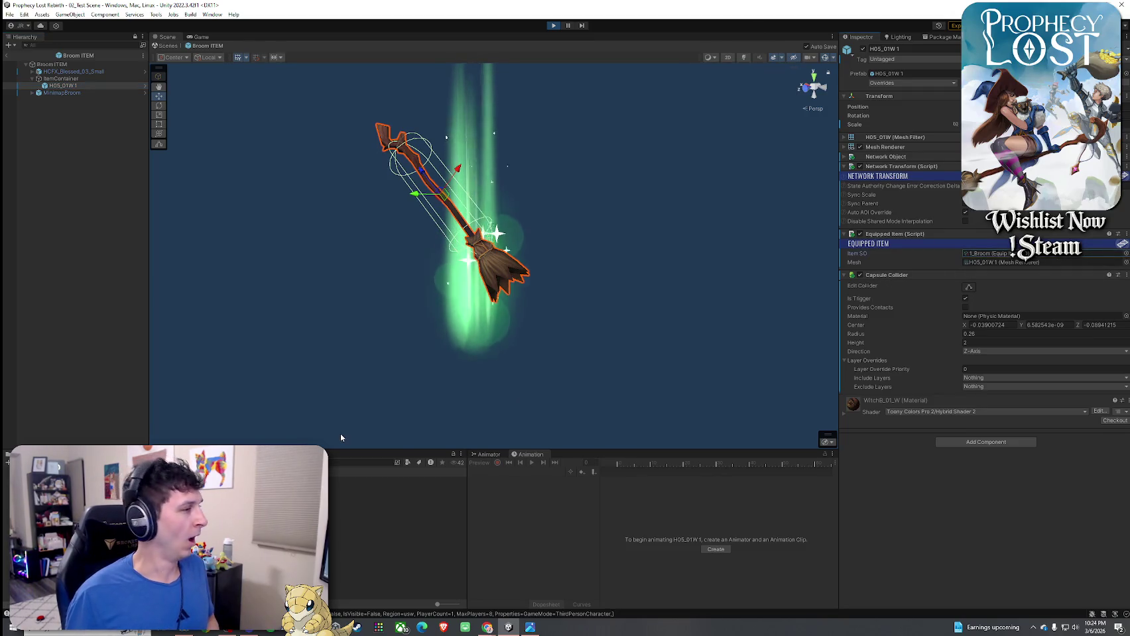
- Check the Hand options in the 1_Broom equip item, then enter Play mode
double_click(1012, 254)
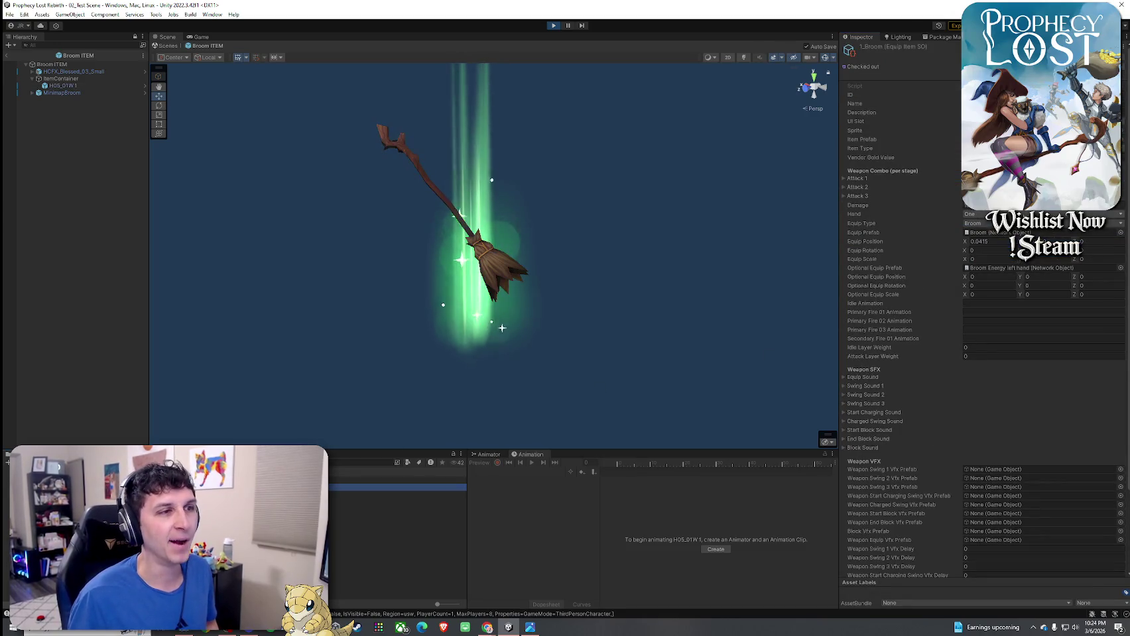
left_click(973, 214)
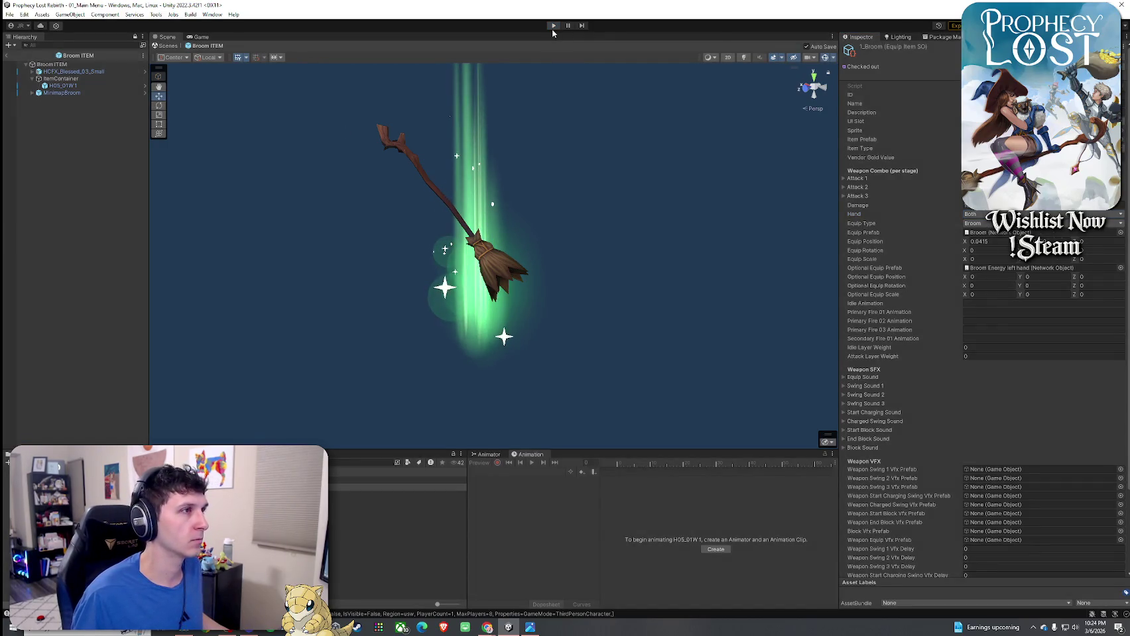
left_click(554, 26)
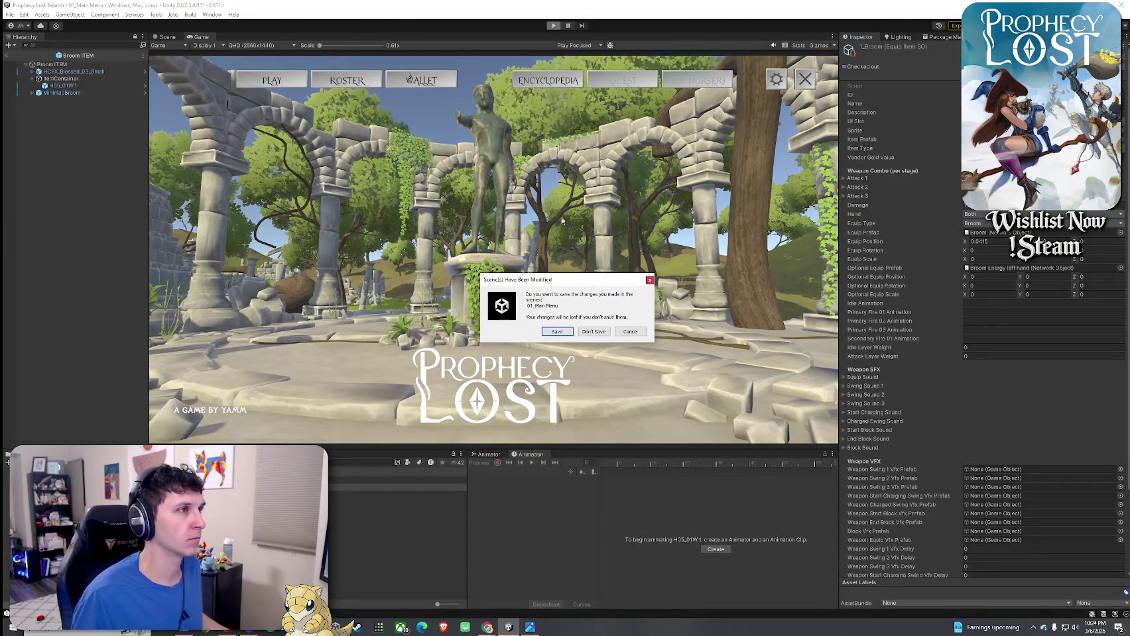
- Skip saving the 01_Main Menu scene and load the test scene via World Map and Find Match
left_click(558, 332)
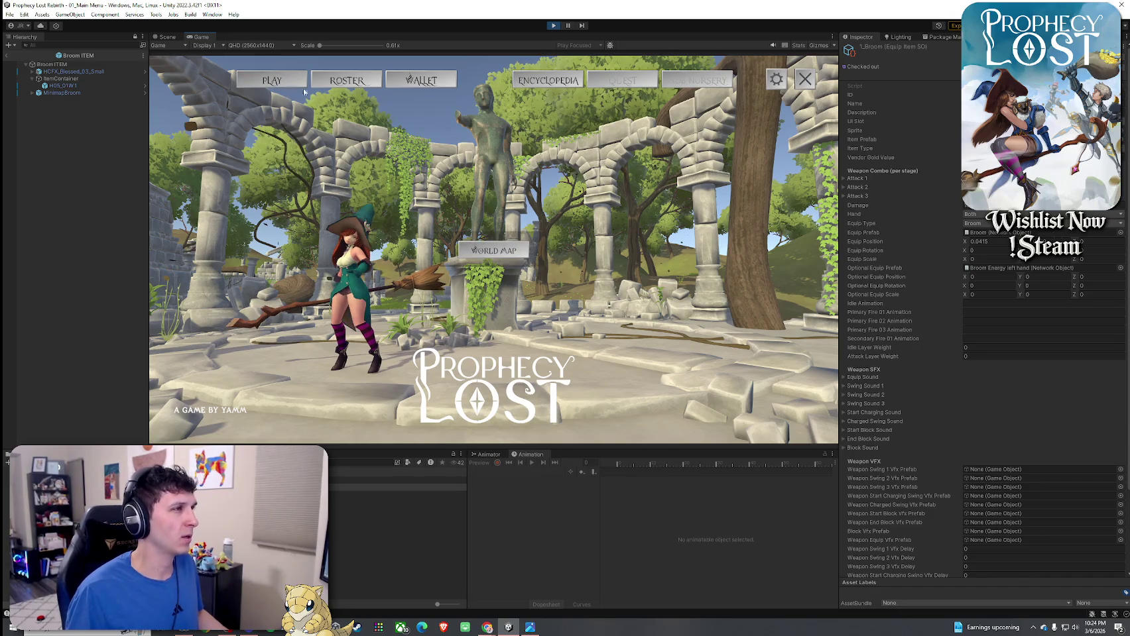
left_click(294, 85)
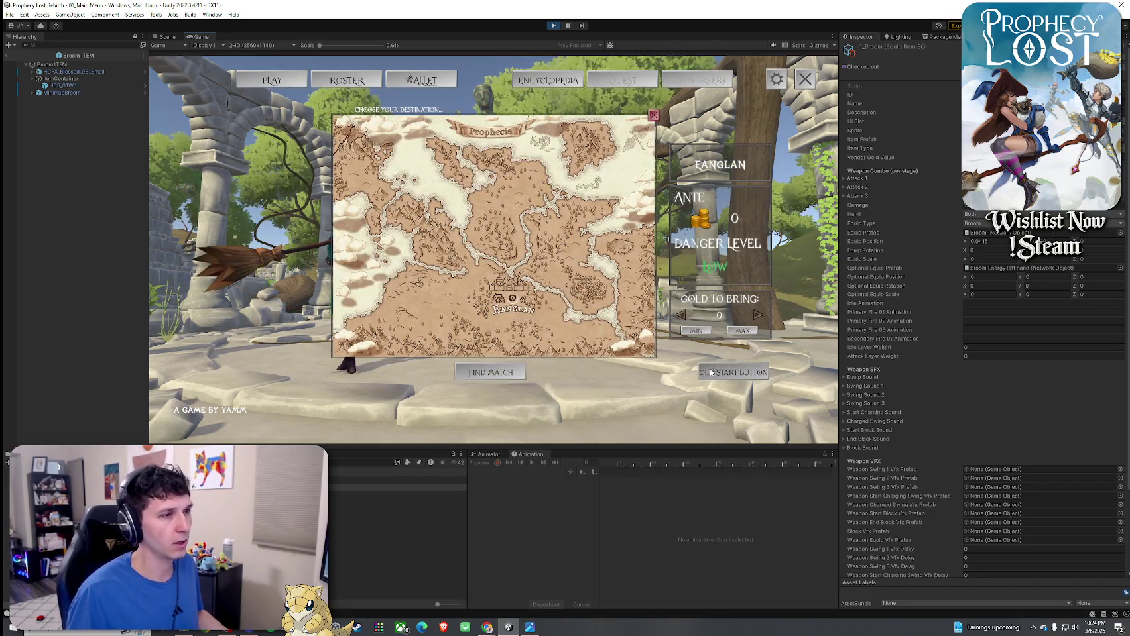
left_click(582, 285)
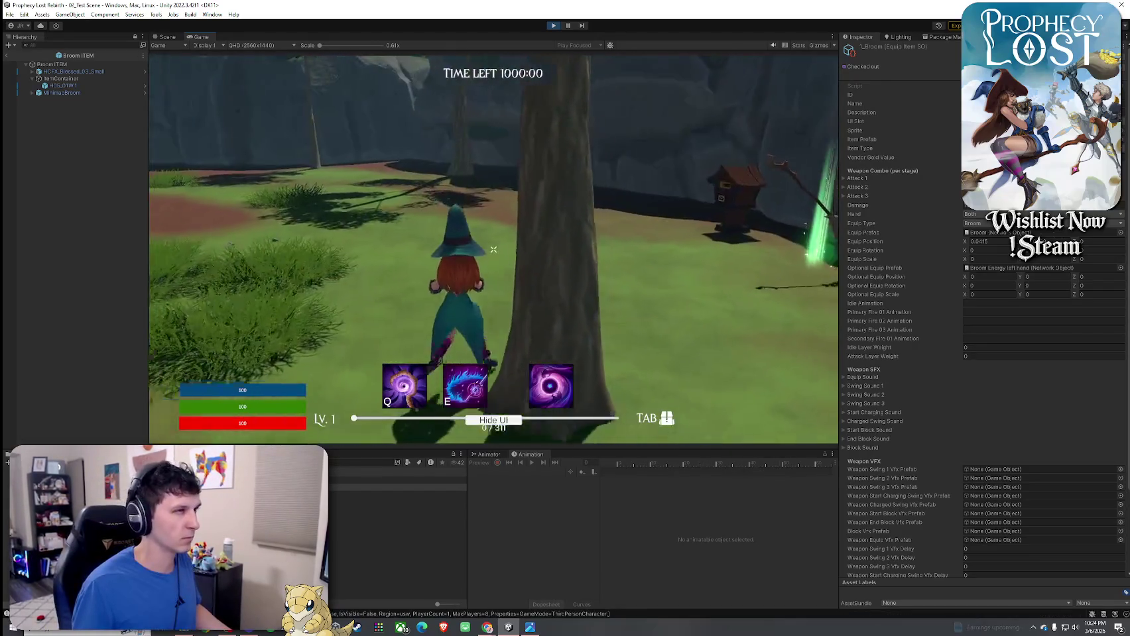
- Attack with the broom in game to show the red slash effect
key("Tab")
key("Tab")
left_click(493, 250)
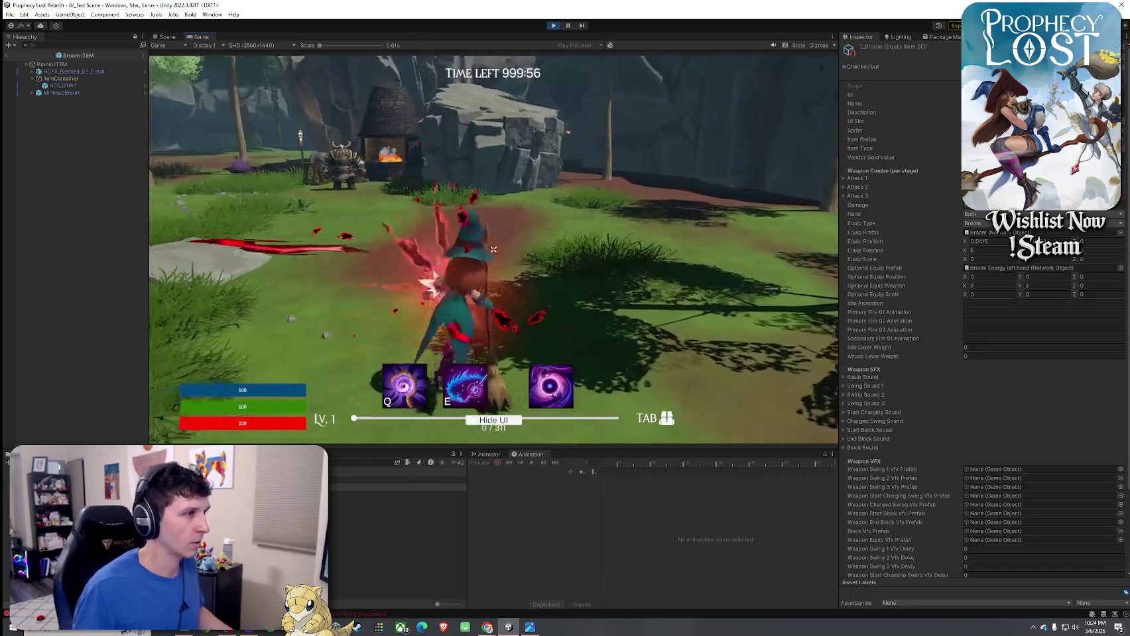
key("Escape")
left_click(1021, 268)
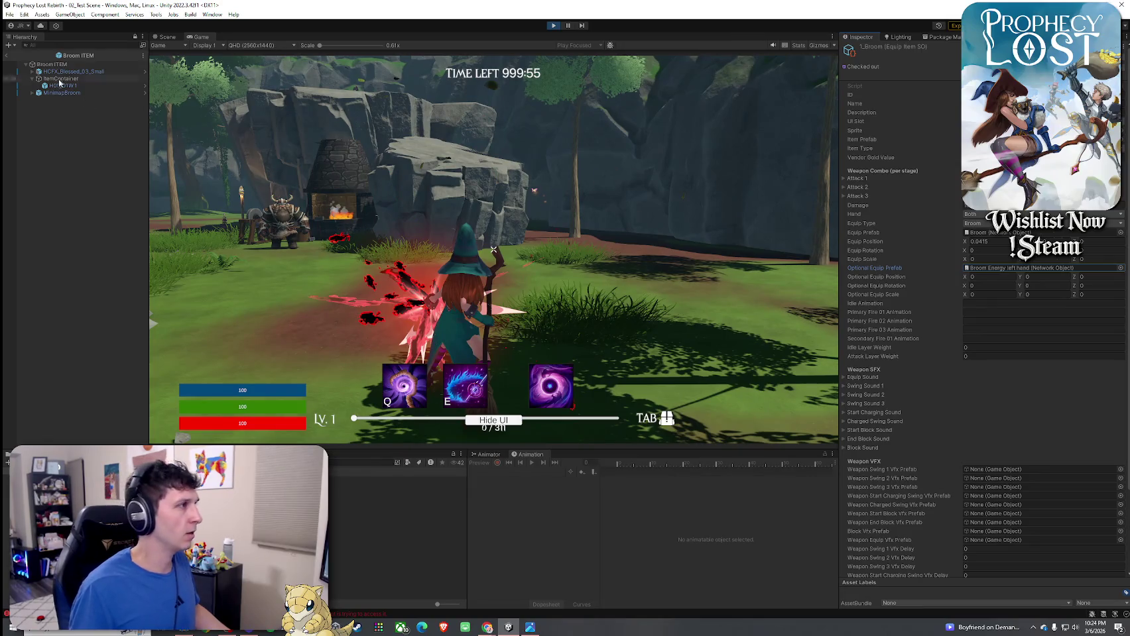
left_click(493, 249)
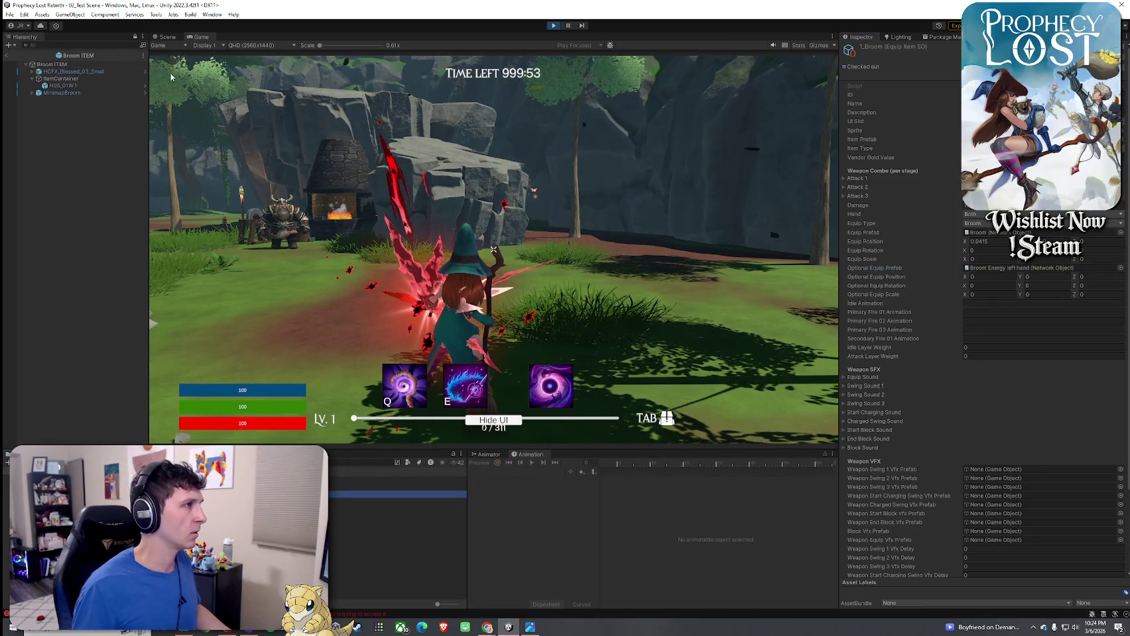
- Dock the Game view and Scene view side by side, widening the Game view
mouse_move(198, 40)
left_mouse_down()
mouse_move(216, 102)
mouse_move(199, 143)
left_mouse_up()
mouse_move(379, 261)
left_mouse_down()
mouse_move(537, 262)
mouse_move(510, 262)
left_mouse_up()
left_click_drag(528, 37, 199, 133)
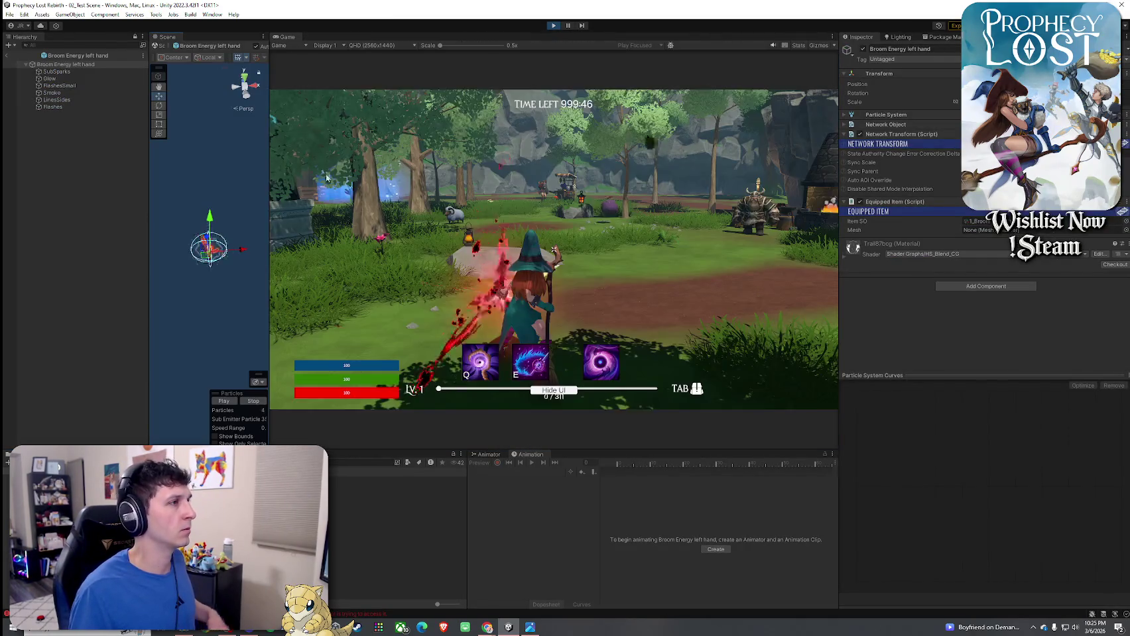
- Widen the Scene view and select the Broom Energy left hand effect
left_click_drag(269, 194, 372, 194)
scroll(225, 199, "up", 5)
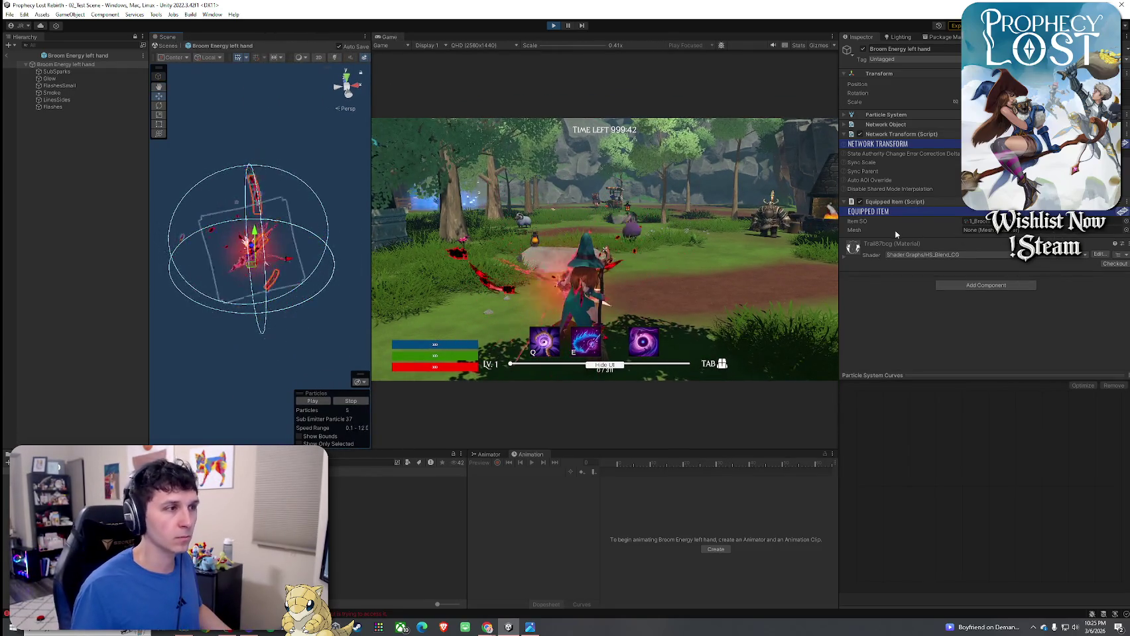
left_click(102, 65)
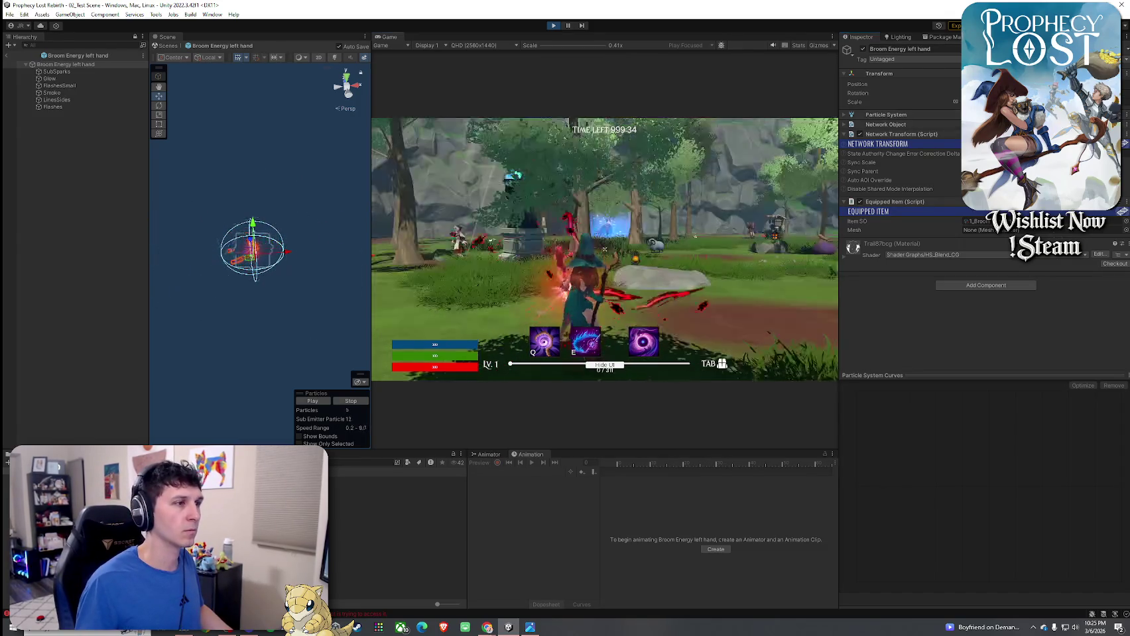
- Walk the witch forward across the rock toward the trees
key("Tab")
key("w")
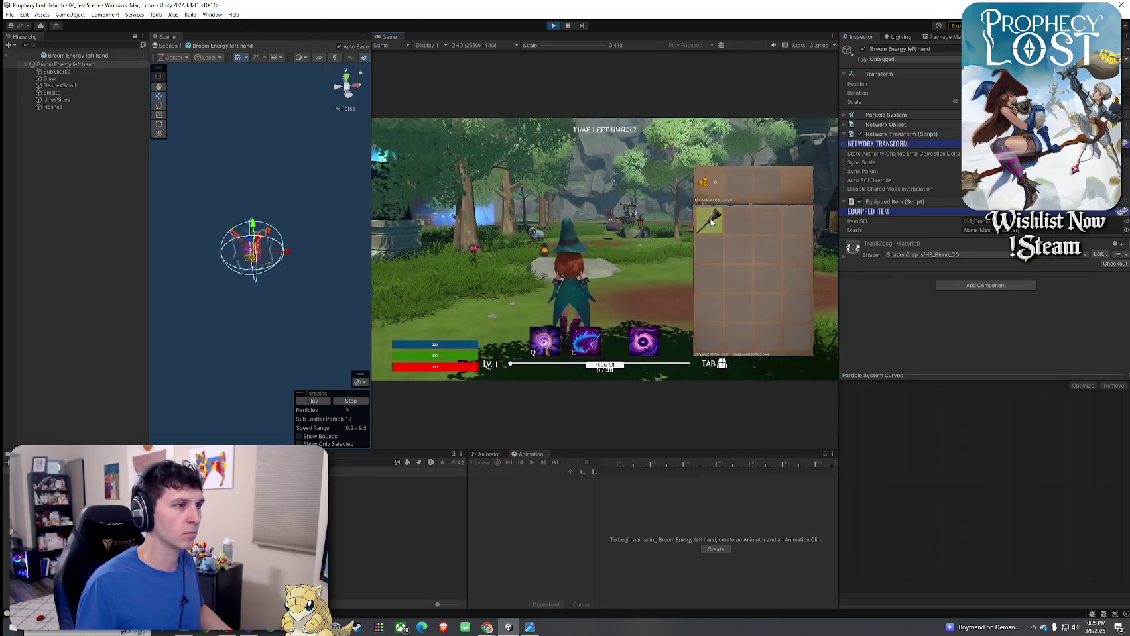
key("Tab")
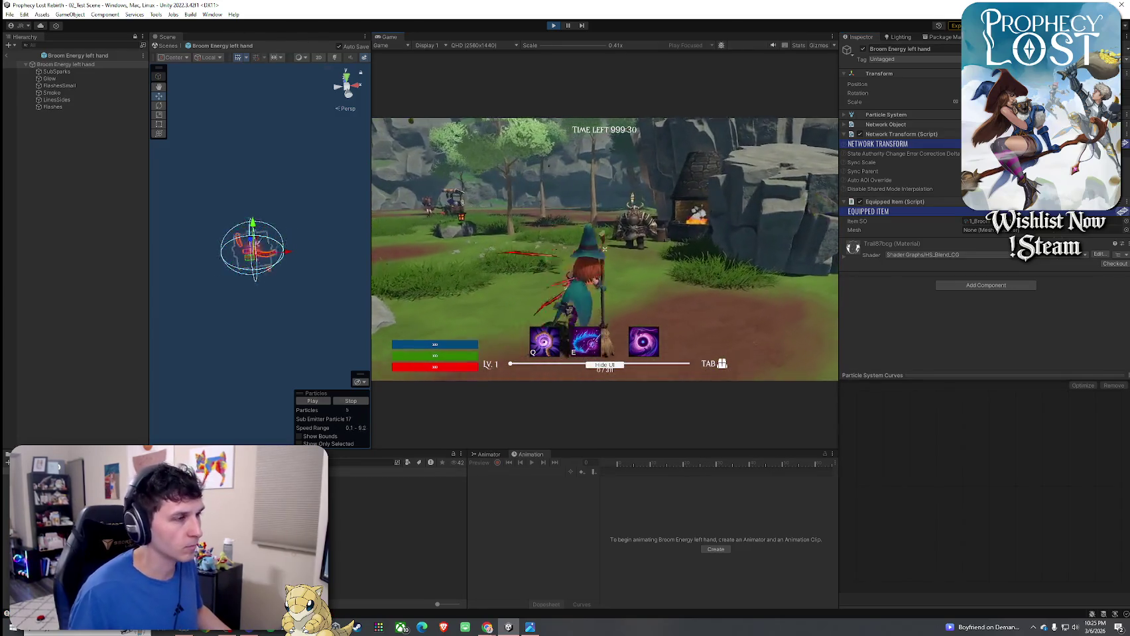
key("w")
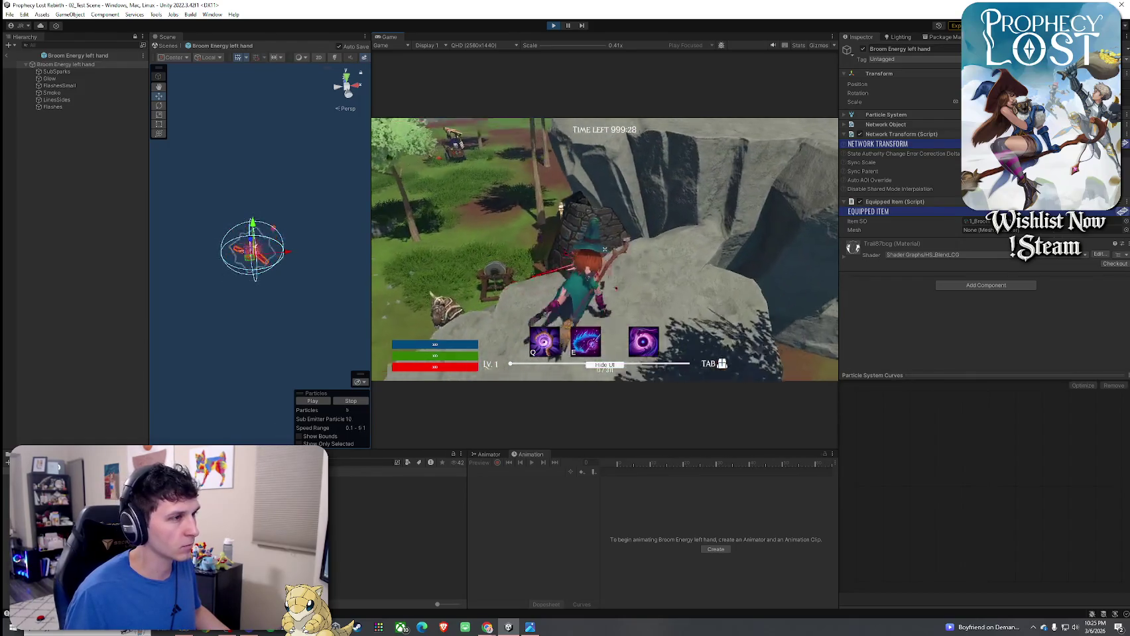
key("w")
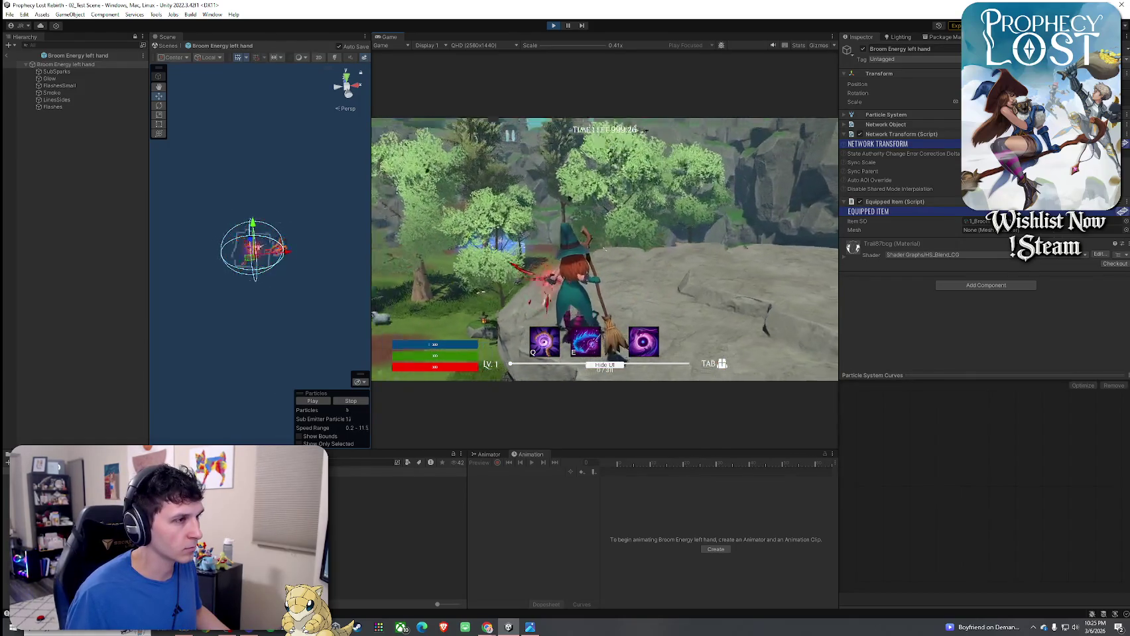
key("w")
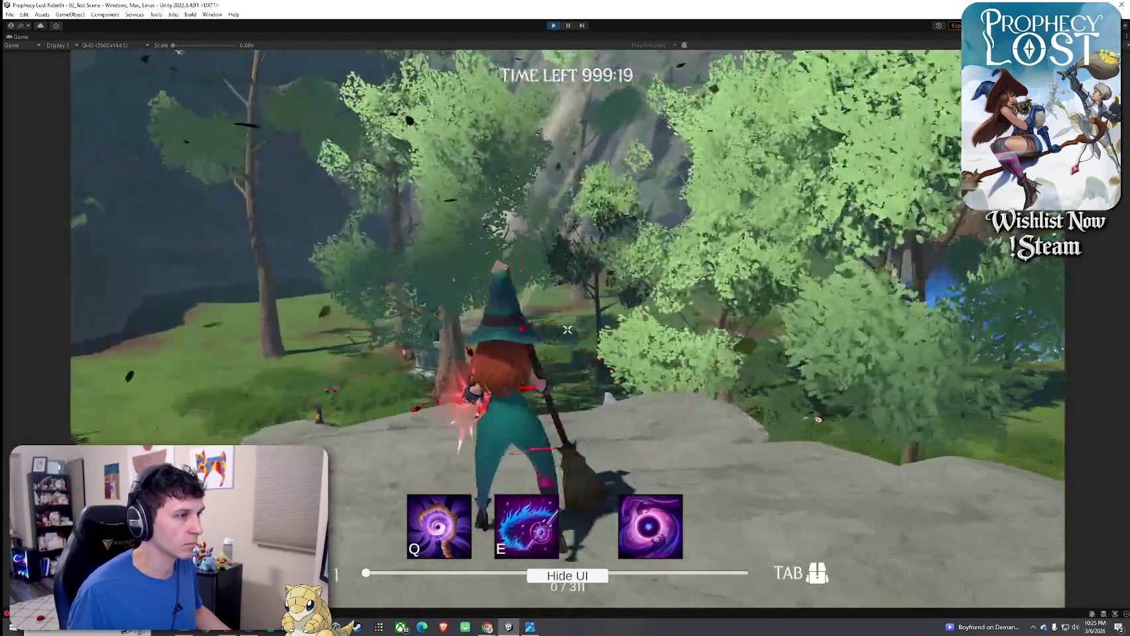
- Swing the broom six times to watch the red slash trail, then restore the editor layout
left_click(567, 330)
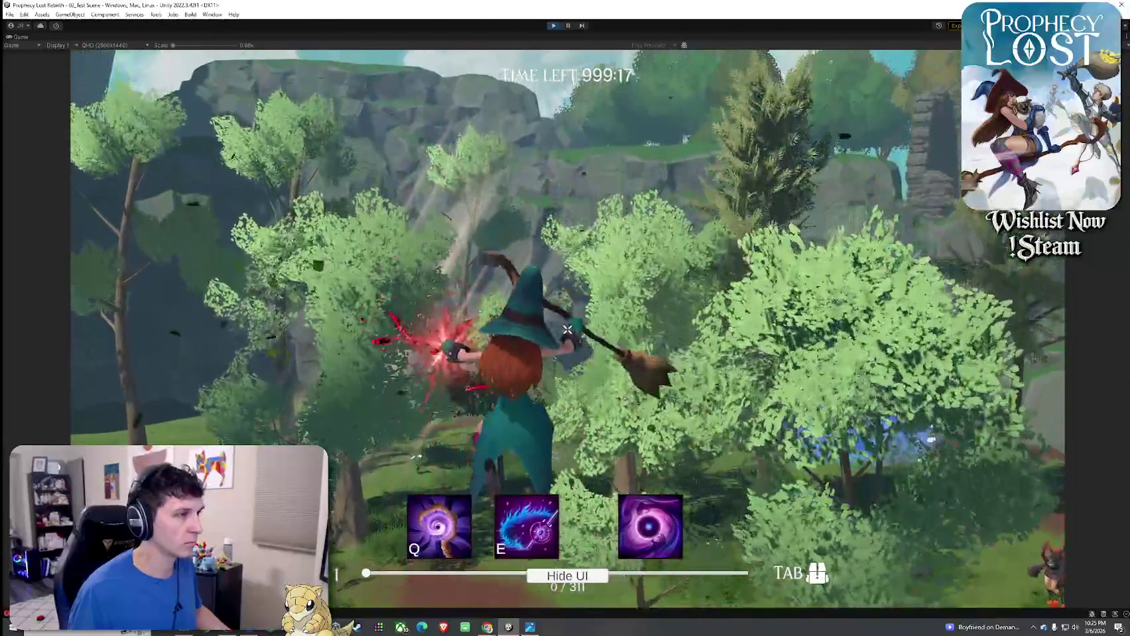
left_click(567, 329)
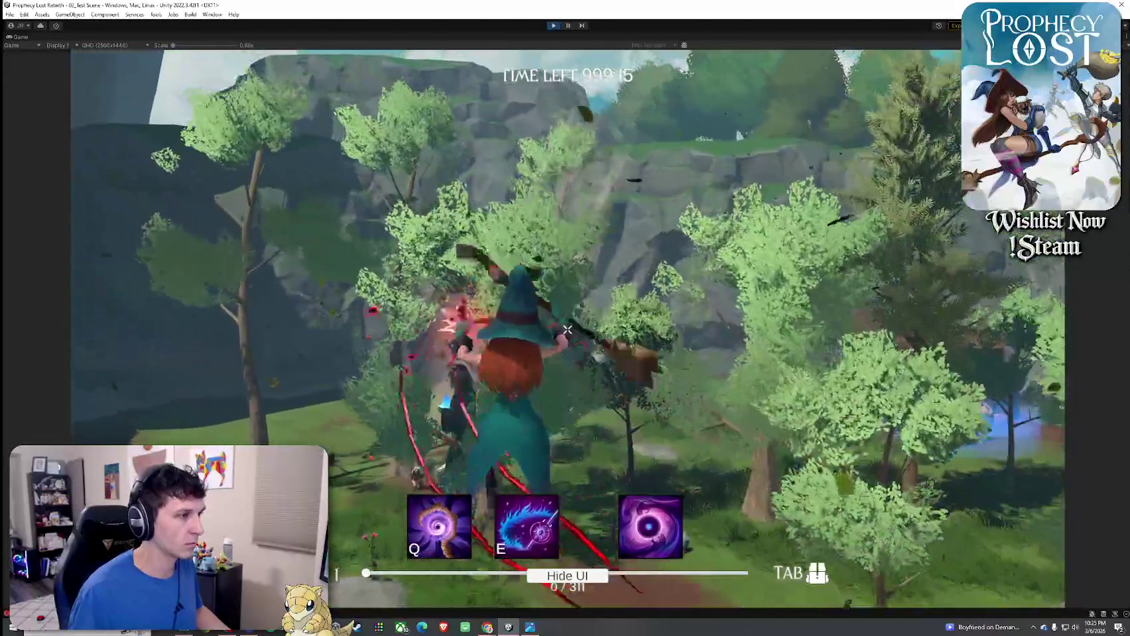
left_click(567, 330)
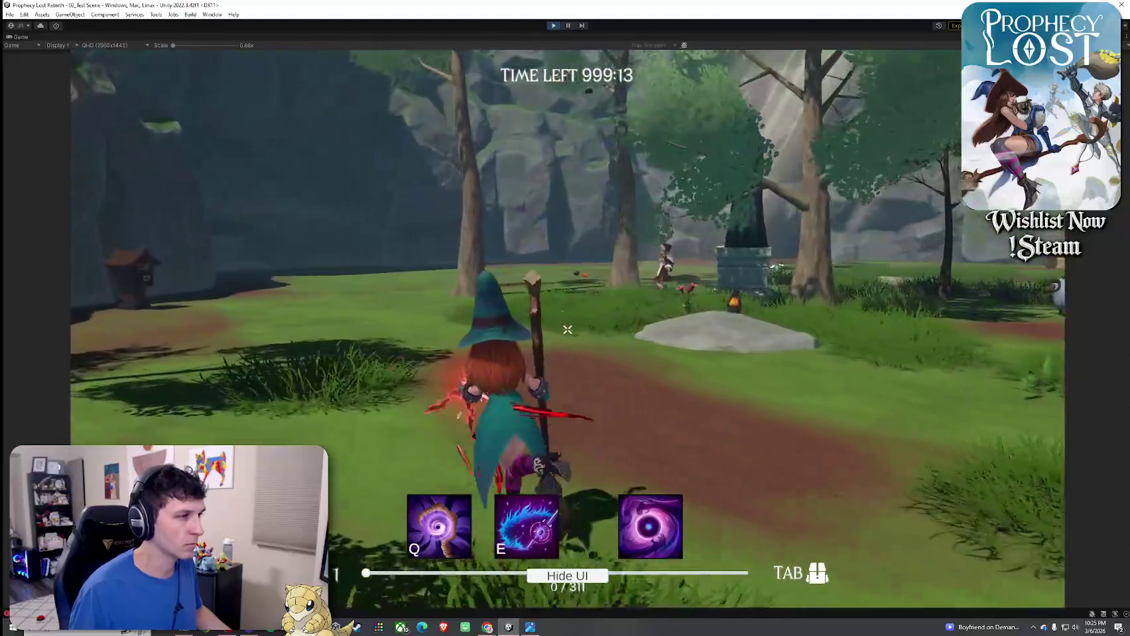
left_click(567, 329)
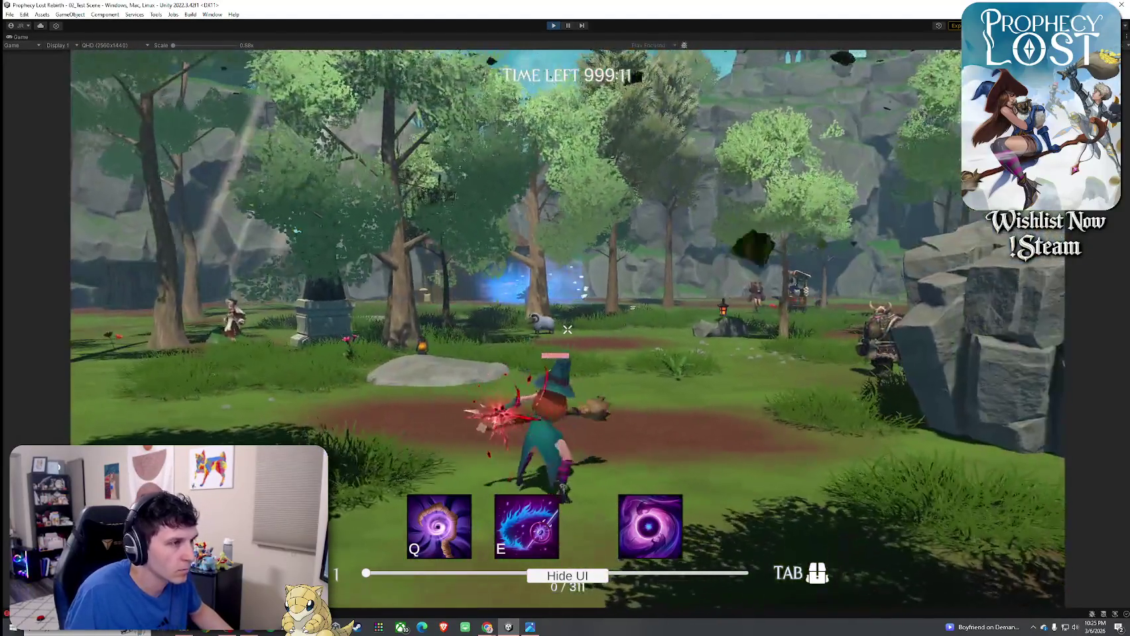
left_click(567, 330)
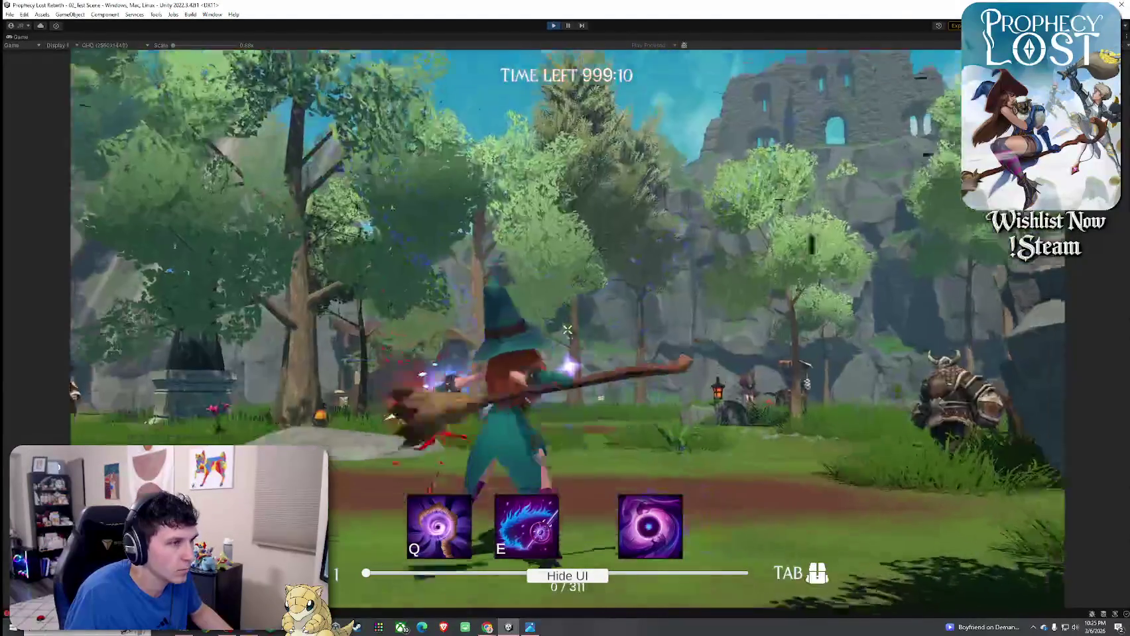
left_click(567, 330)
mouse_move(567, 330)
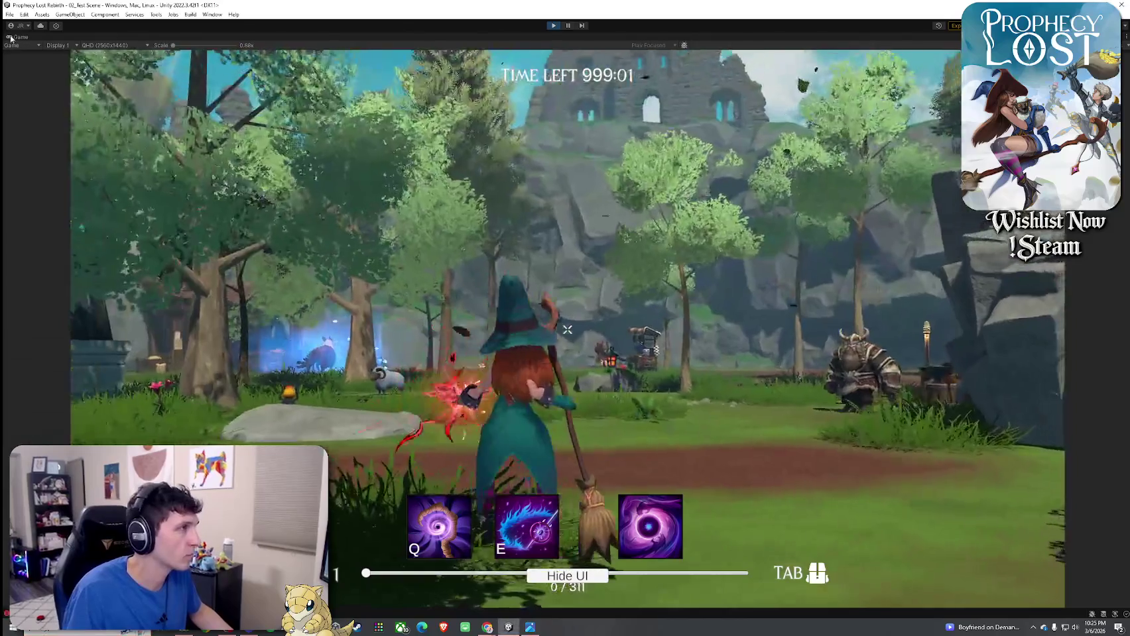
double_click(11, 38)
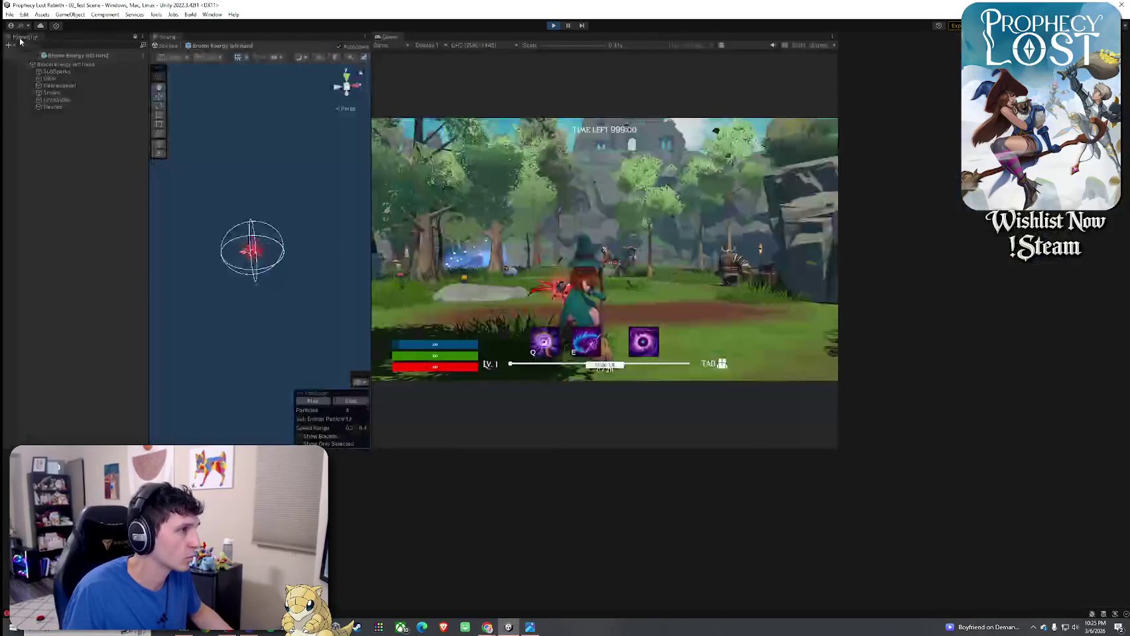
- Exit the Broom Energy prefab to the test scene, frame the witch, and widen the Scene view
left_click(18, 54)
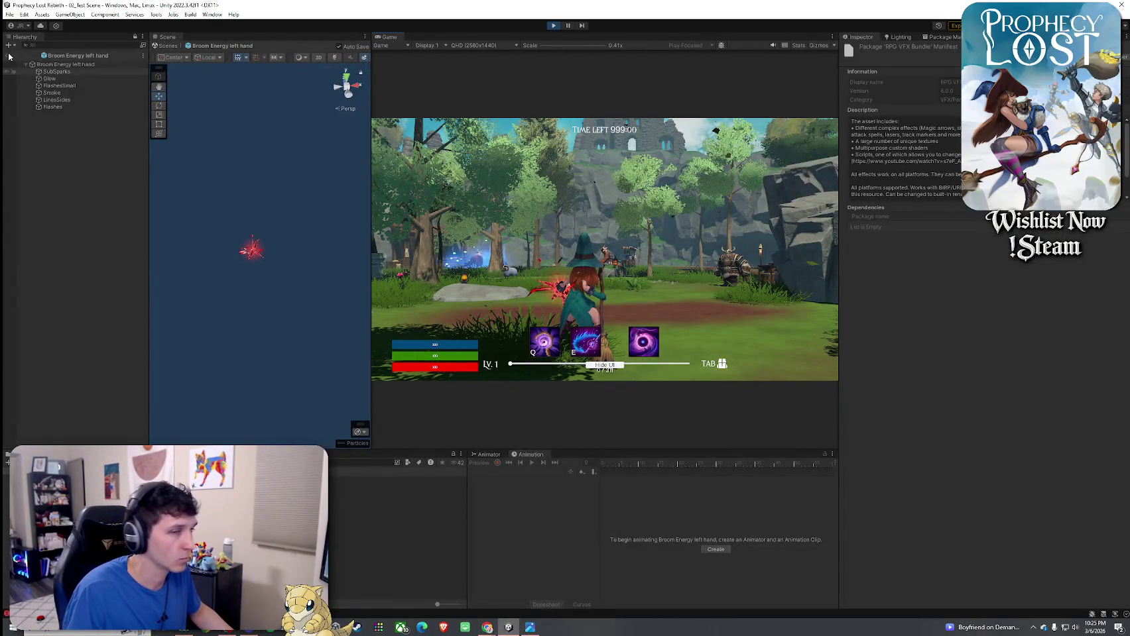
left_click(9, 56)
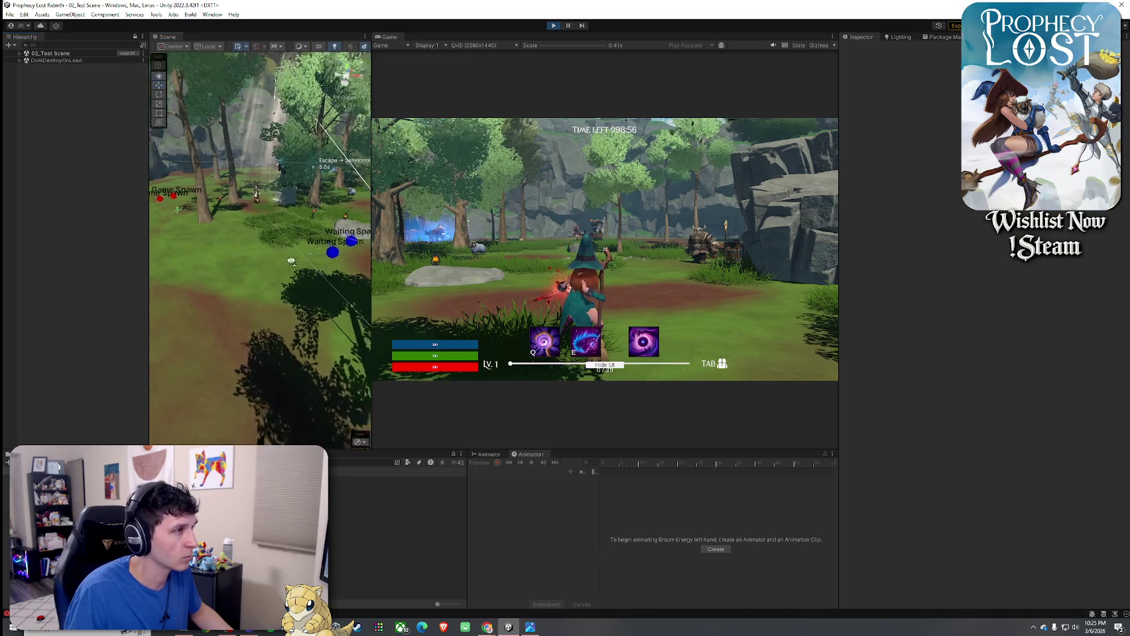
key("f")
left_click_drag(371, 53, 409, 53)
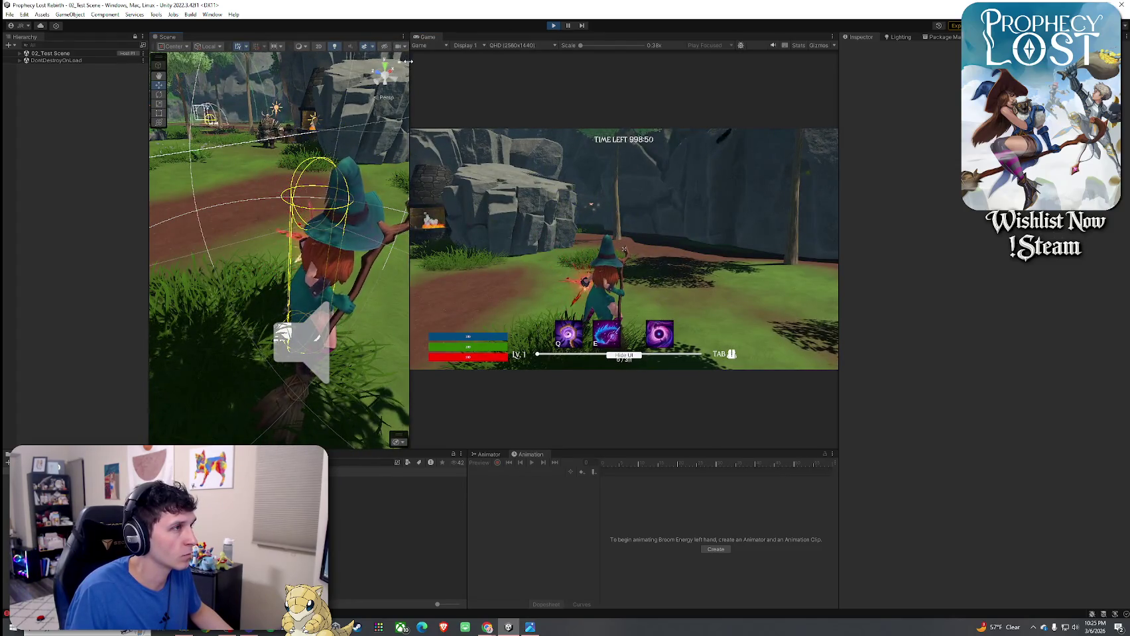
left_click_drag(408, 61, 450, 60)
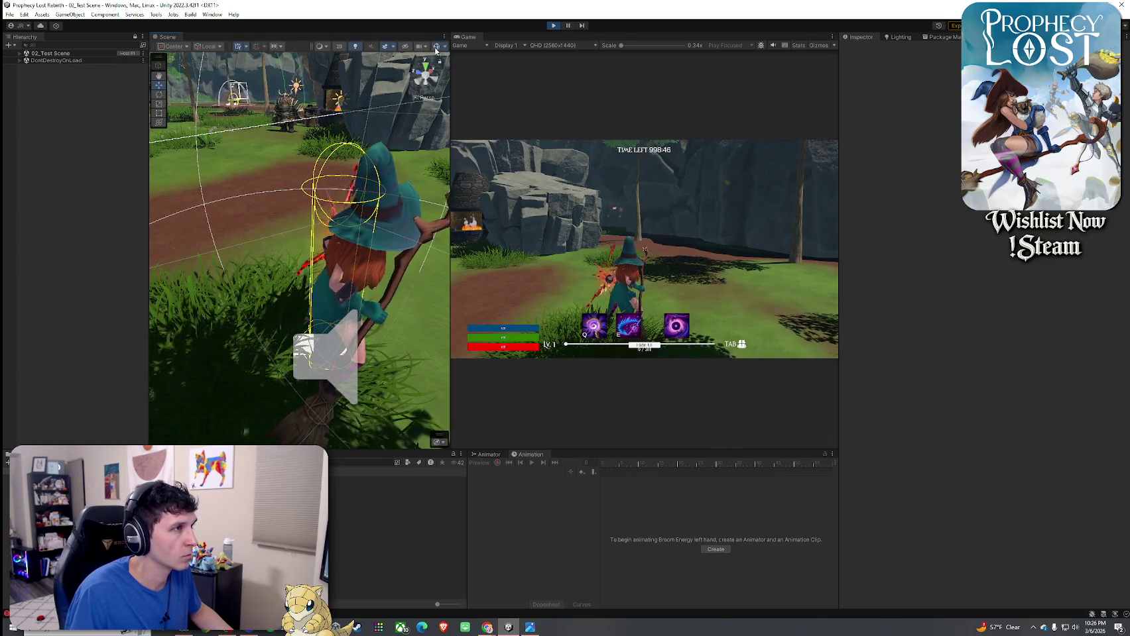
- Turn off Scene view gizmos and run the witch across the field onto the big rock
left_click(435, 47)
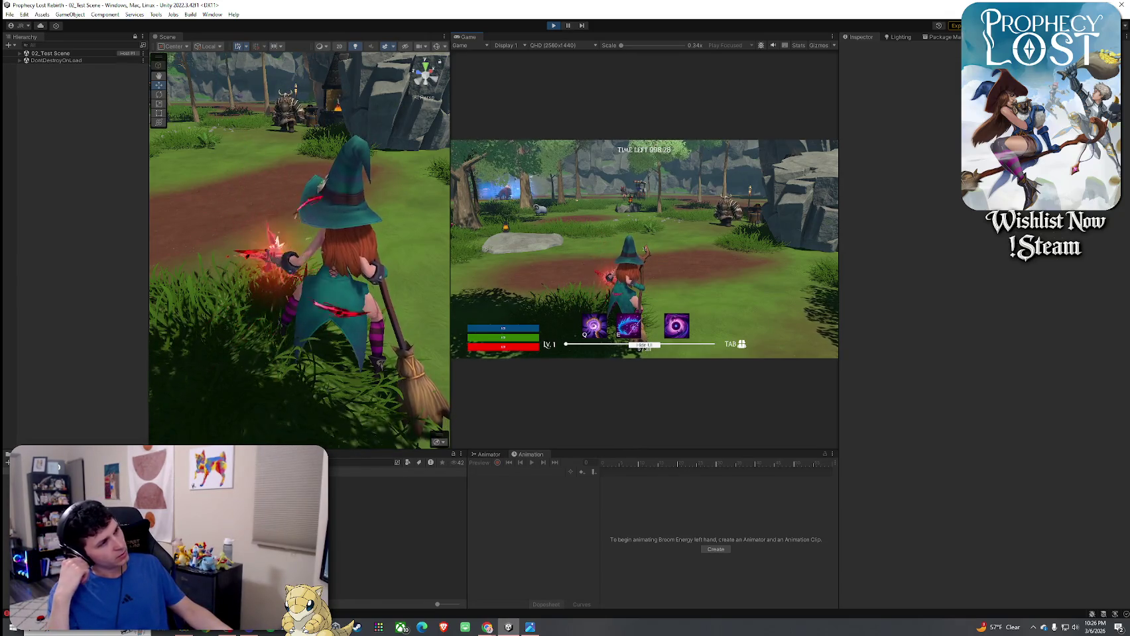
key("w")
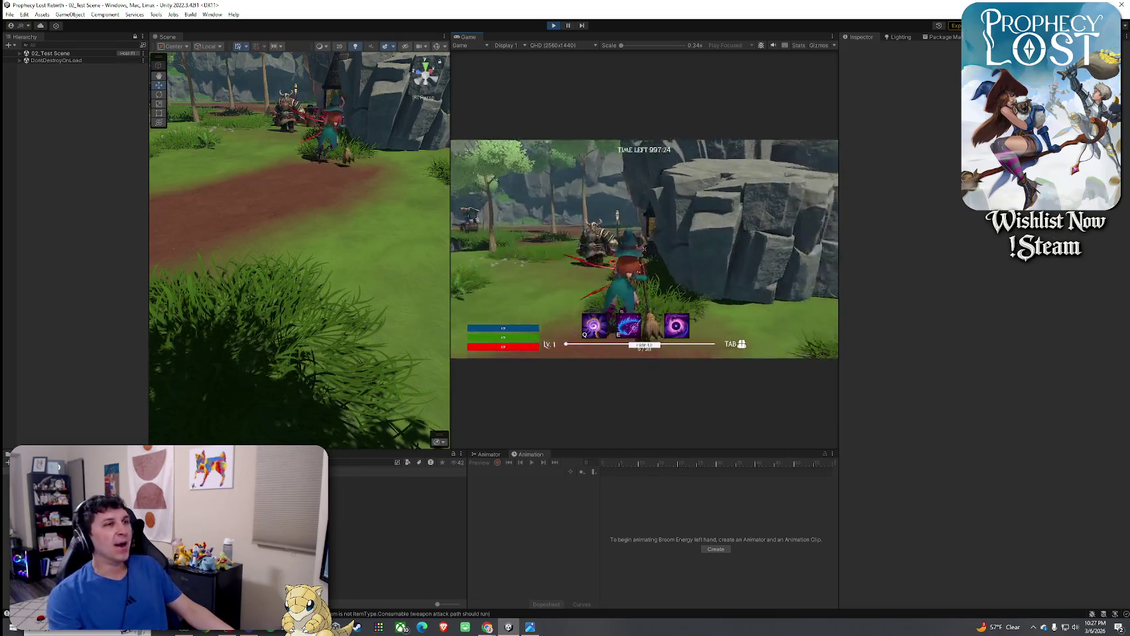
key("super")
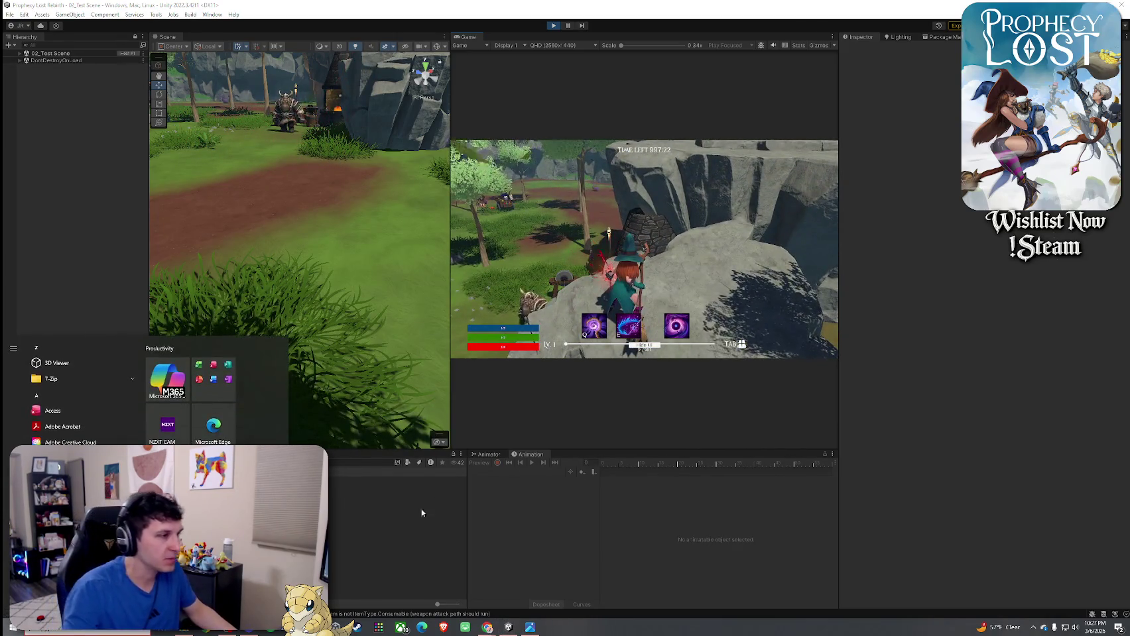
key("super")
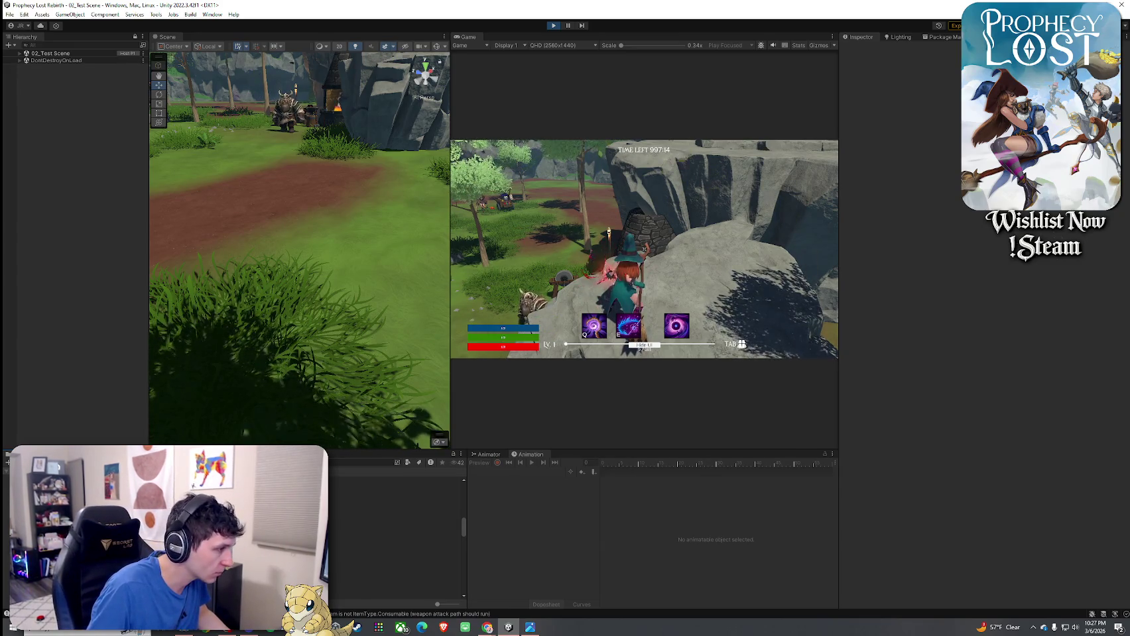
- Preview HCFX_Energy_01 through the HCFX_ElementOrb_02 and green HCFX_ElementOrb_03 effects
left_click(398, 534)
double_click(199, 524)
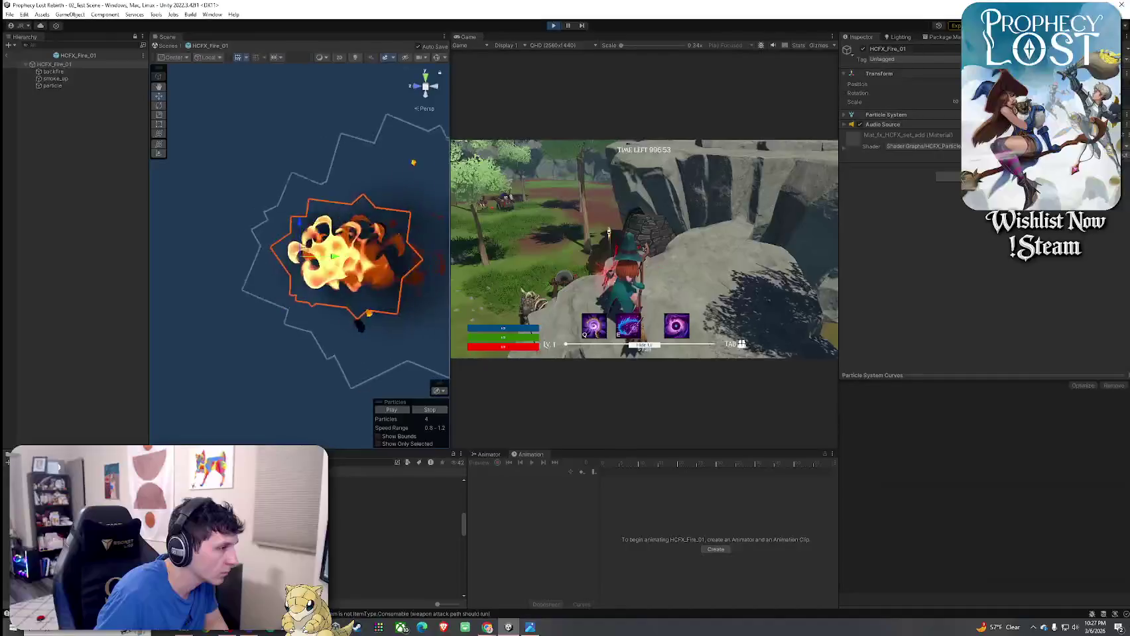
key("Down")
key("Return")
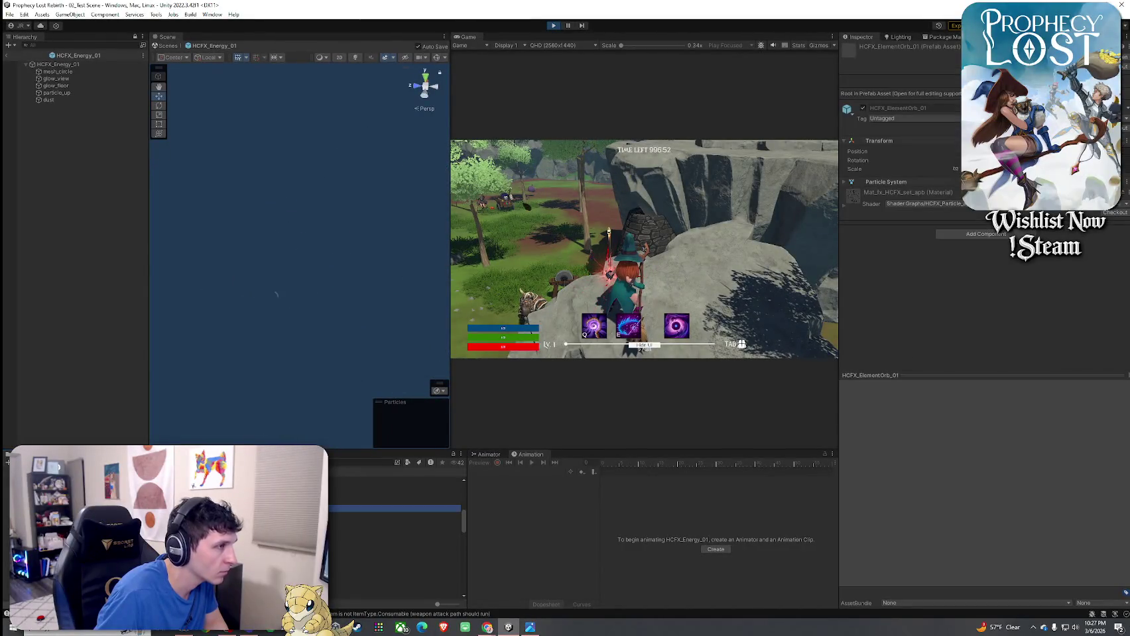
key("Down")
key("Return")
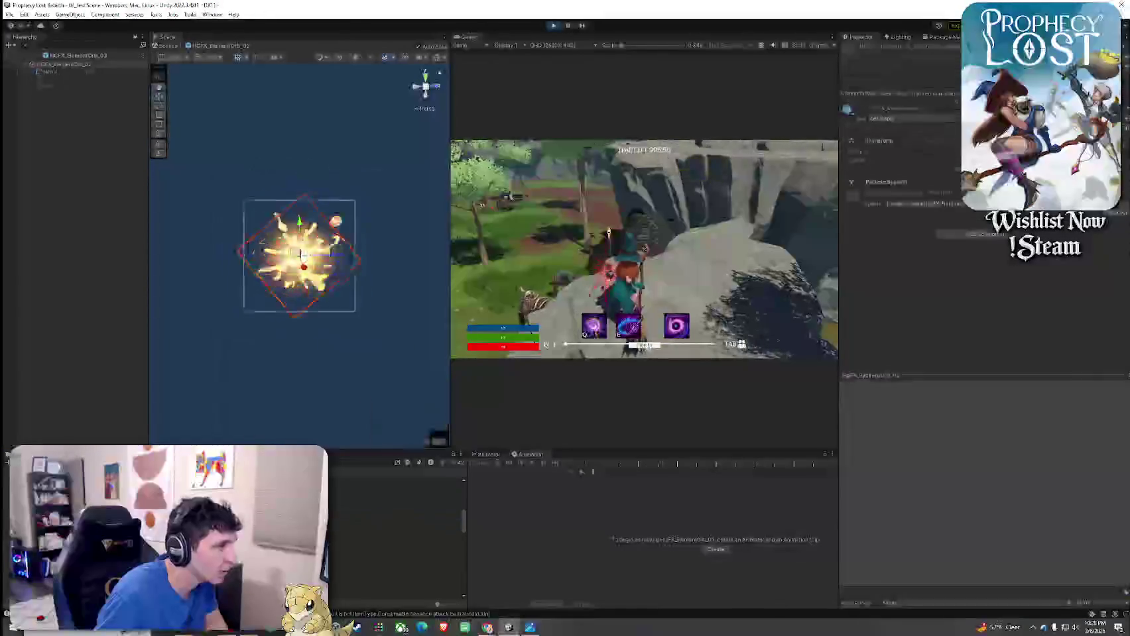
key("Down")
key("Return")
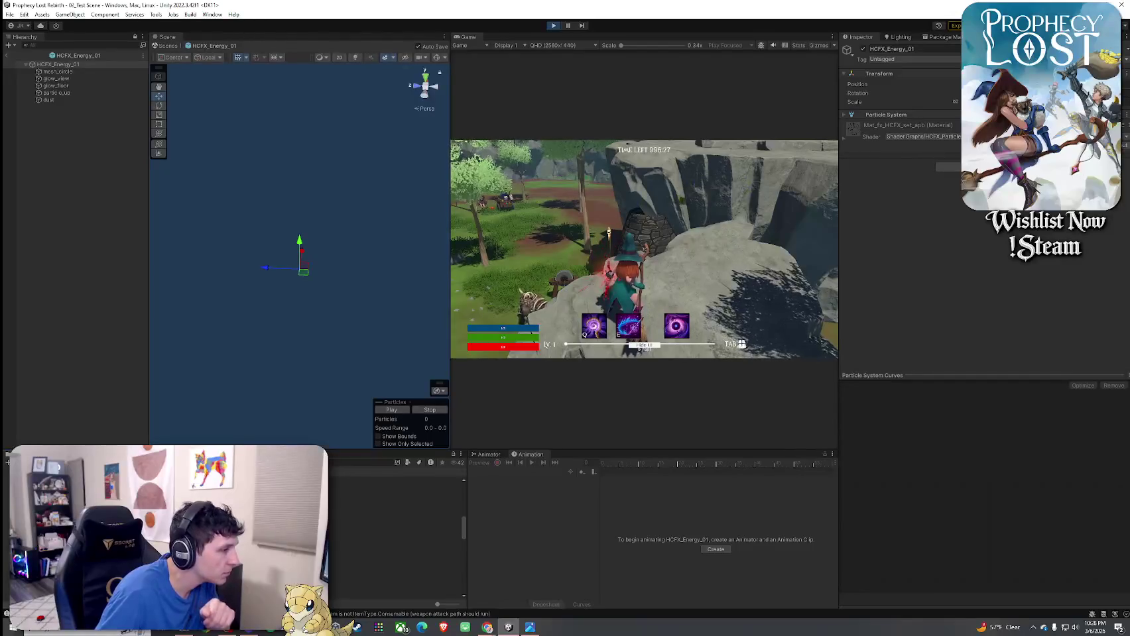
- Preview HCFX_Flash_03, HCFX_Heart, HCFX_Hit_03 and the purple HCFX_Marble_01 orb
key("Return")
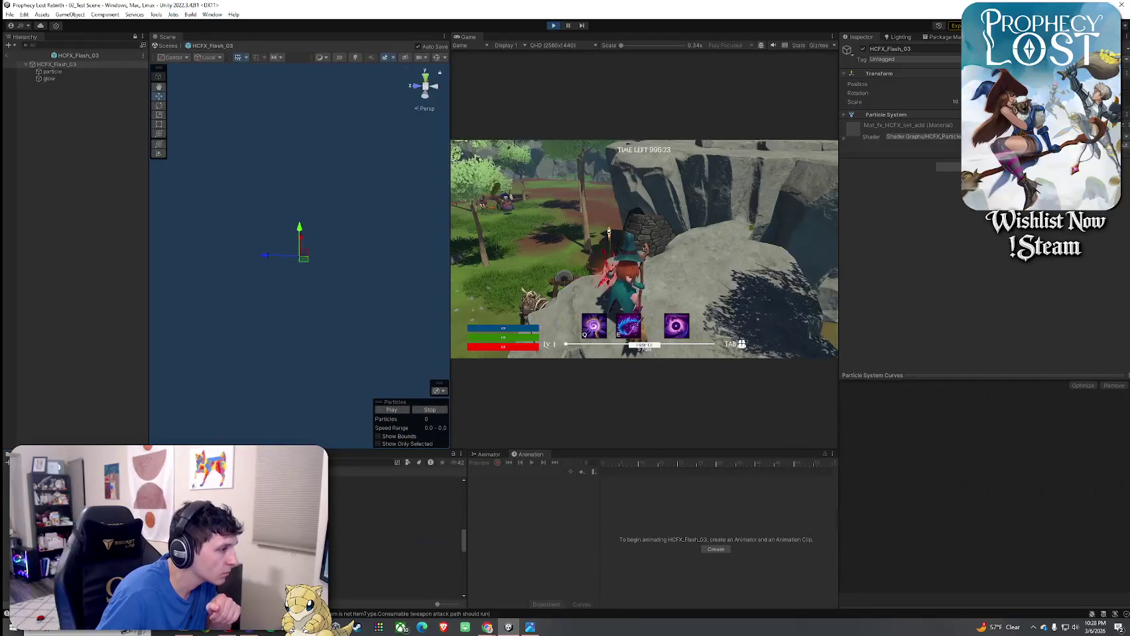
key("Return")
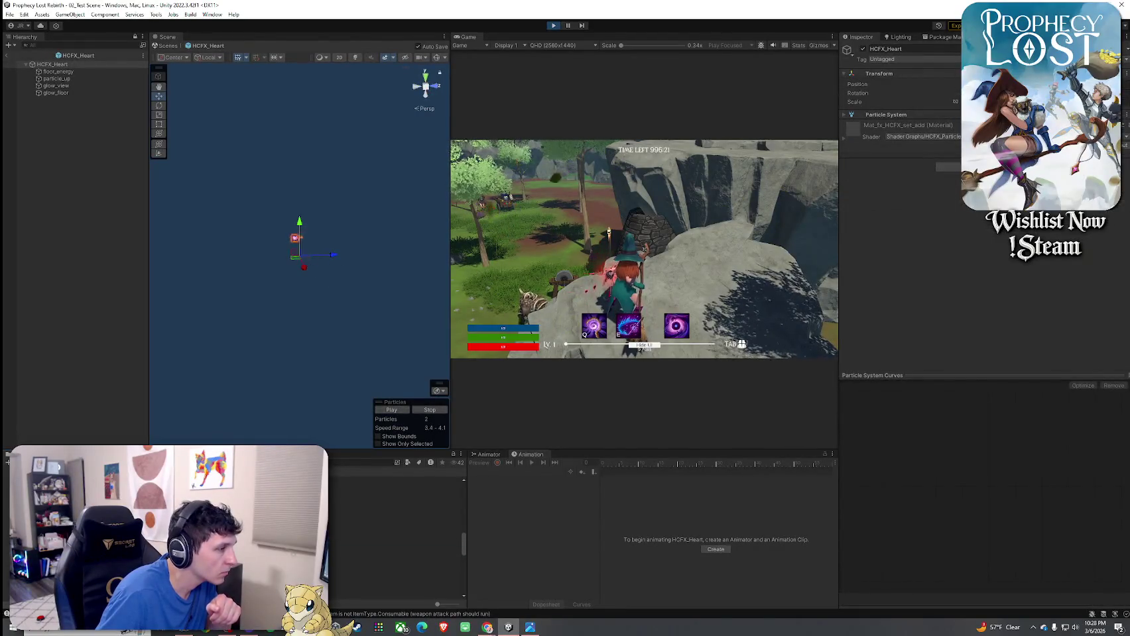
key("Return")
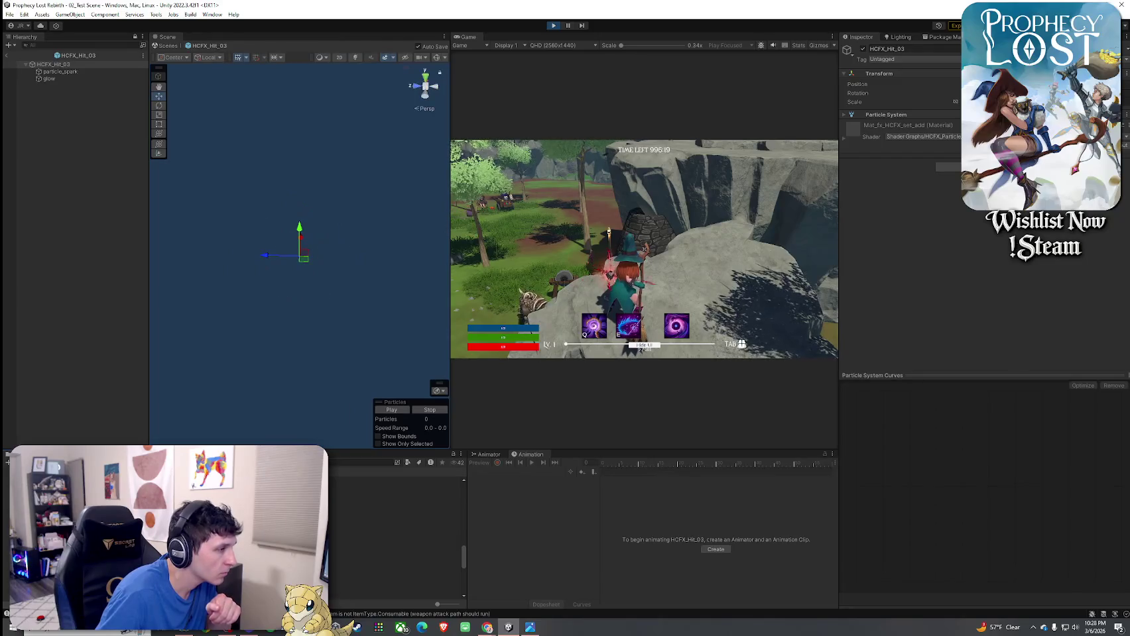
key("Return")
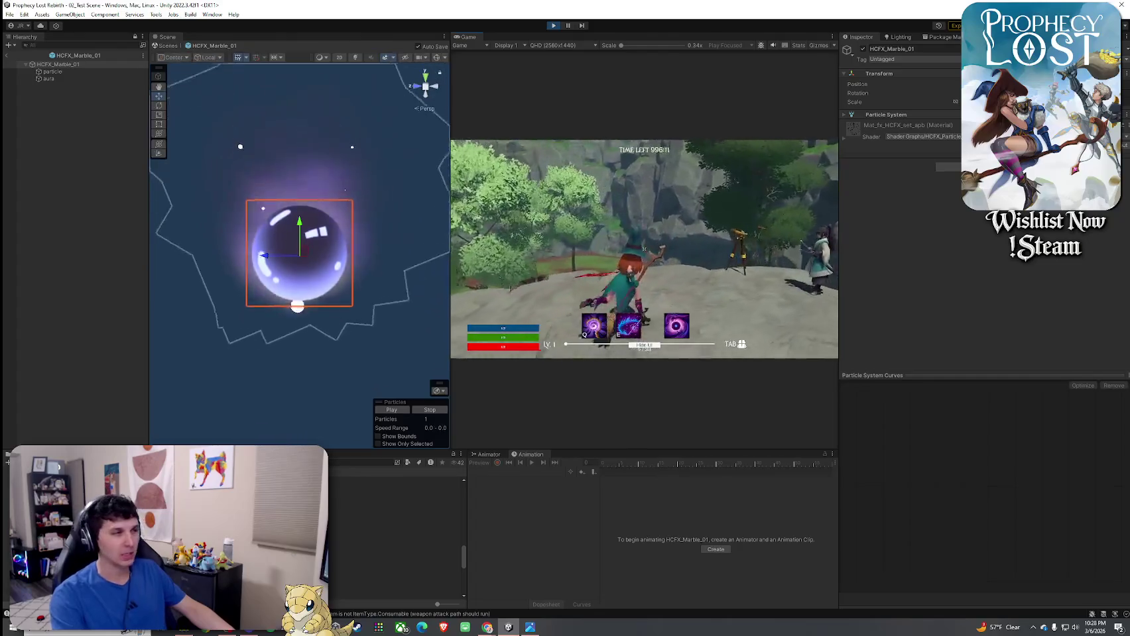
left_click(330, 487)
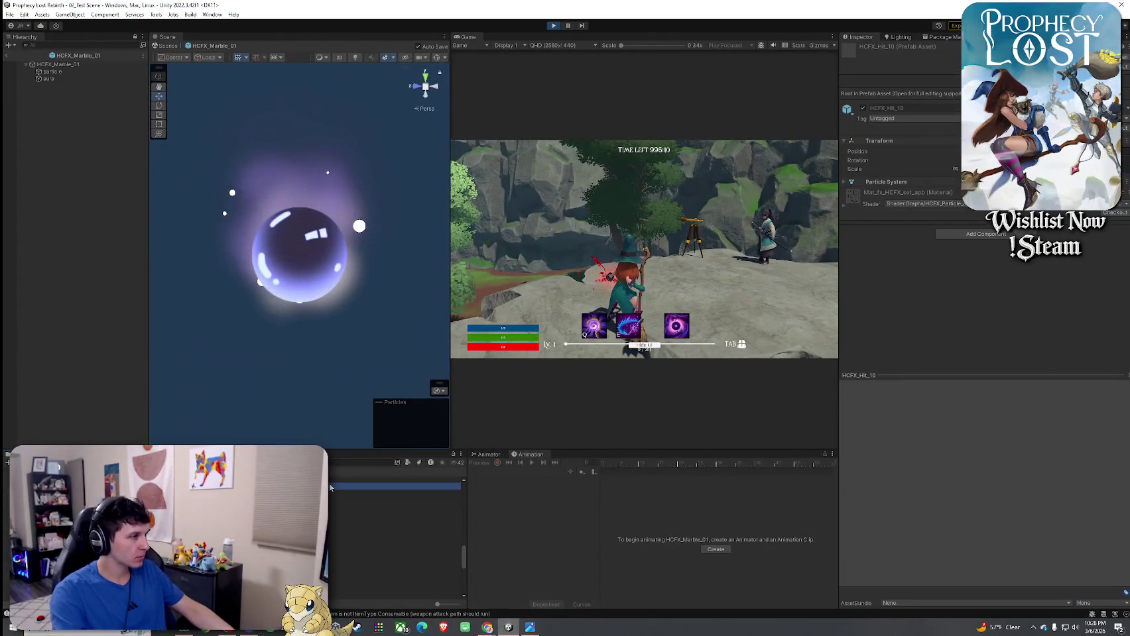
- Preview the Marble_02–04 orbs, Poison_01, Portal_02, Shine_07, Shine_05 and Cherry Slime splash prefabs
double_click(330, 496)
double_click(330, 505)
double_click(330, 513)
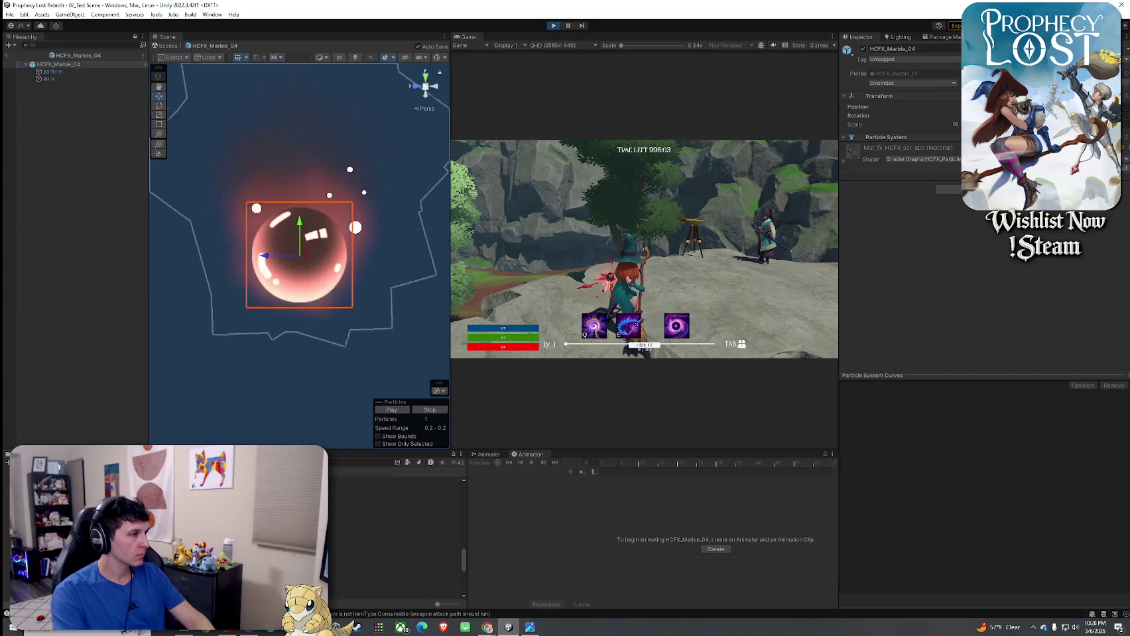
double_click(330, 552)
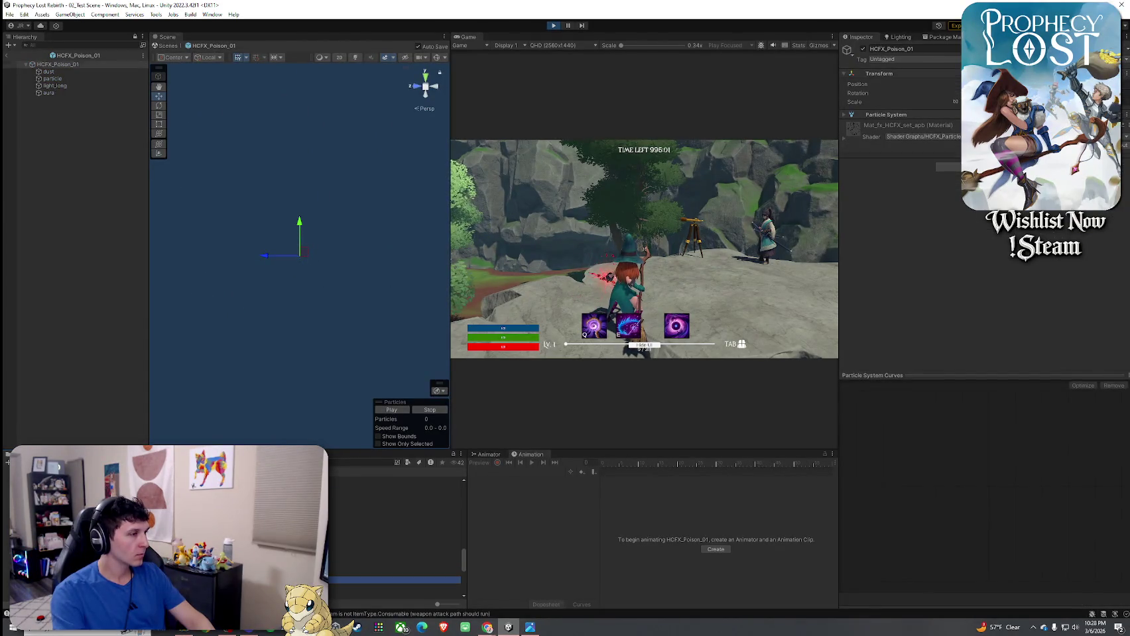
double_click(330, 555)
double_click(331, 564)
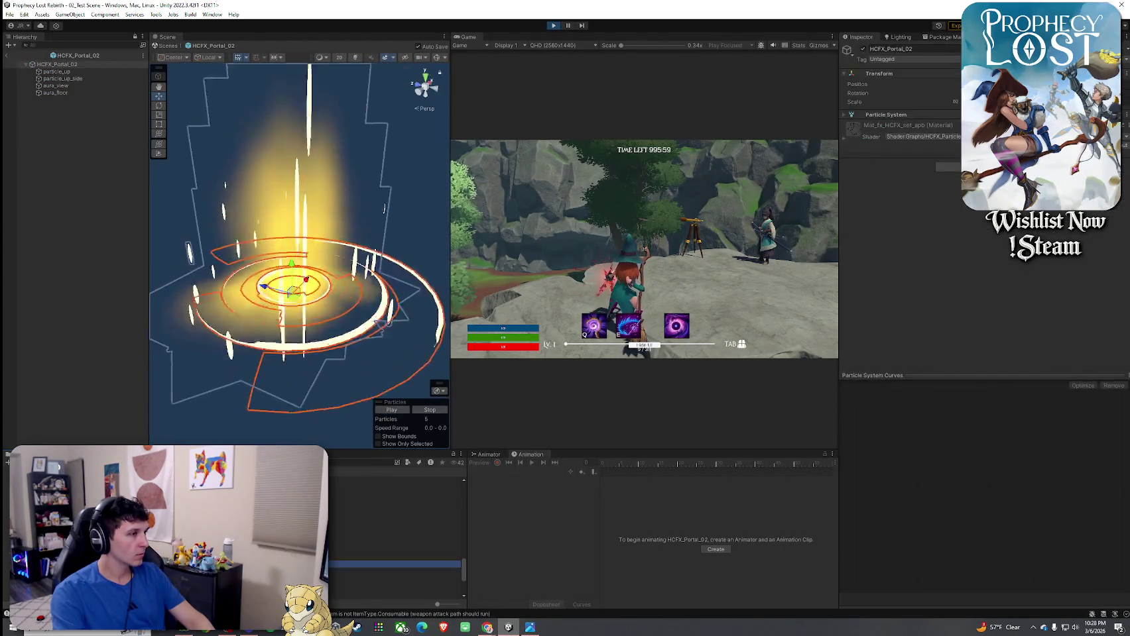
double_click(330, 557)
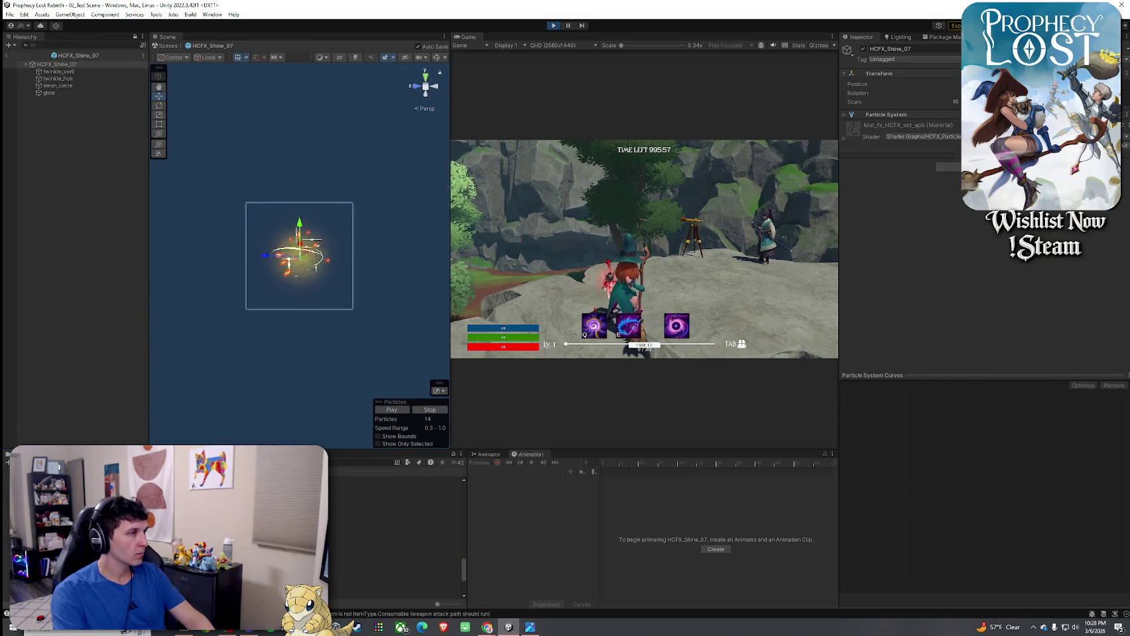
double_click(330, 551)
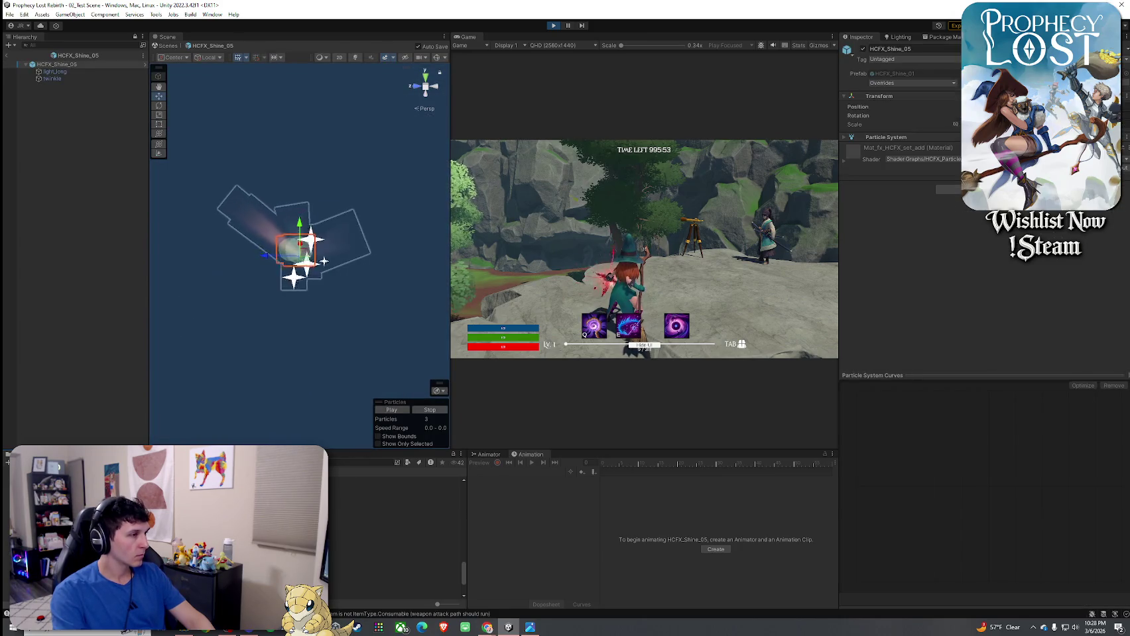
double_click(330, 567)
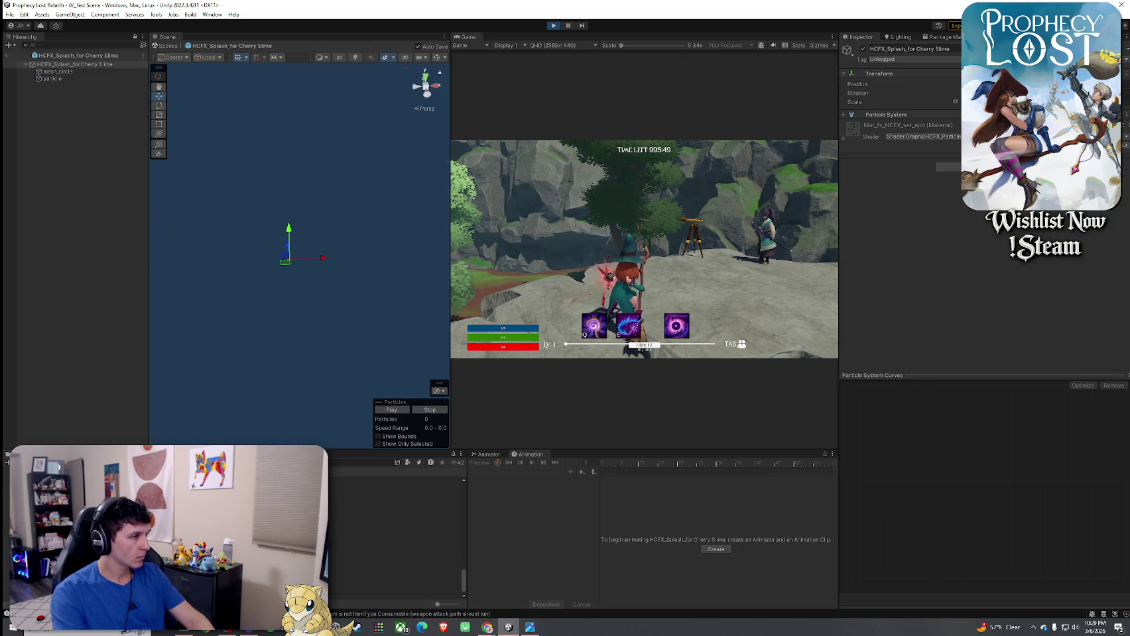
- In Hyper Casual FX Vol.2, preview HCFX_Energy_05 and open HCFX_Energy_01
left_click(371, 487)
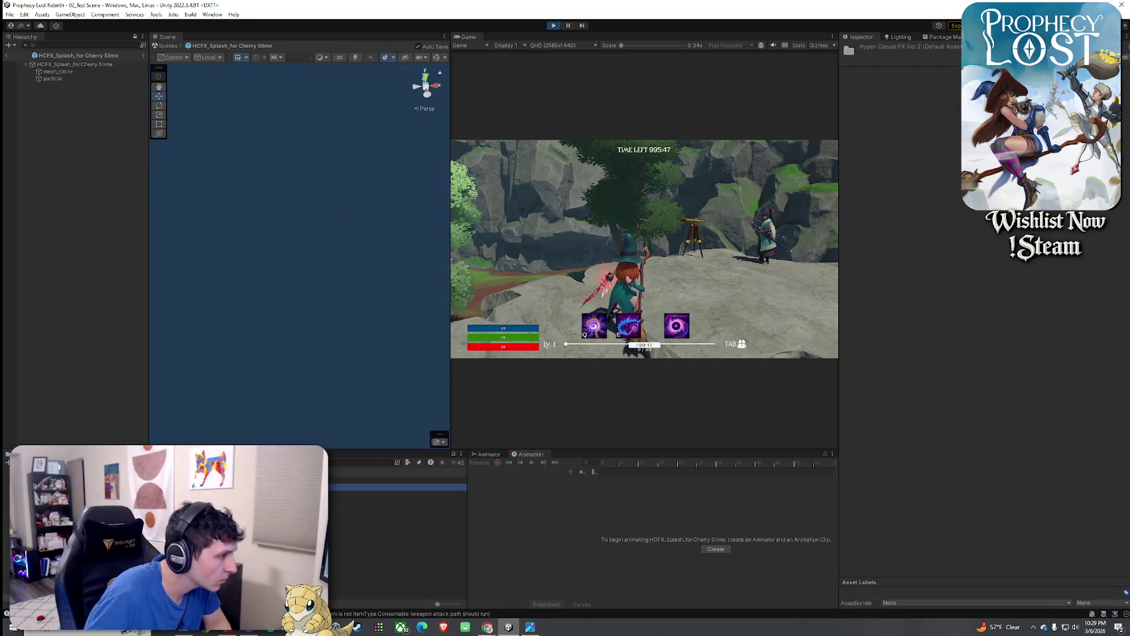
left_click(371, 481)
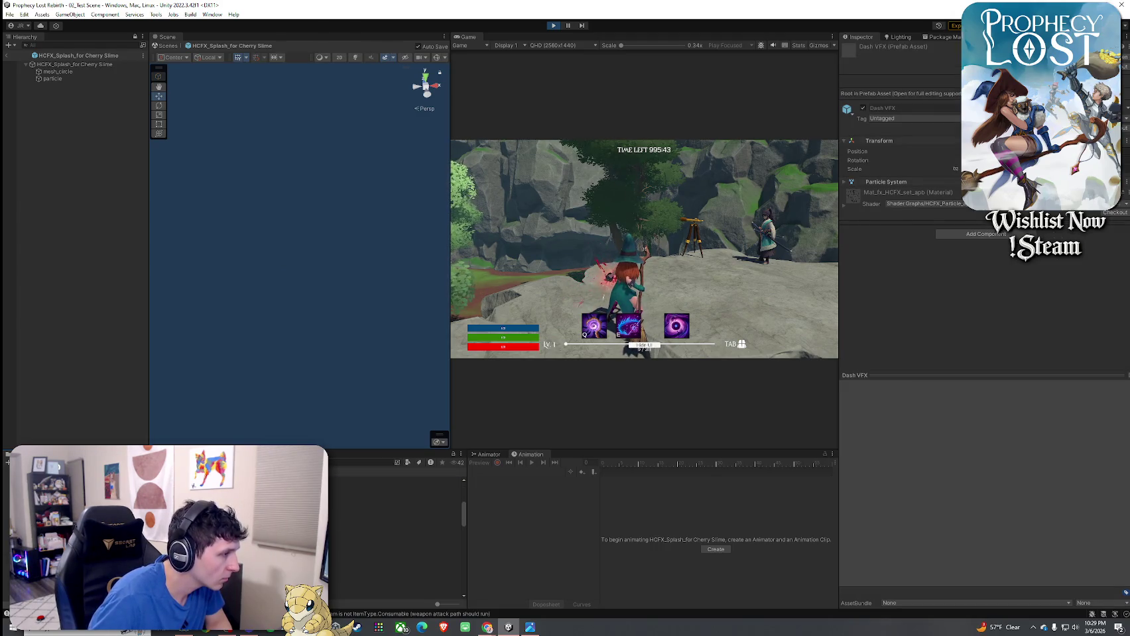
double_click(371, 525)
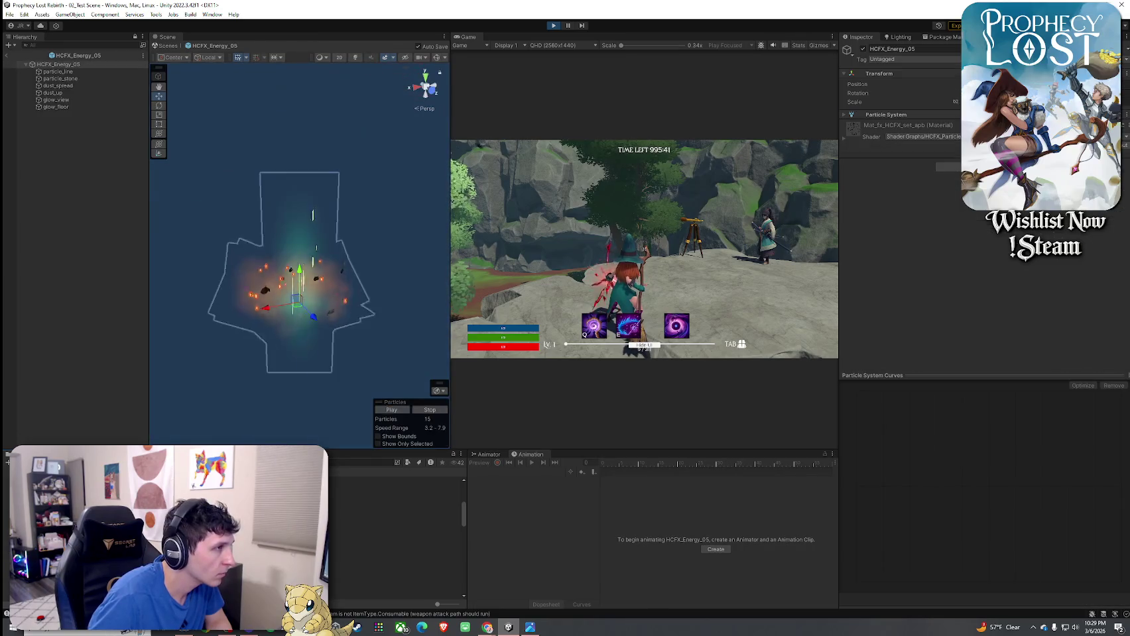
double_click(371, 532)
double_click(371, 525)
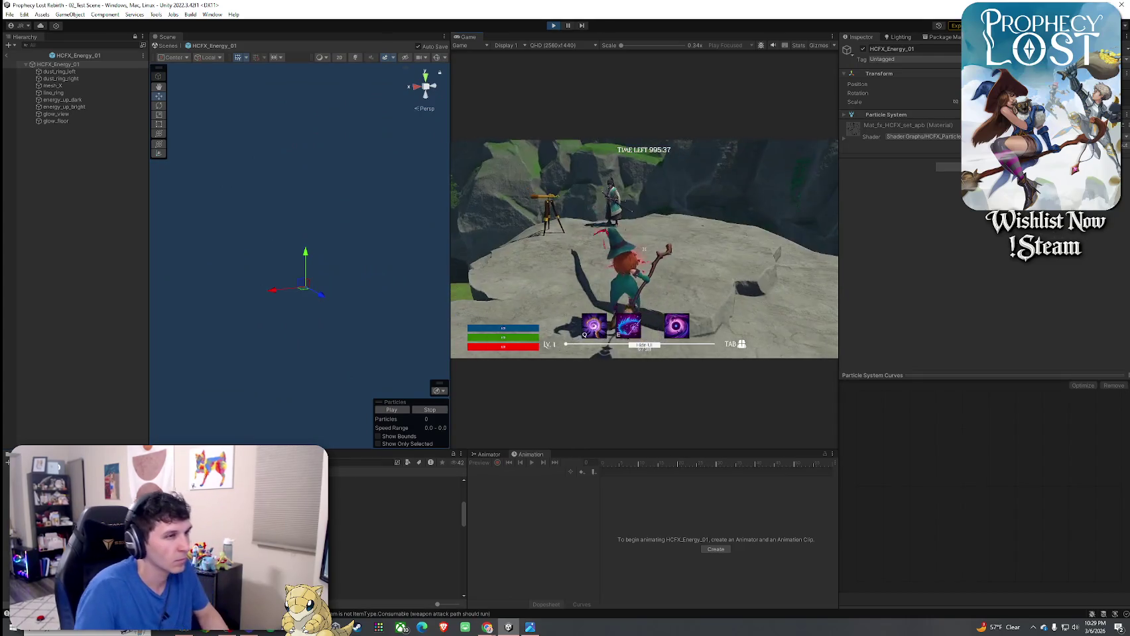
- Cast E and Q spells in the running game, then select HCFX_Bubble_Air and HCFX_Eye_02_Die
key("e")
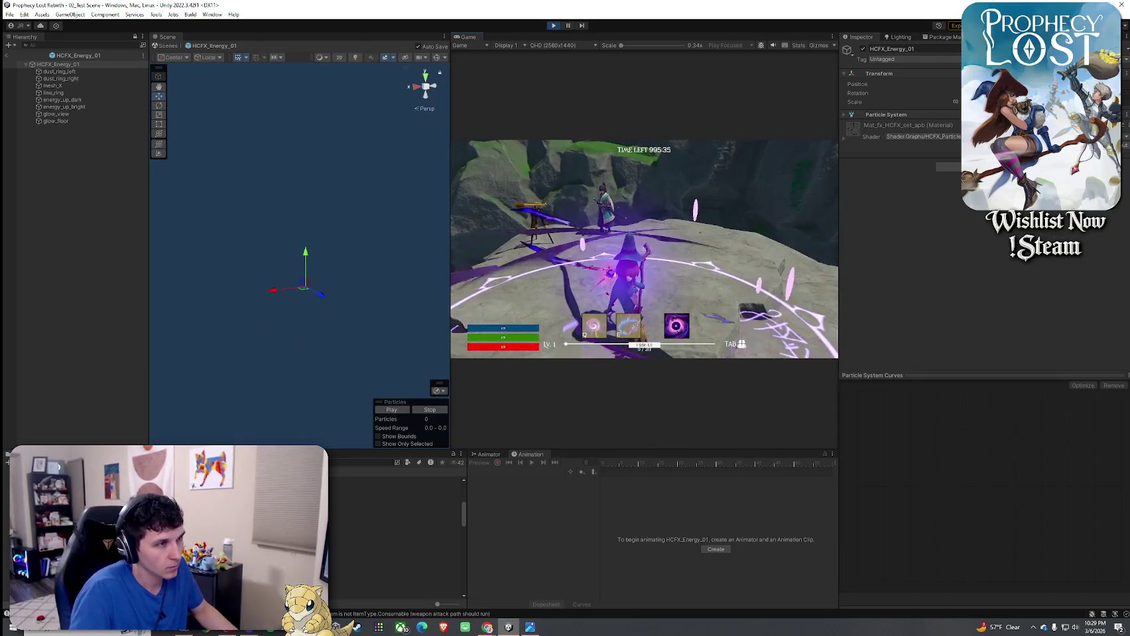
key("q")
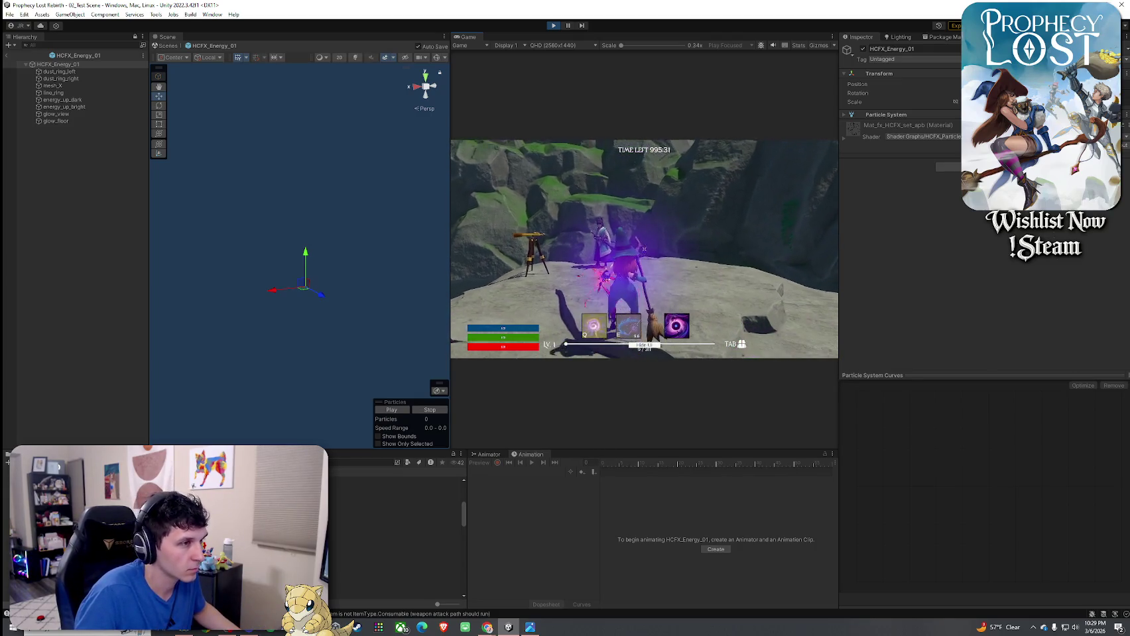
left_click(401, 510)
left_click(398, 585)
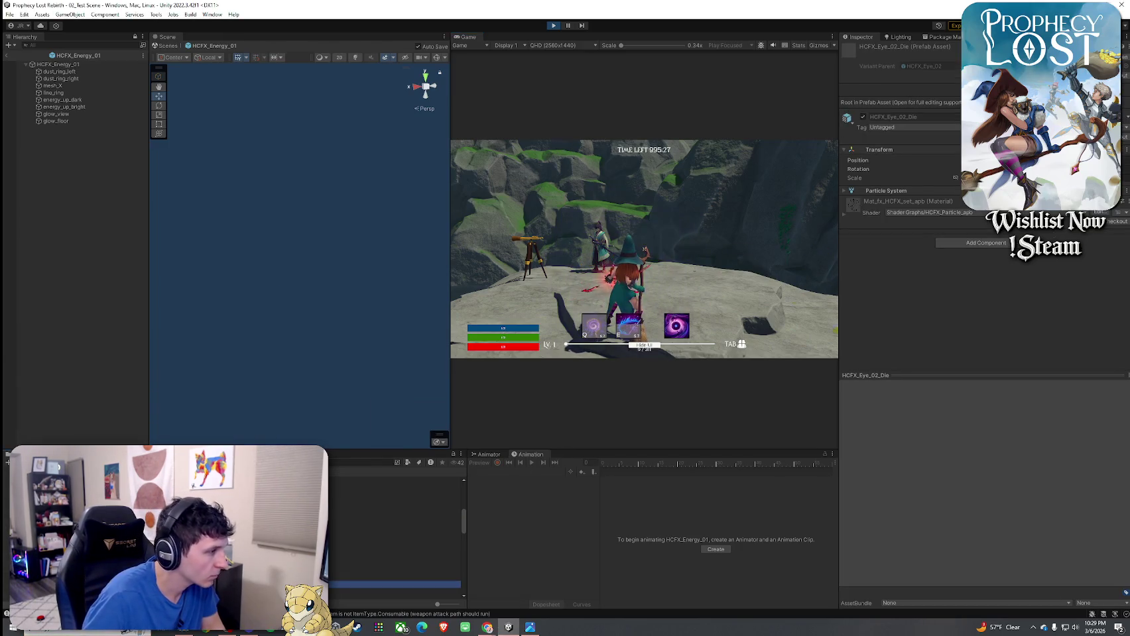
- Preview HCFX_Eye_01, energy effects, HCFX_Hit_01, Dark Red Blood hit, Meteor_01_Single and Orb_01
double_click(398, 557)
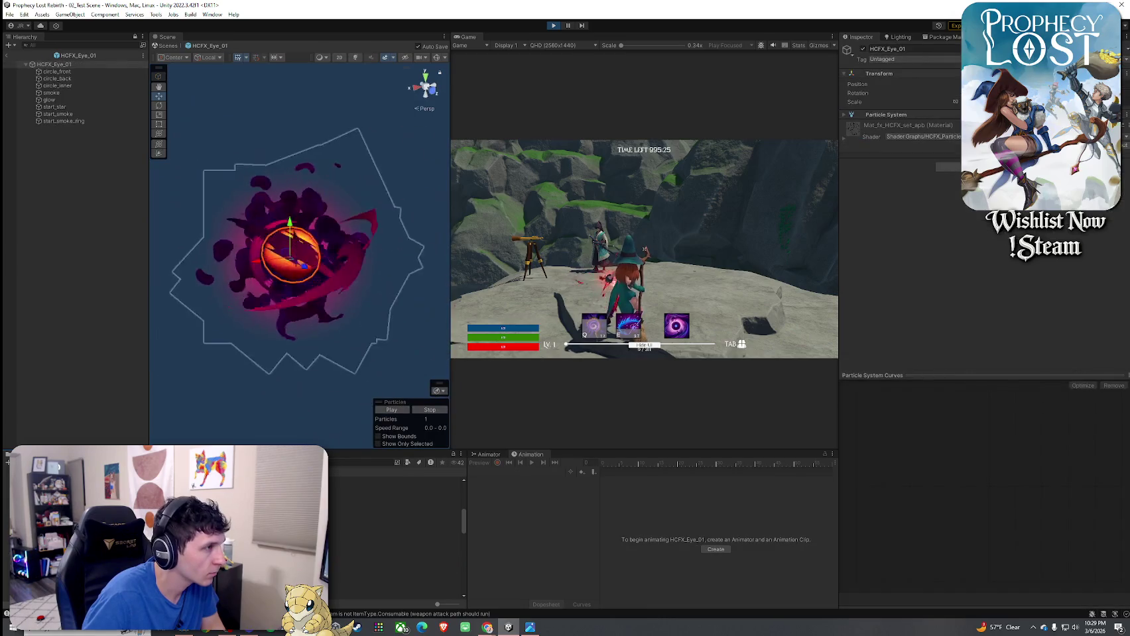
double_click(397, 530)
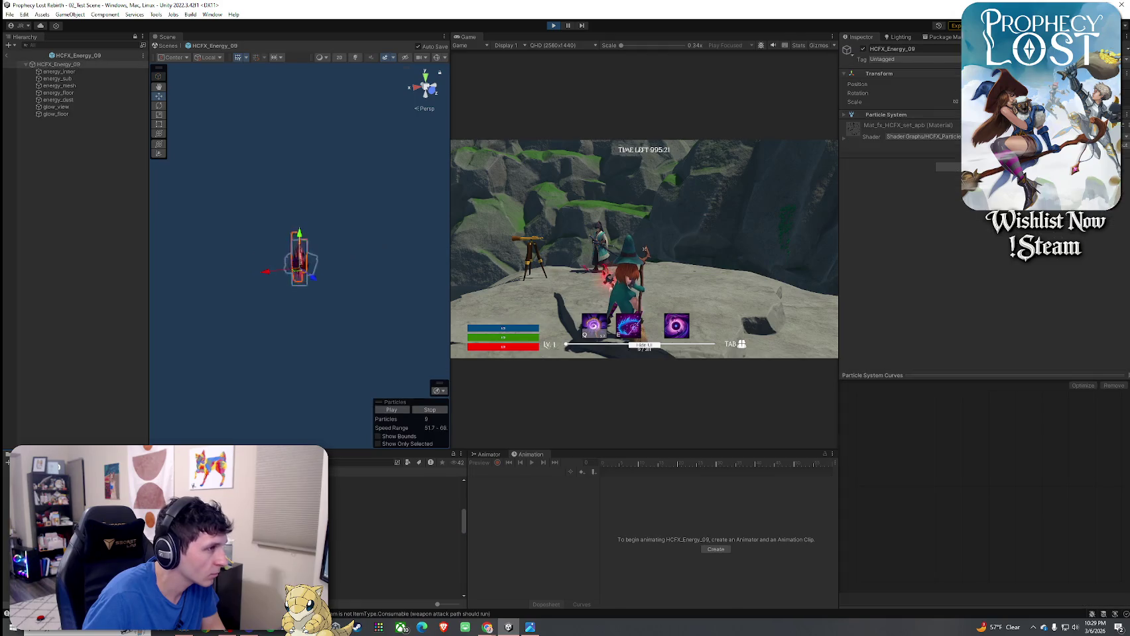
double_click(397, 507)
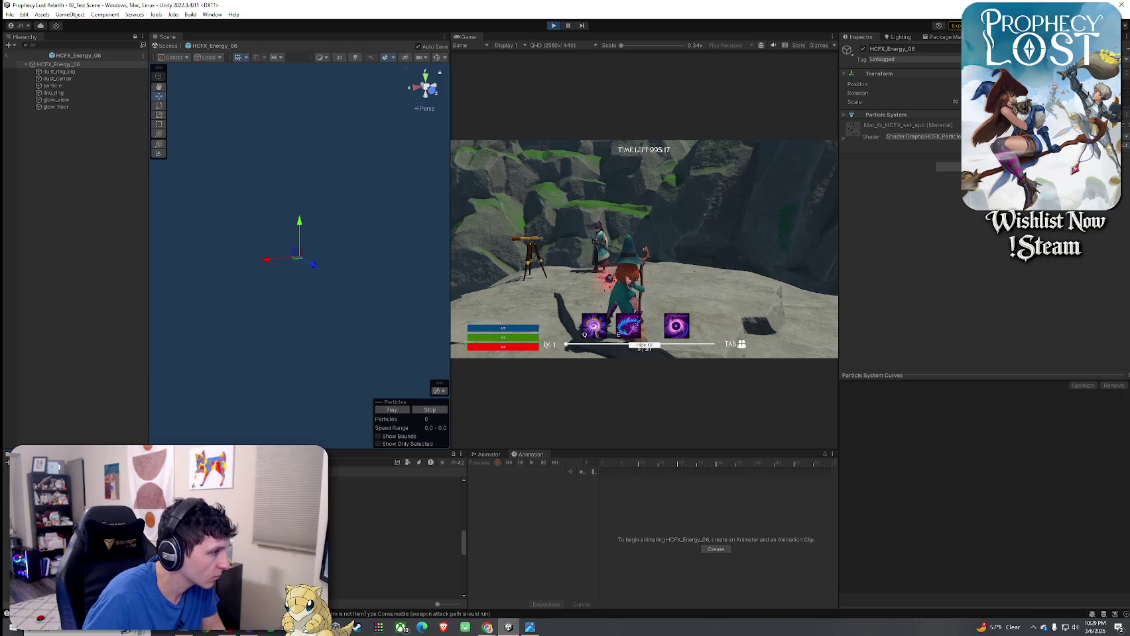
double_click(398, 577)
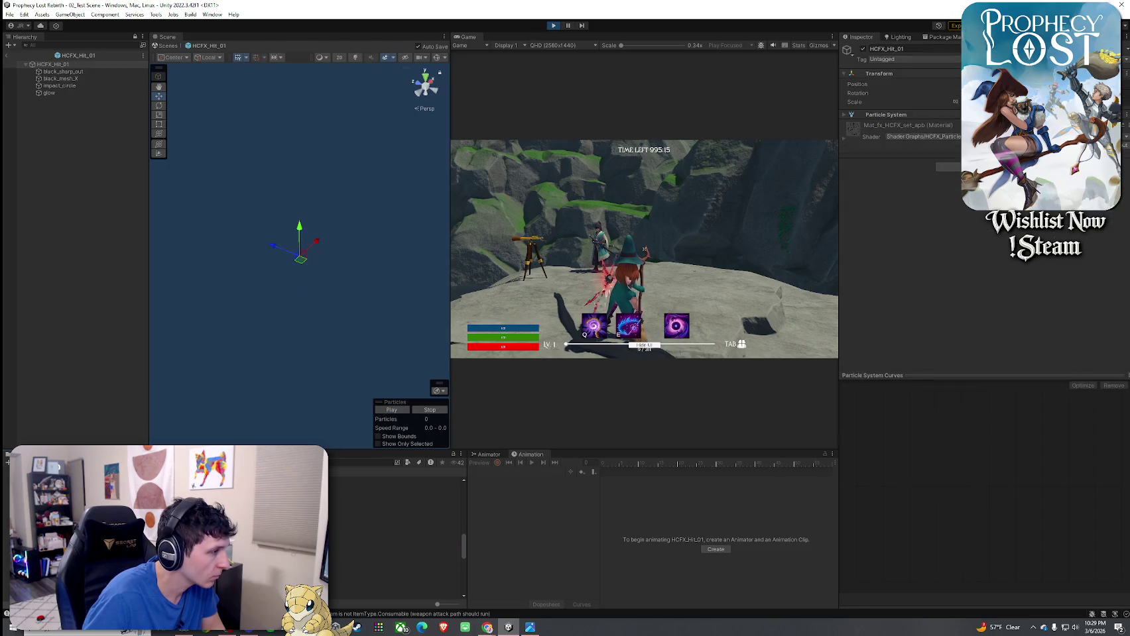
double_click(398, 548)
double_click(398, 562)
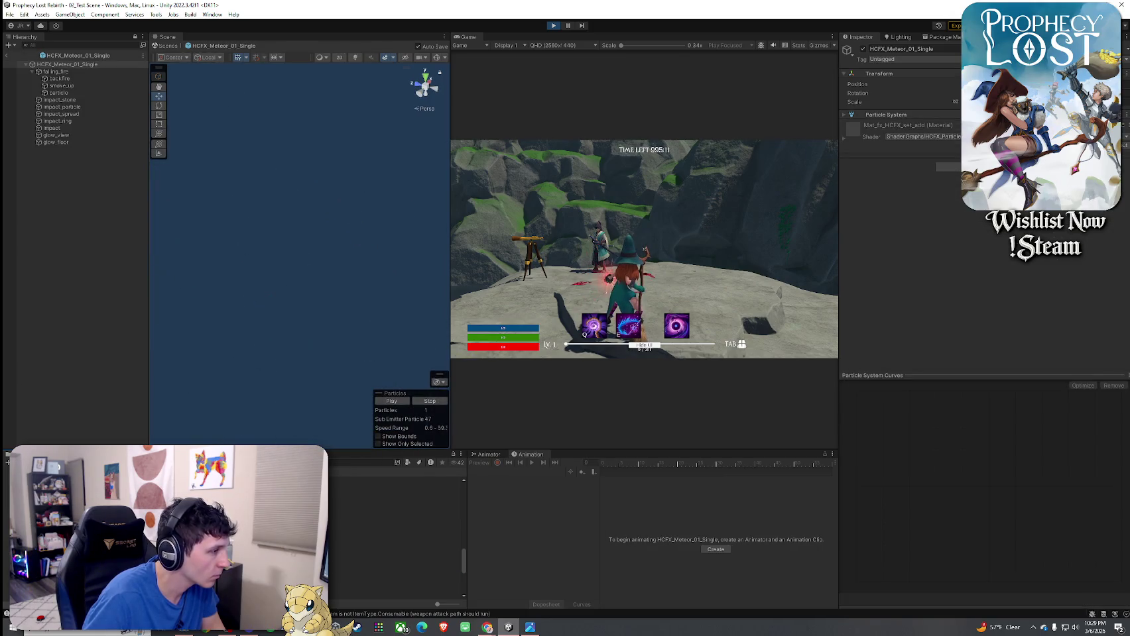
double_click(397, 548)
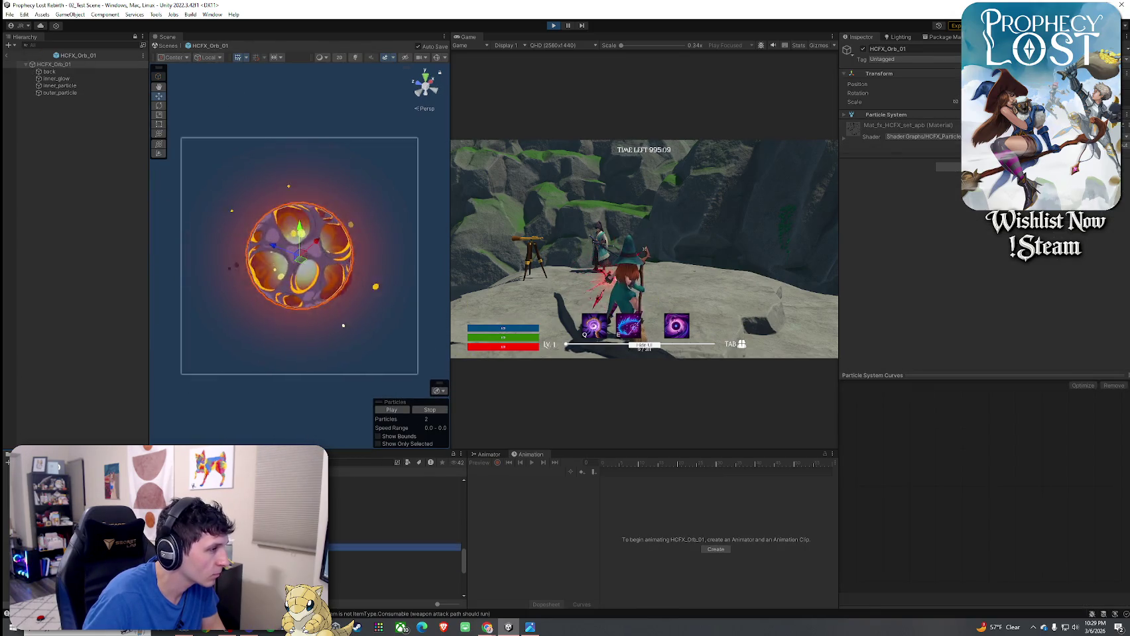
double_click(398, 548)
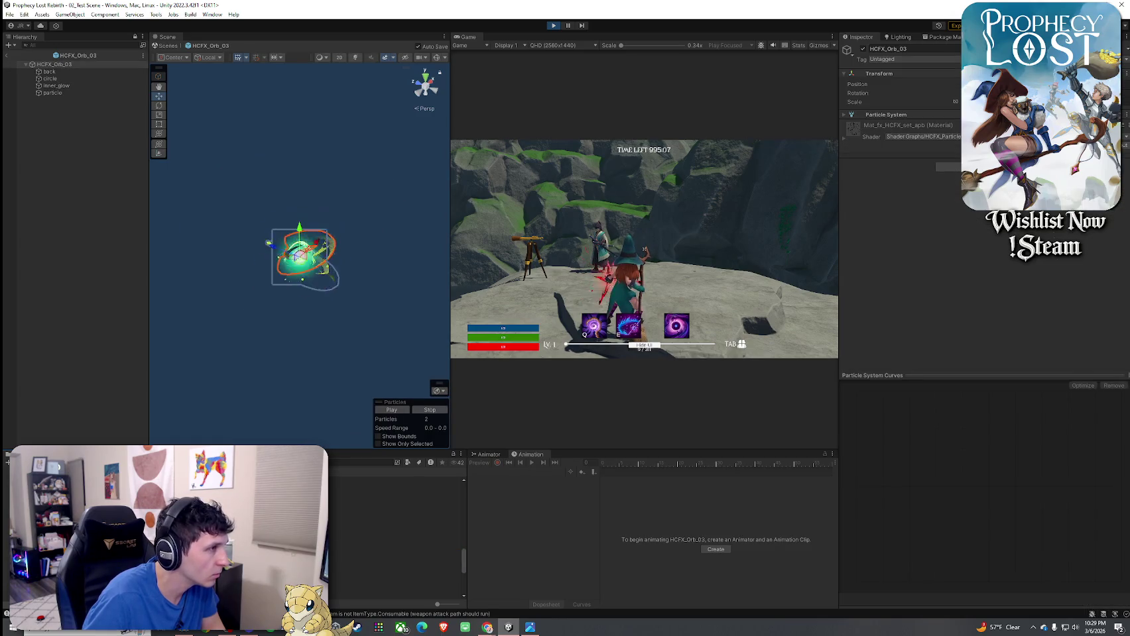
- Step through HCFX_Orb_04, Orb_05, Rain_01, Orb_05_Get and Orb_04_Get, back to Orb_03
key("Down")
key("Return")
key("Down")
key("Return")
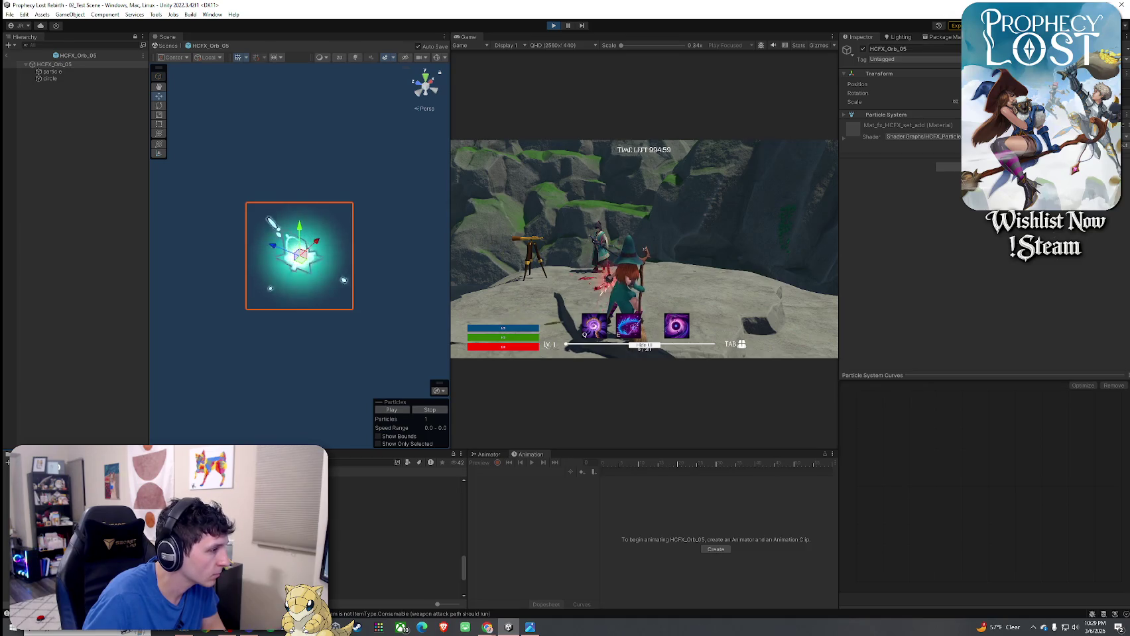
key("Down")
key("Return")
key("Down")
key("Return")
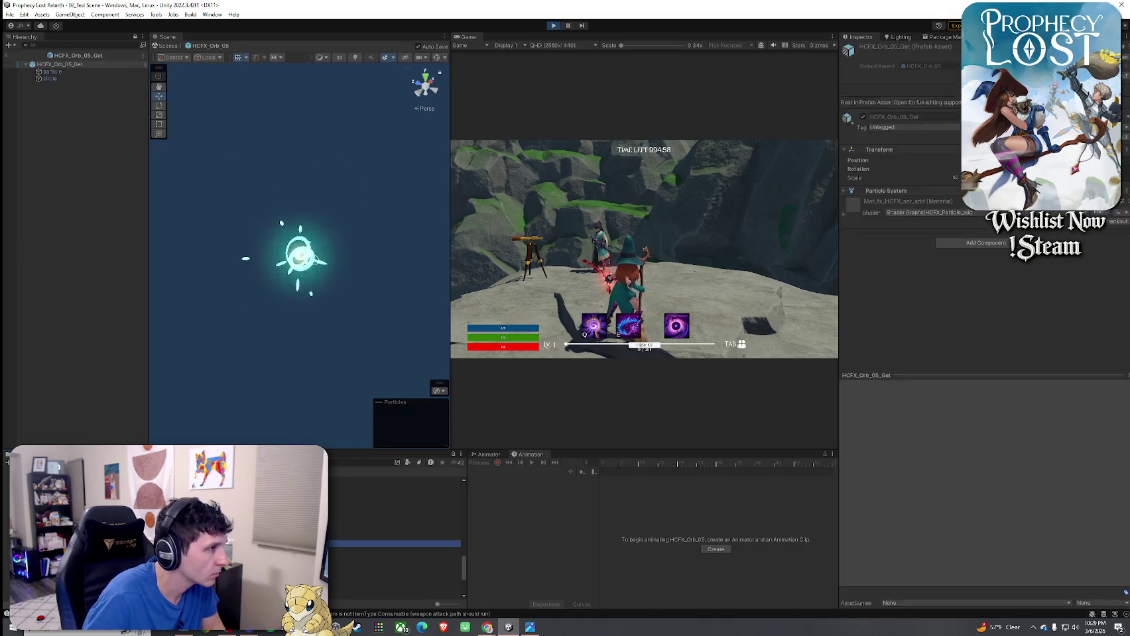
key("Down")
key("Return")
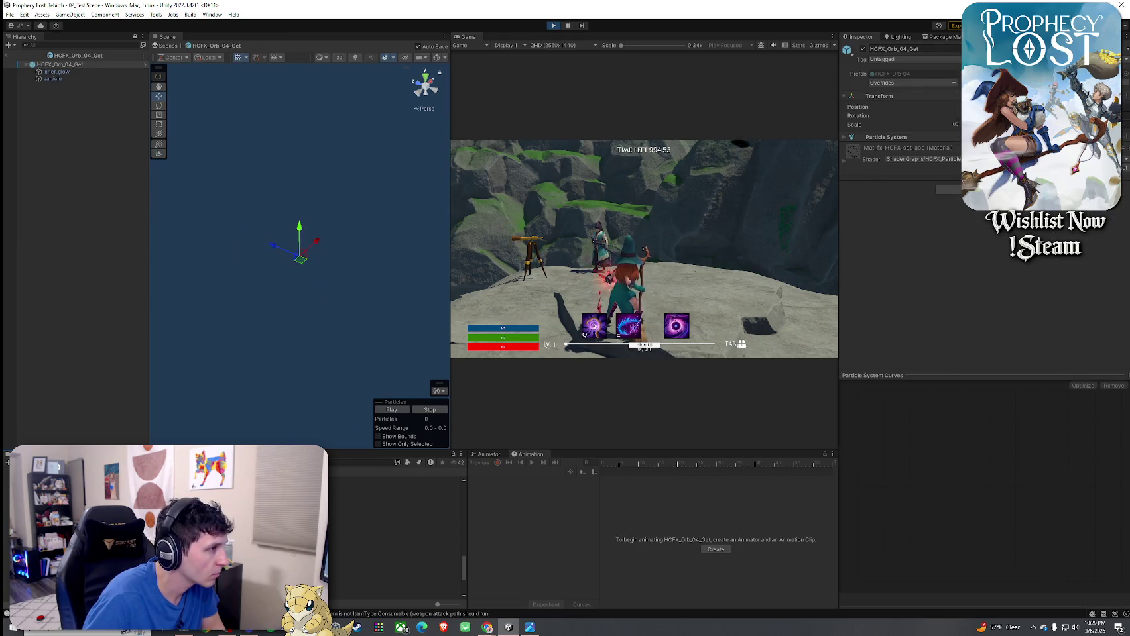
key("Down")
key("Return")
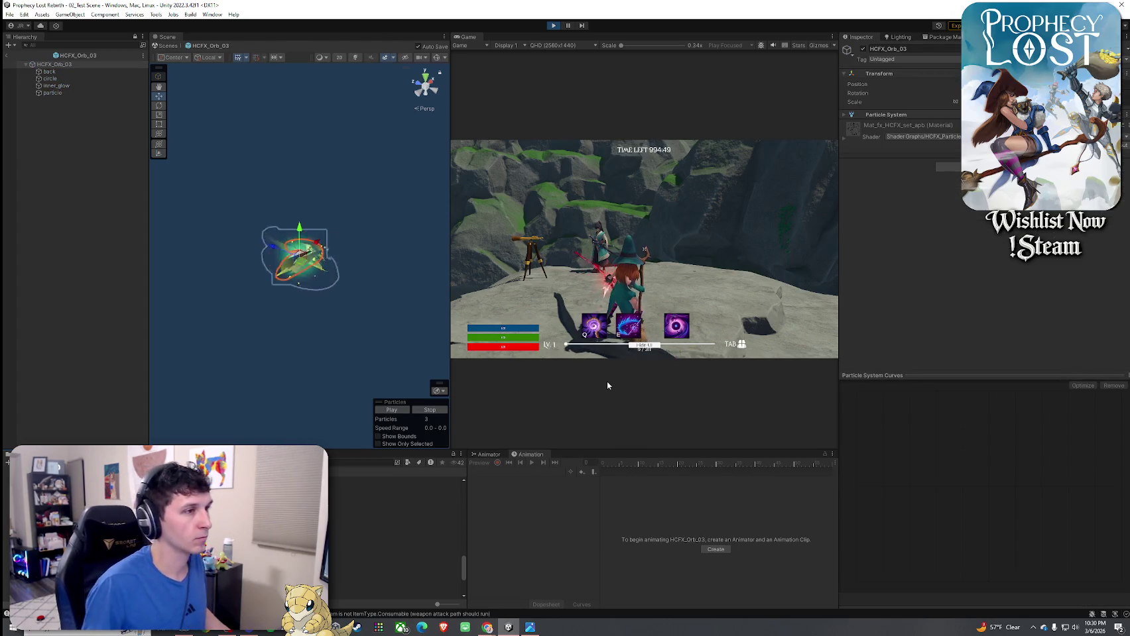
- Orbit the orb, compare HCFX_Orb_02, and reopen and select HCFX_Orb_03
left_click_drag(327, 321, 339, 319)
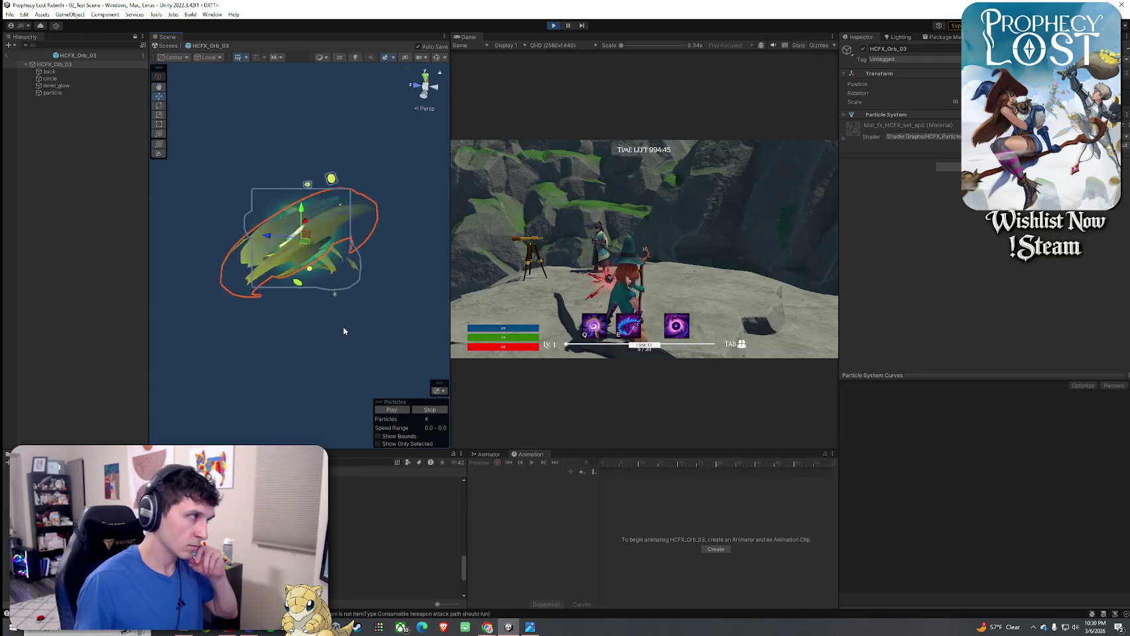
left_click(371, 500)
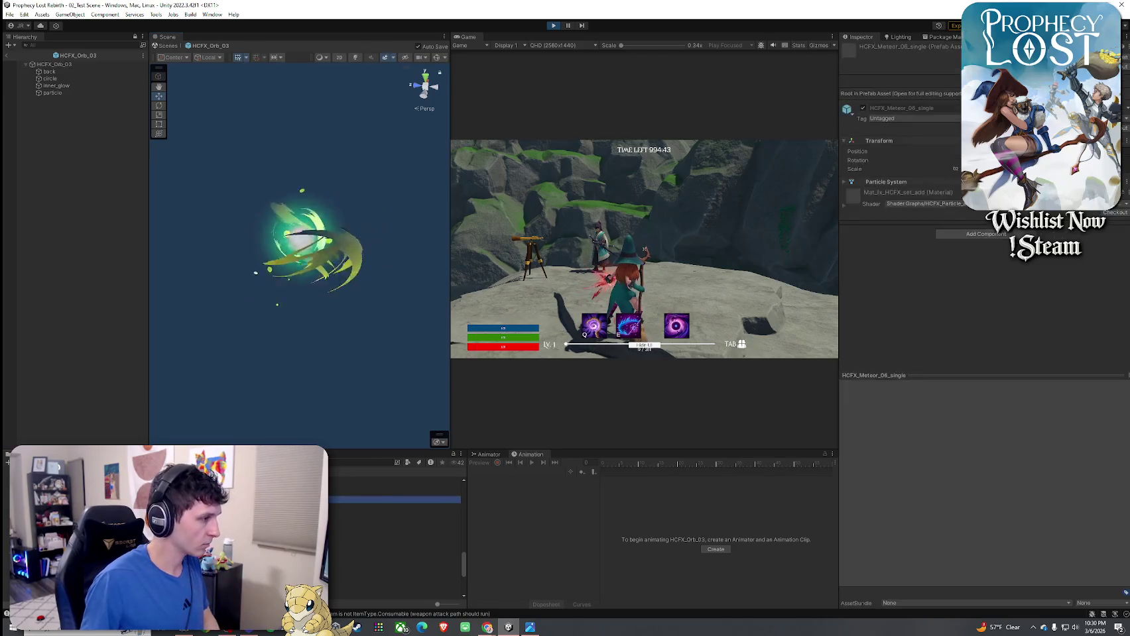
double_click(372, 508)
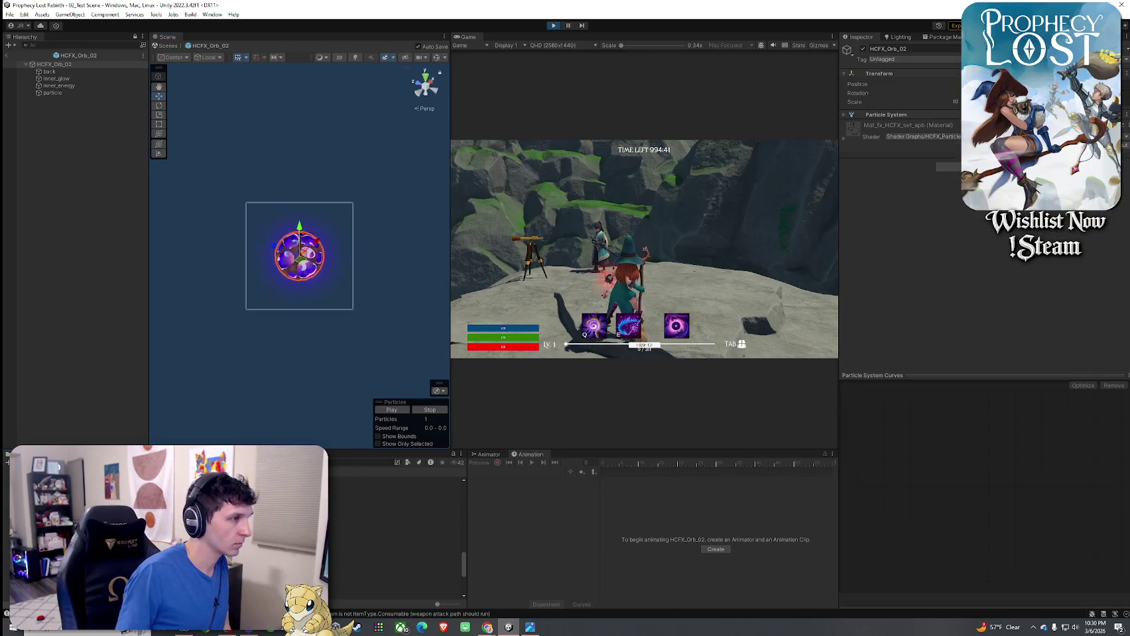
double_click(371, 536)
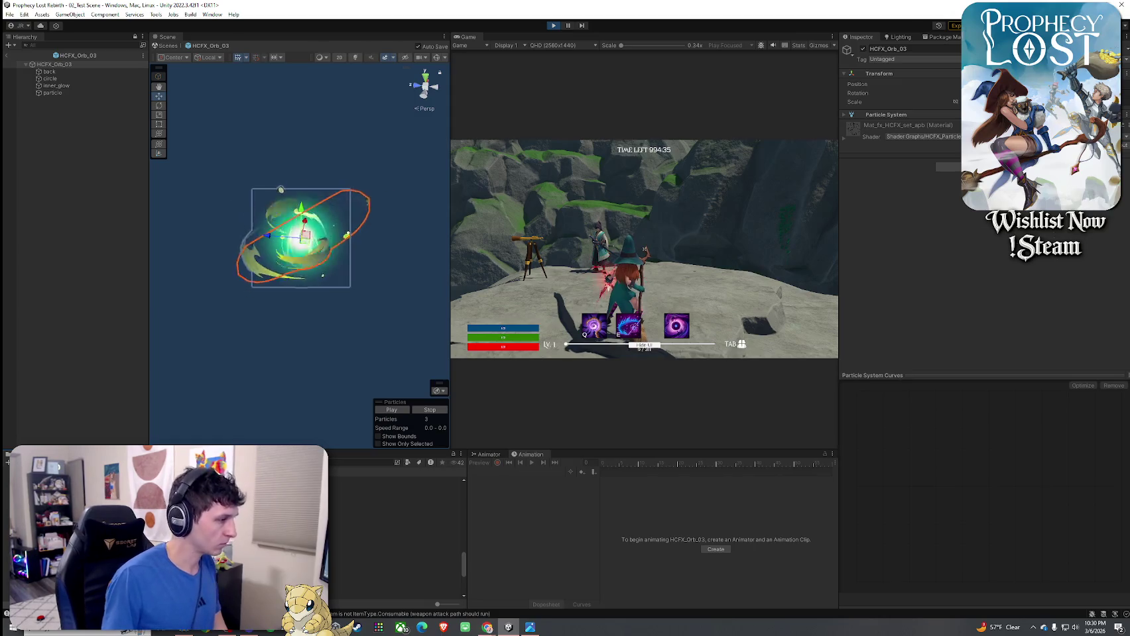
left_click(371, 535)
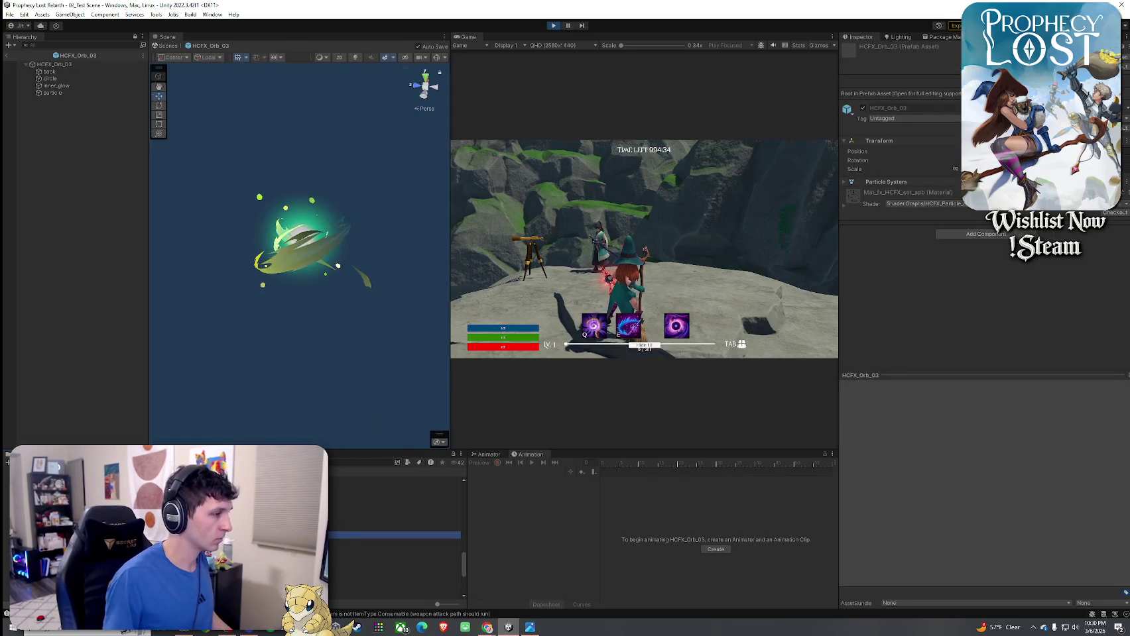
- Duplicate HCFX_Orb_03 and enlarge the Project panel showing Unorganized Prefabs
key("ctrl+d")
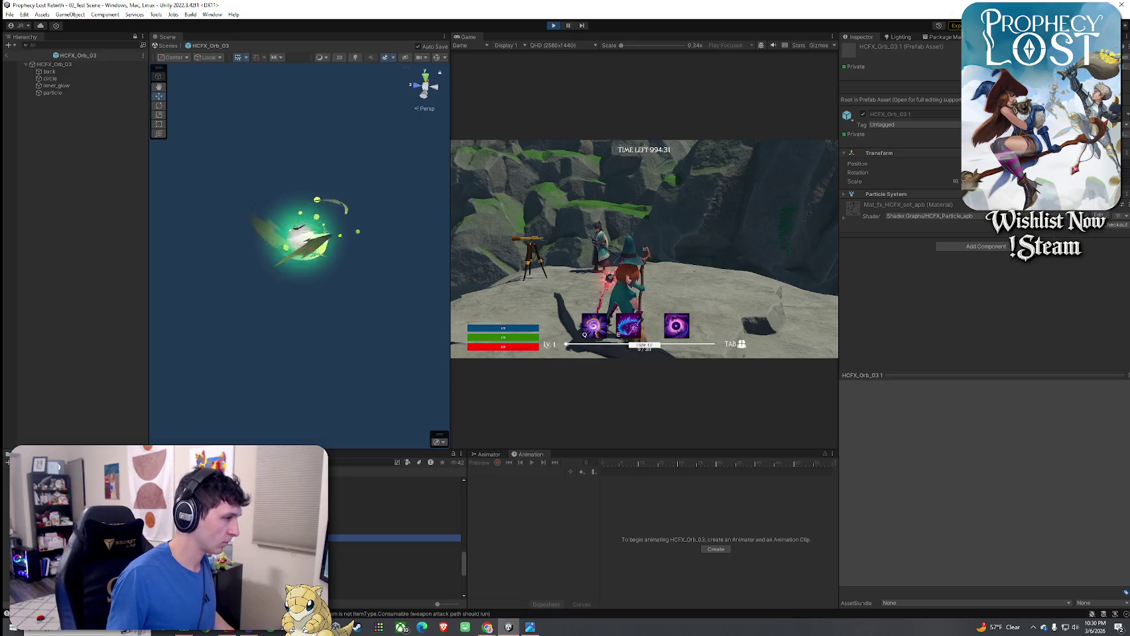
left_click(394, 537)
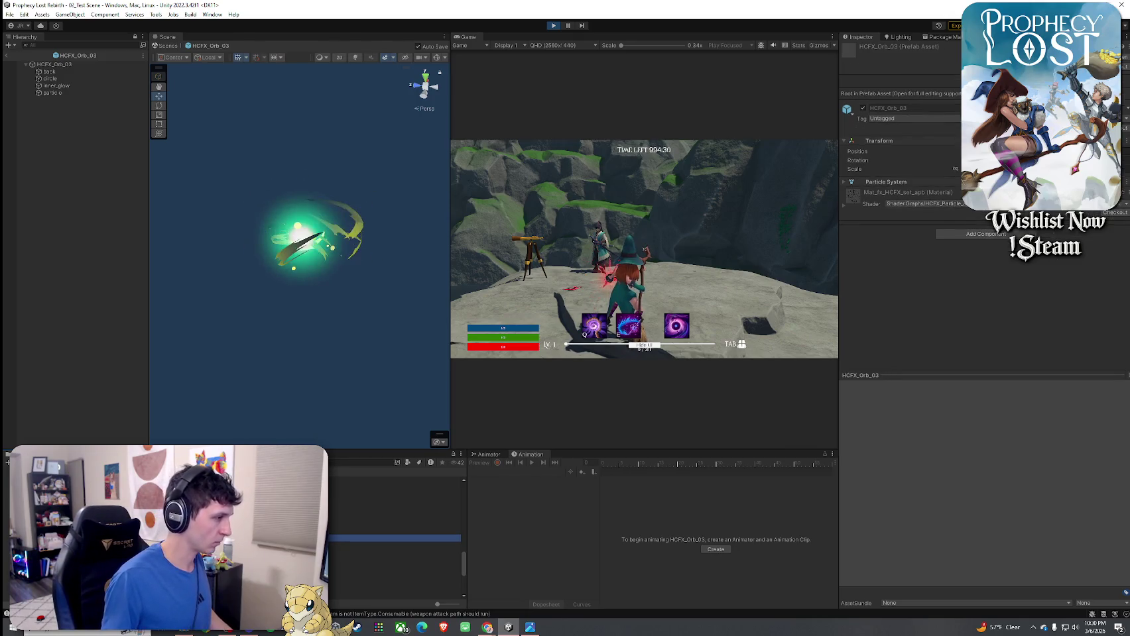
left_click(394, 537)
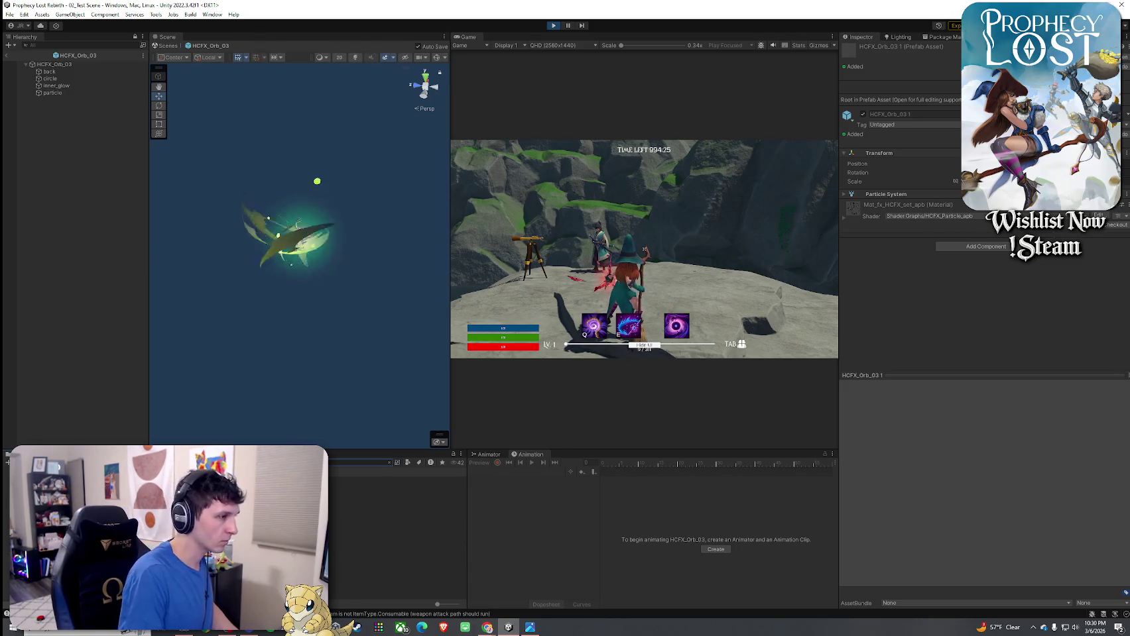
left_click(397, 480)
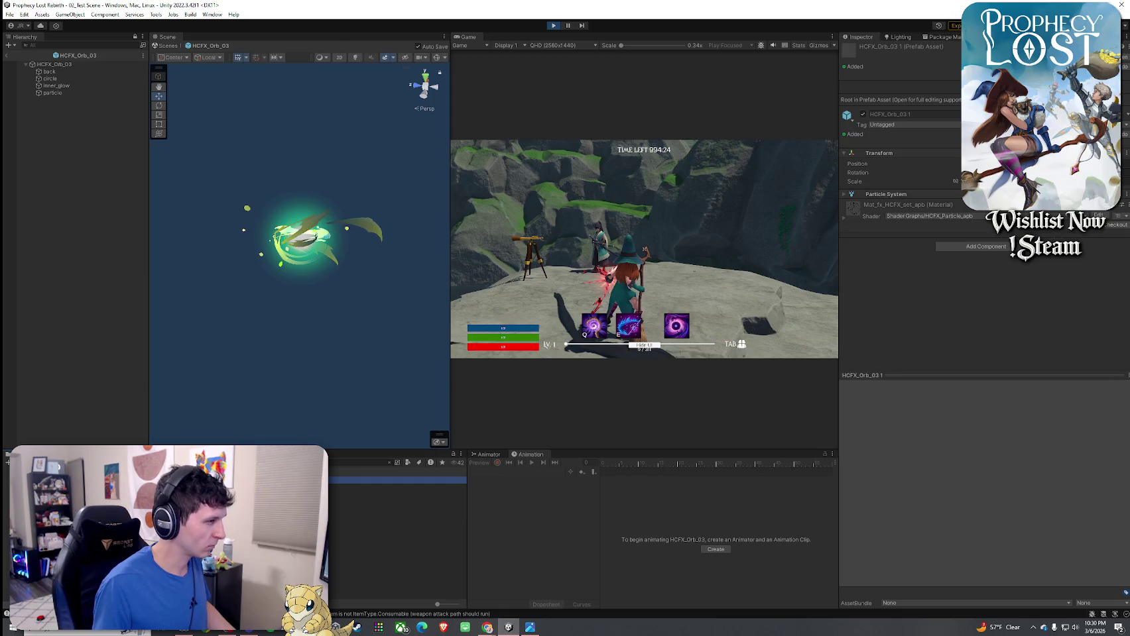
left_click_drag(265, 450, 265, 240)
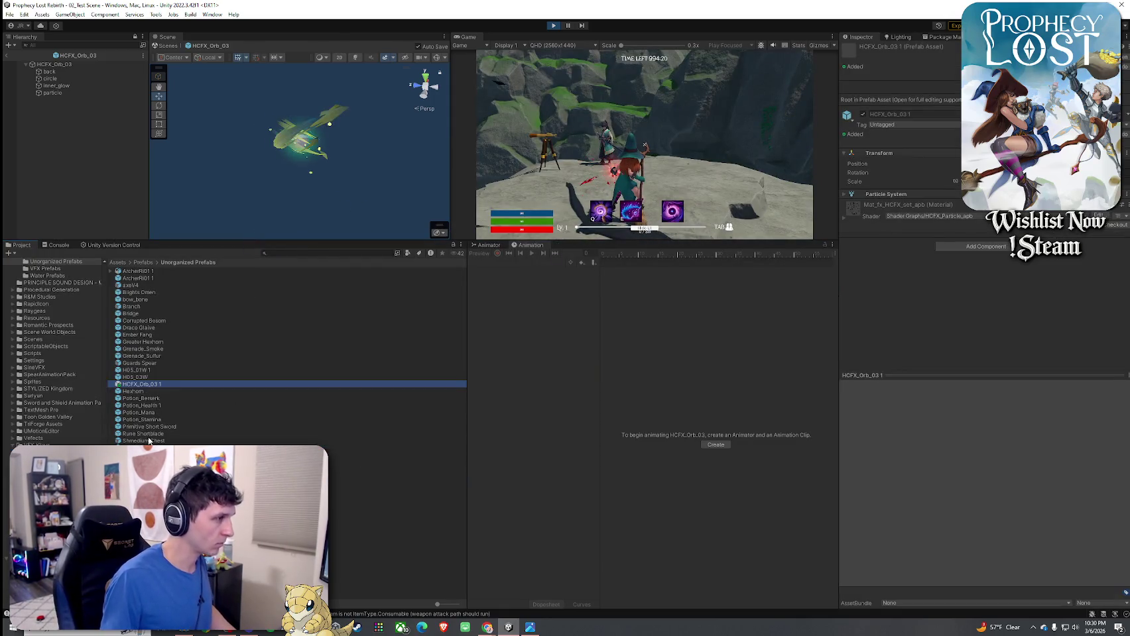
- Rename the copy HCFX_Orb_03 1 to 'Broom Orb' and open it for editing
left_click(146, 384)
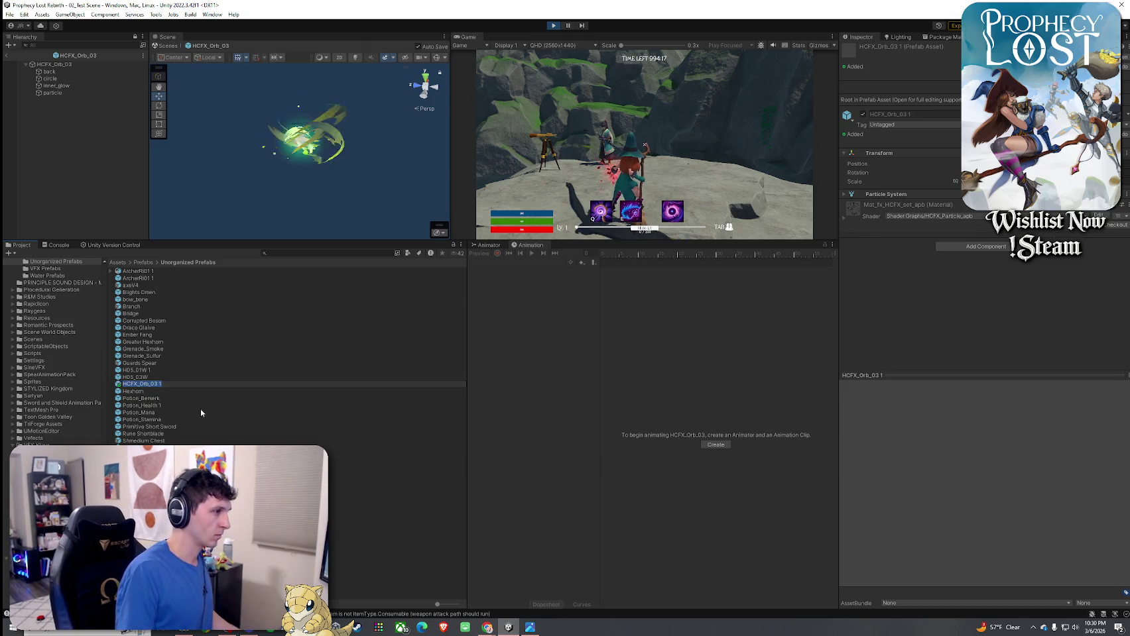
type("Broom Orb")
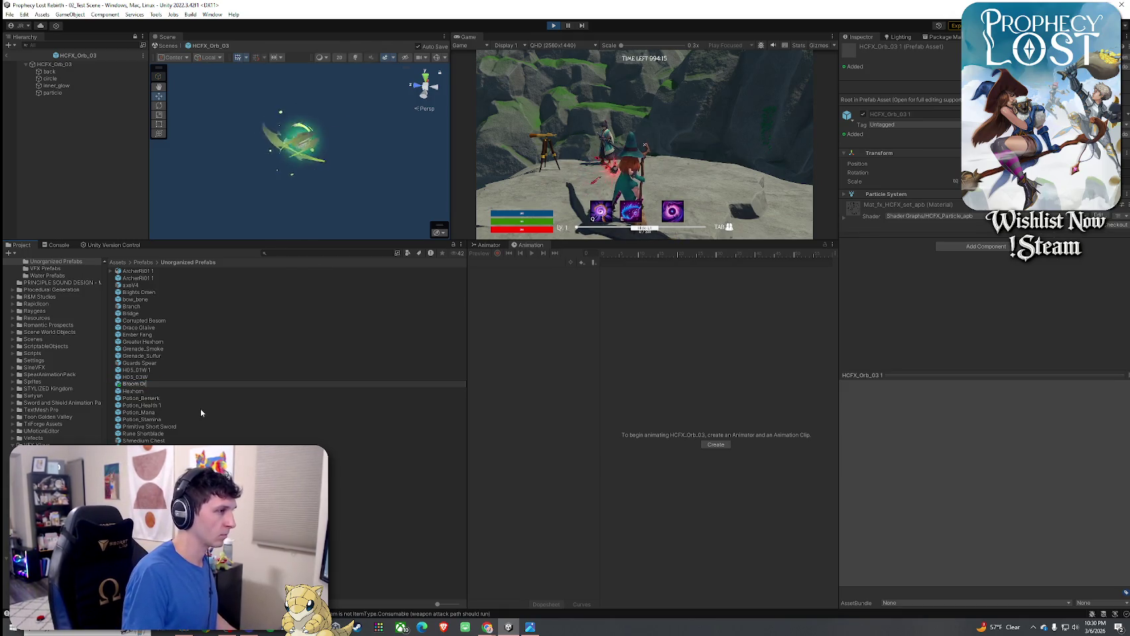
key("Return")
double_click(147, 321)
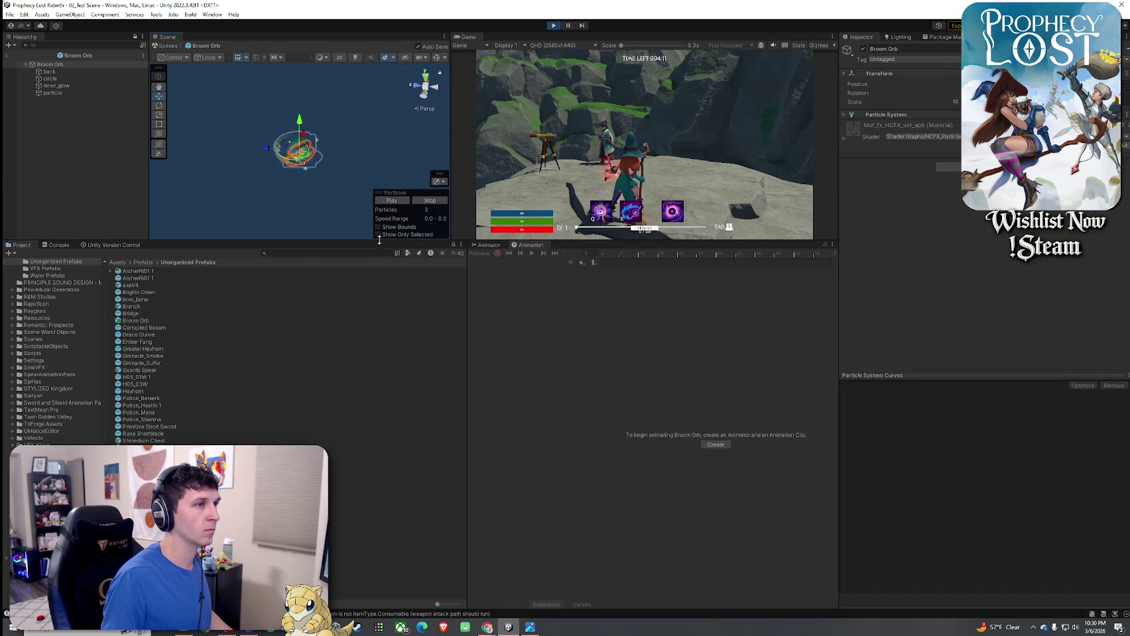
- Enlarge the scene and game views, then expand the Particle System's Emission and Shape modules
left_click_drag(379, 239, 379, 430)
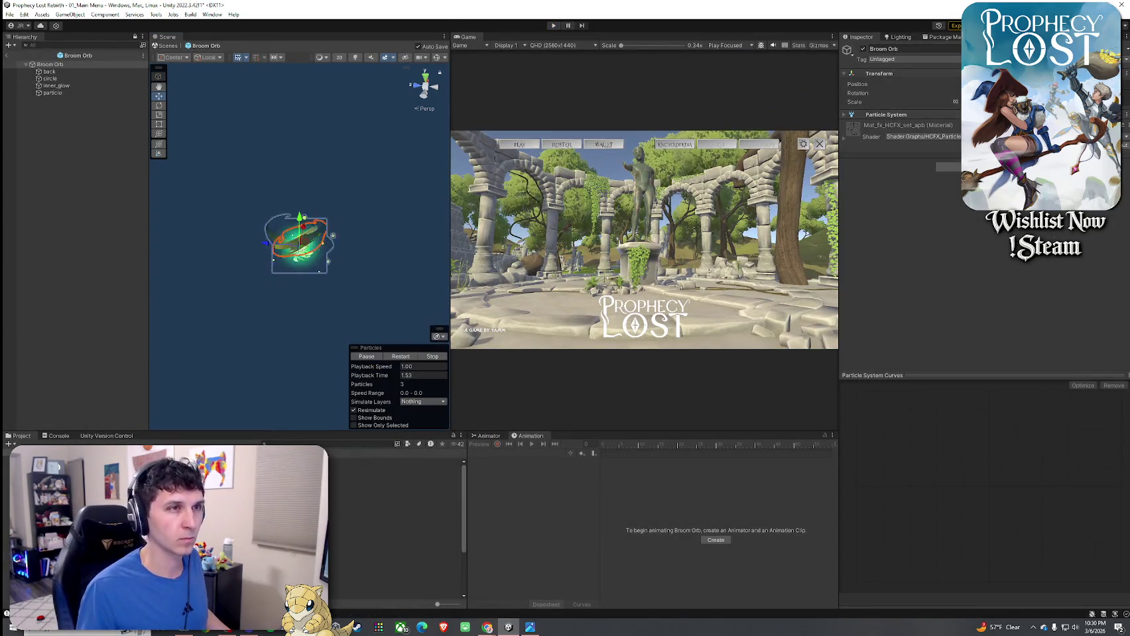
left_click(844, 117)
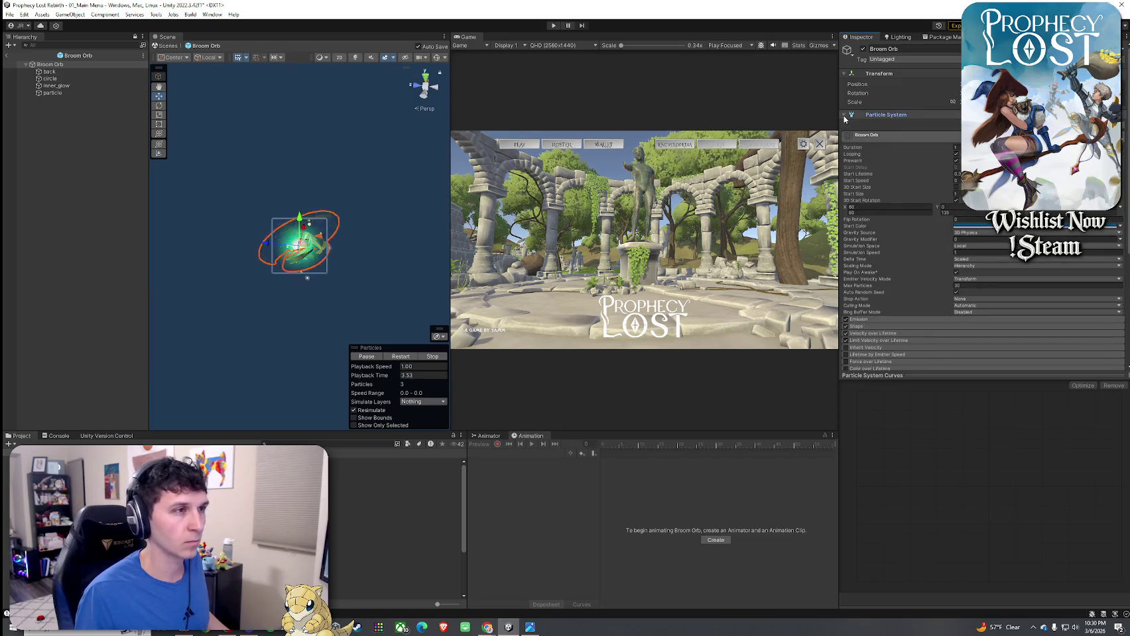
left_click_drag(981, 377, 1010, 531)
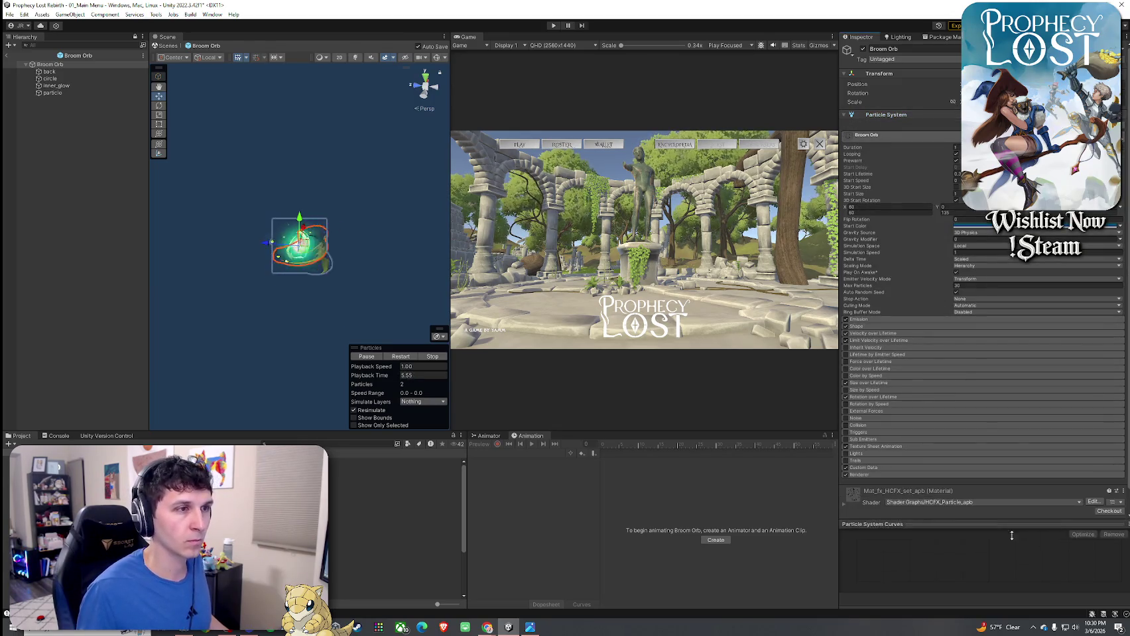
left_click(879, 320)
scroll(895, 314, "down", 1)
left_click(892, 315)
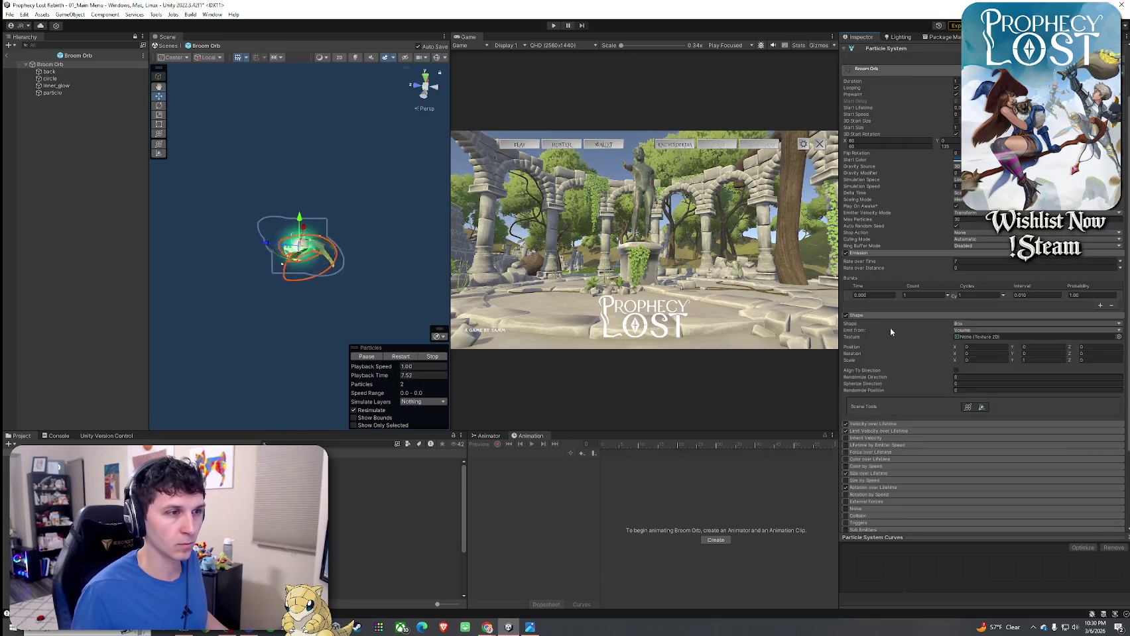
scroll(889, 330, "down", 2)
- Expand the Velocity, Limit Velocity, Size, Rotation, Texture Sheet Animation and Custom Data modules, then select the back layer
left_click(889, 329)
scroll(892, 330, "down", 1)
left_click(895, 329)
scroll(894, 330, "down", 1)
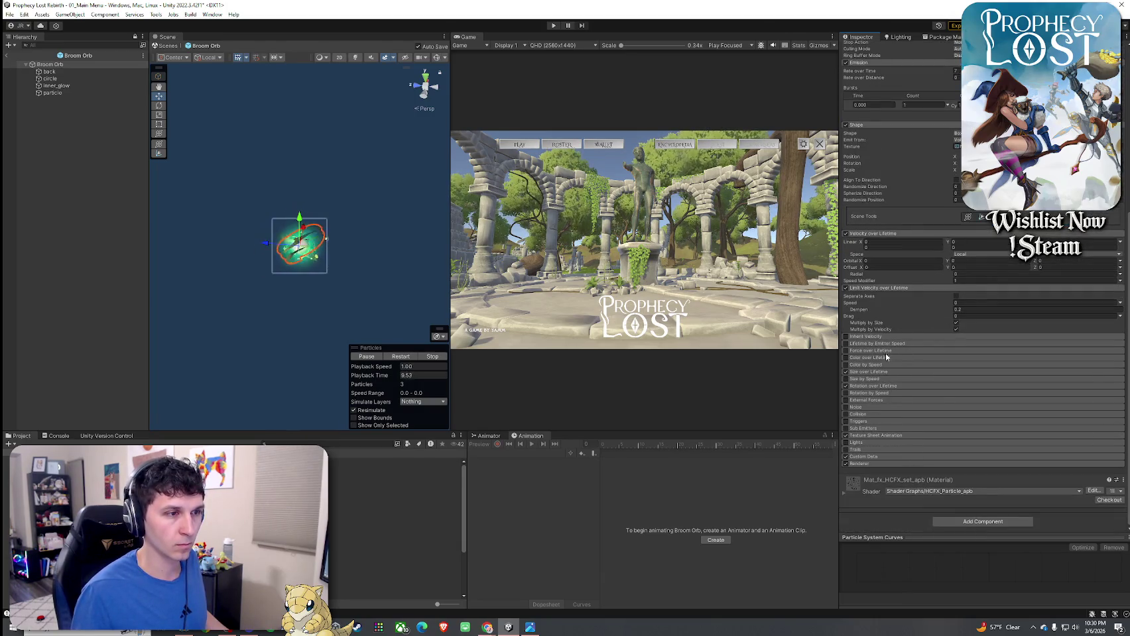
left_click(882, 372)
scroll(883, 375, "down", 1)
left_click(881, 387)
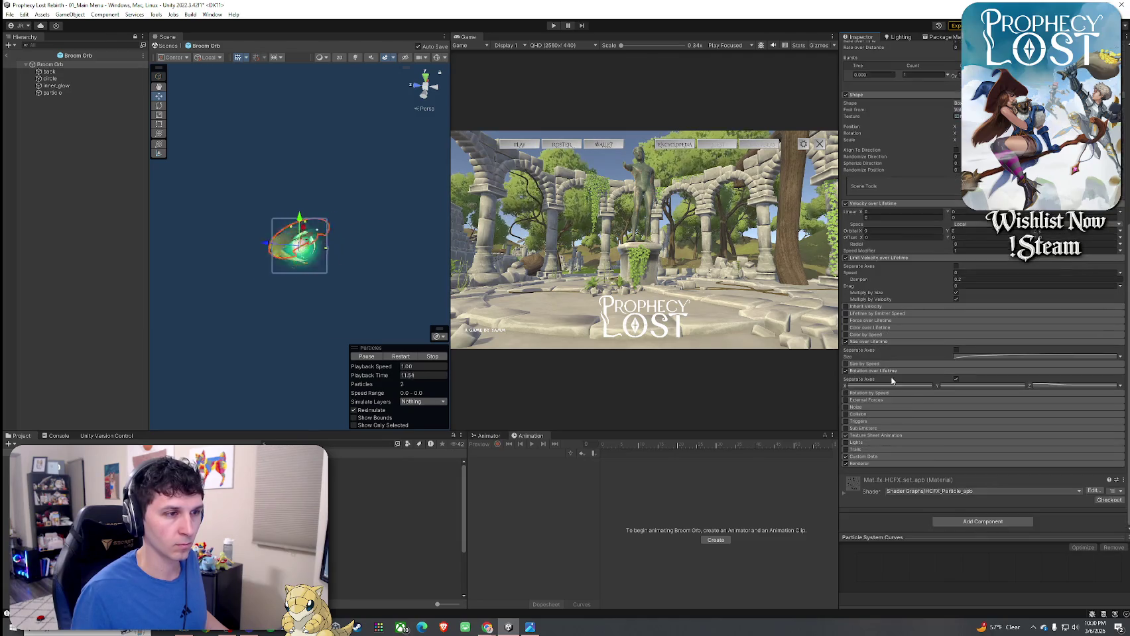
left_click(880, 435)
scroll(903, 463, "down", 2)
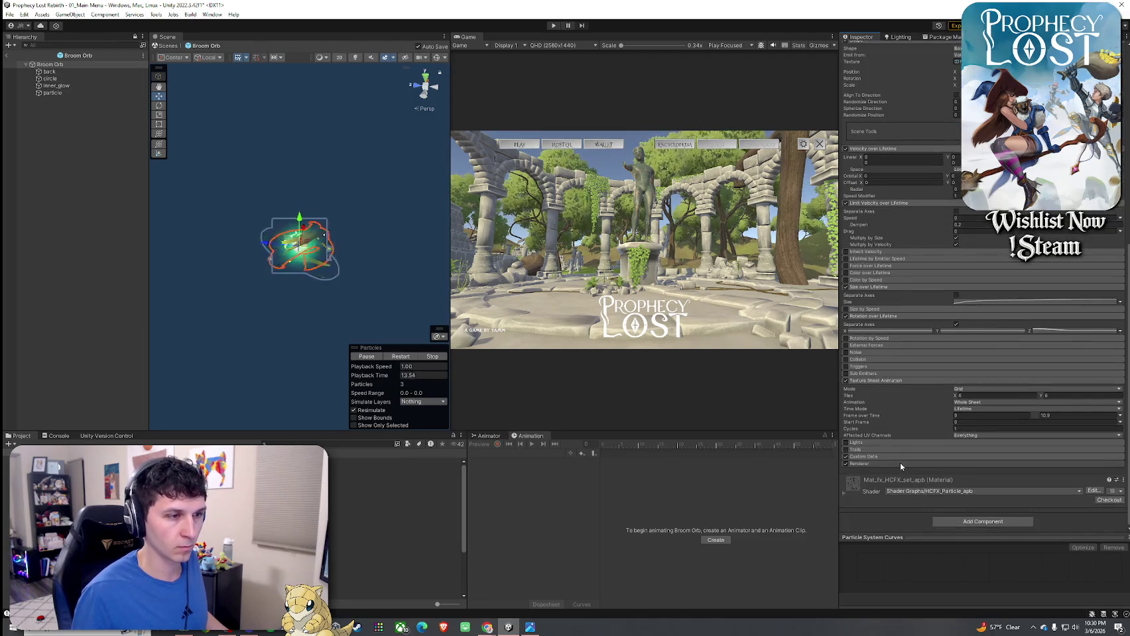
left_click(898, 457)
scroll(898, 457, "down", 4)
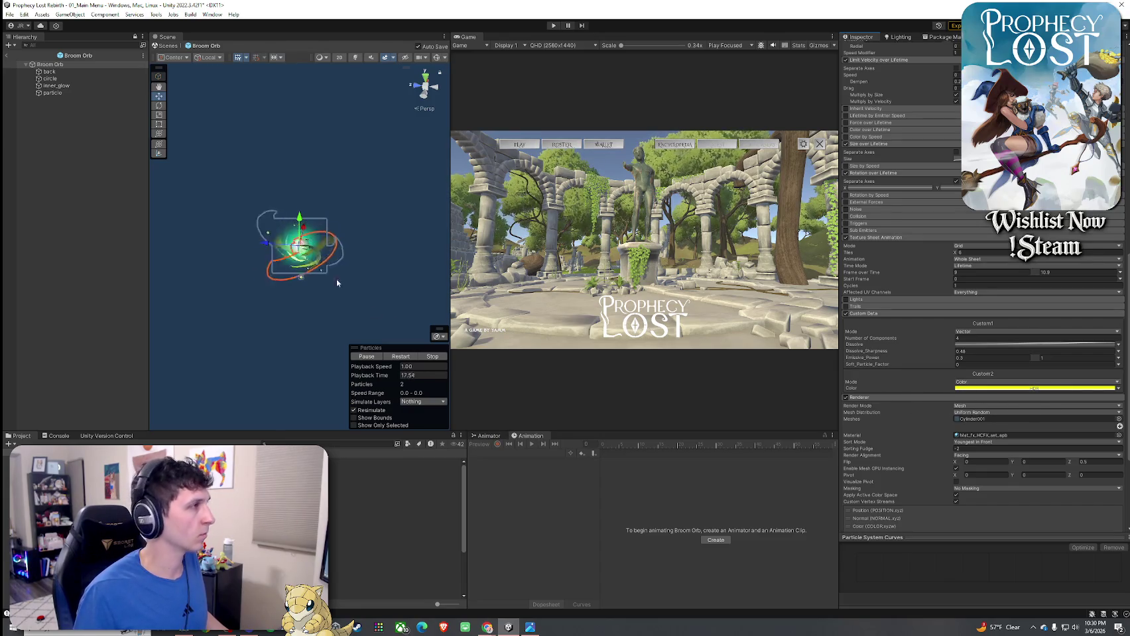
left_click(66, 72)
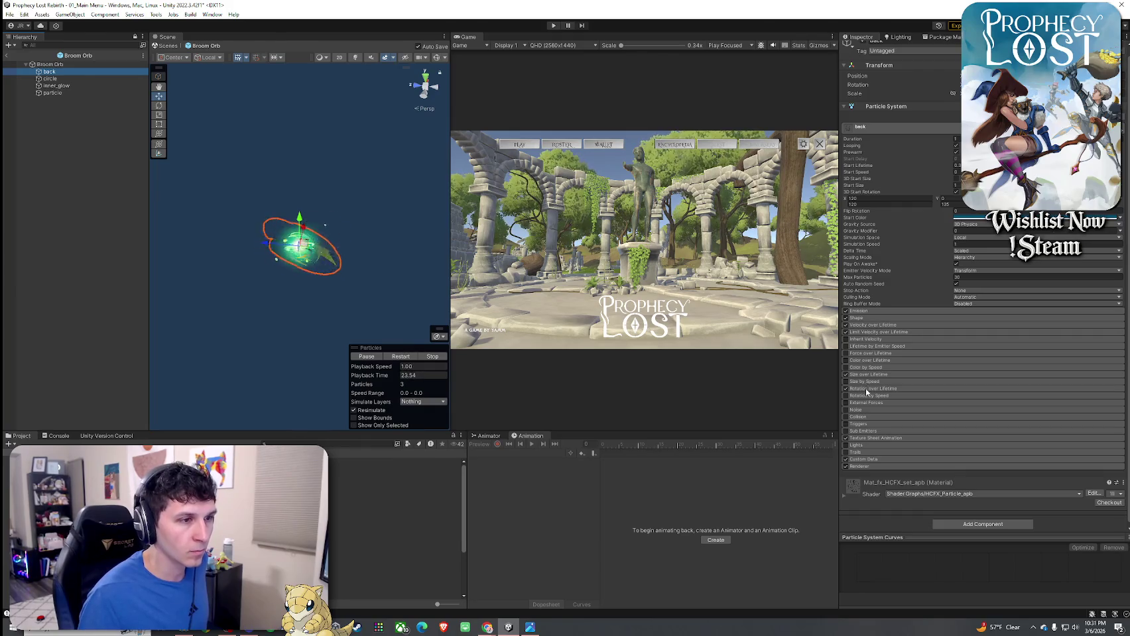
- Expand the back layer's Texture Sheet Animation and Custom Data modules
scroll(874, 471, "down", 1)
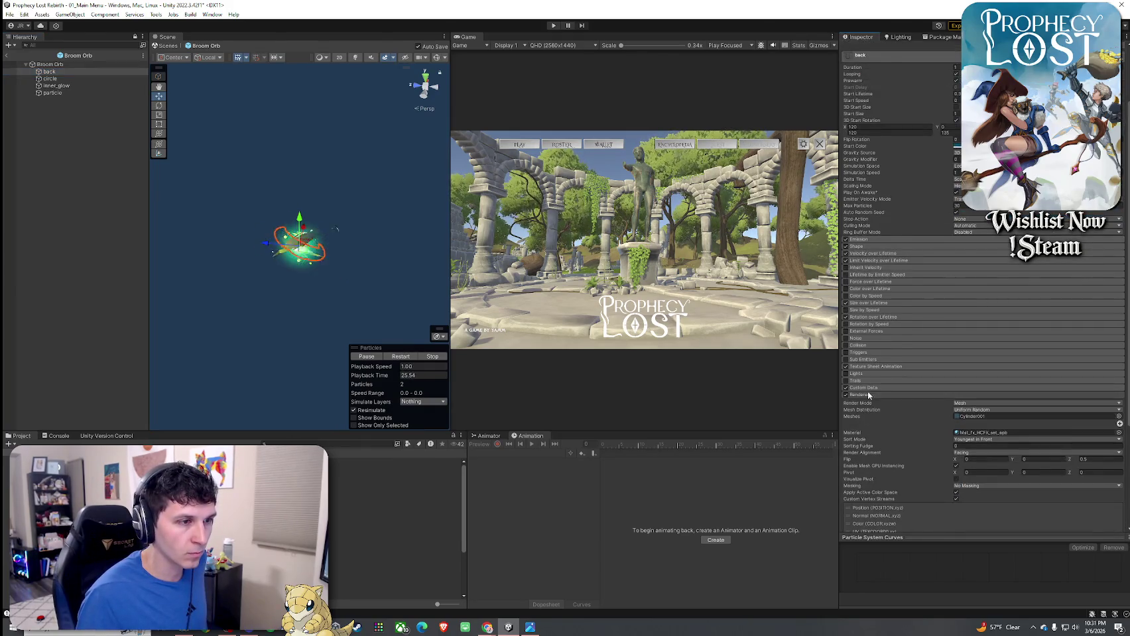
left_click(862, 456)
scroll(862, 441, "down", 3)
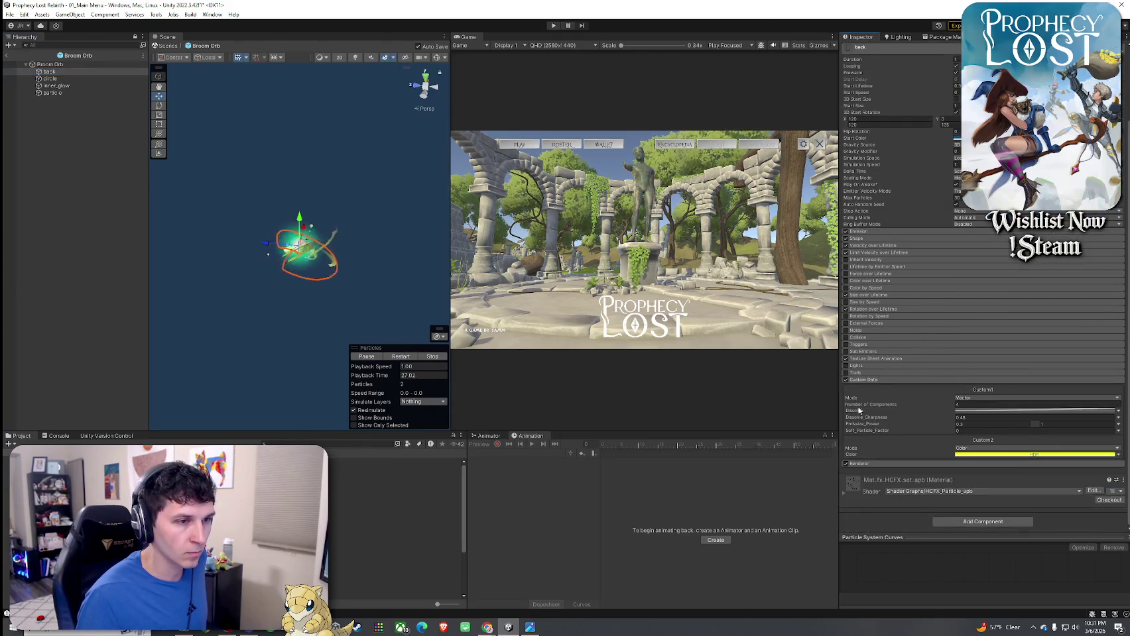
left_click(862, 358)
- On the circle layer, change the Custom2 Color from yellow to pink, then select inner_glow
left_click(60, 79)
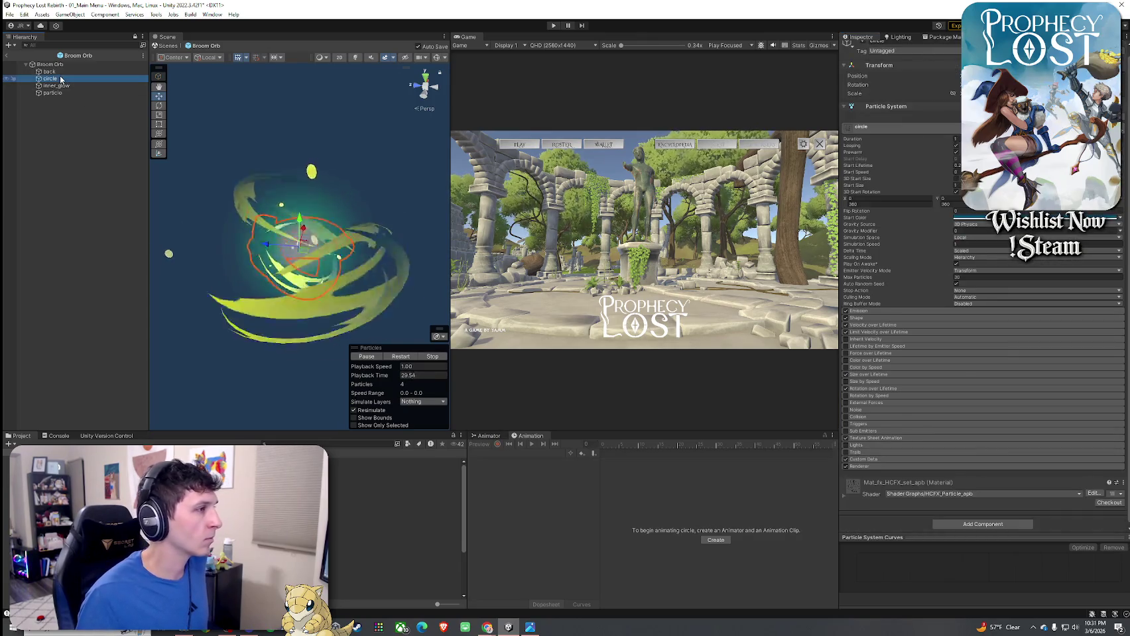
left_click(873, 311)
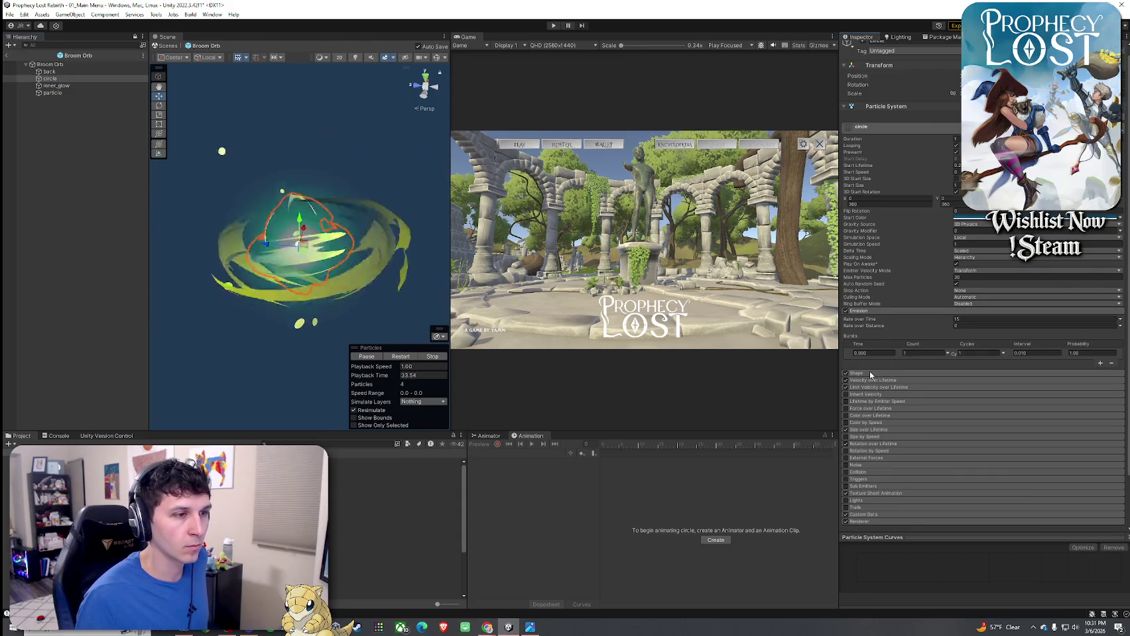
scroll(874, 379, "down", 2)
left_click(862, 456)
scroll(873, 336, "down", 3)
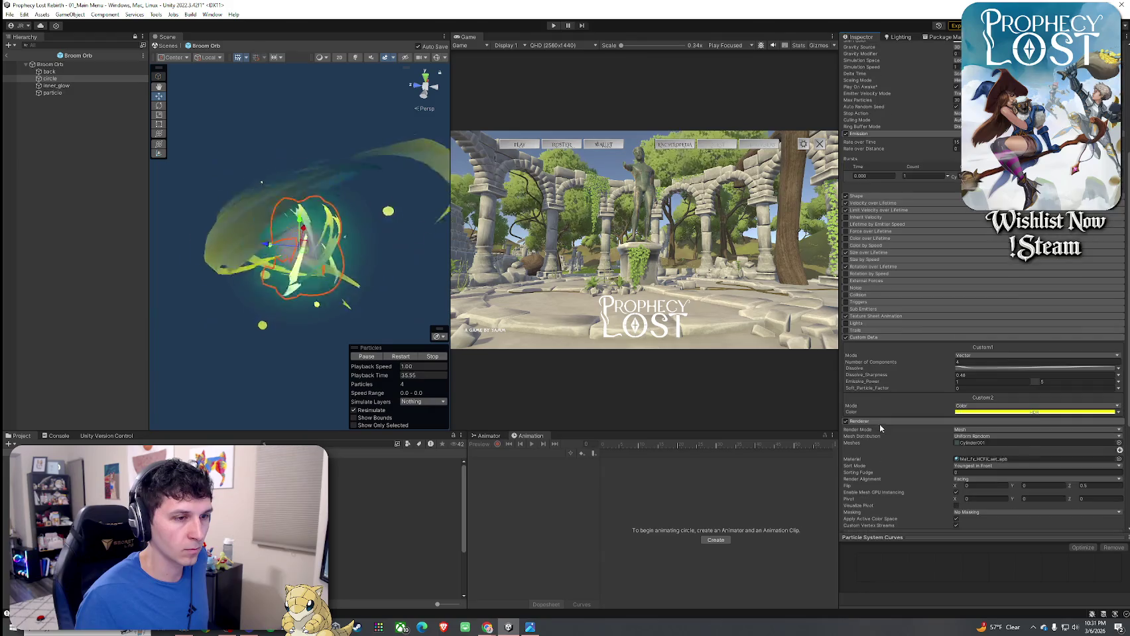
left_click(991, 412)
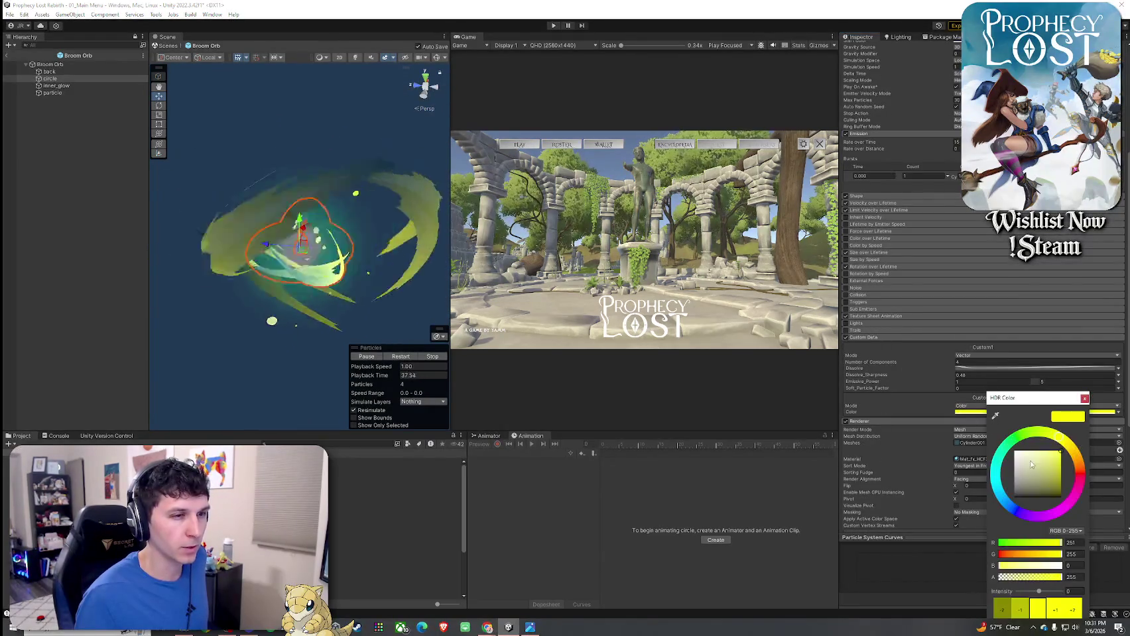
left_click(1079, 476)
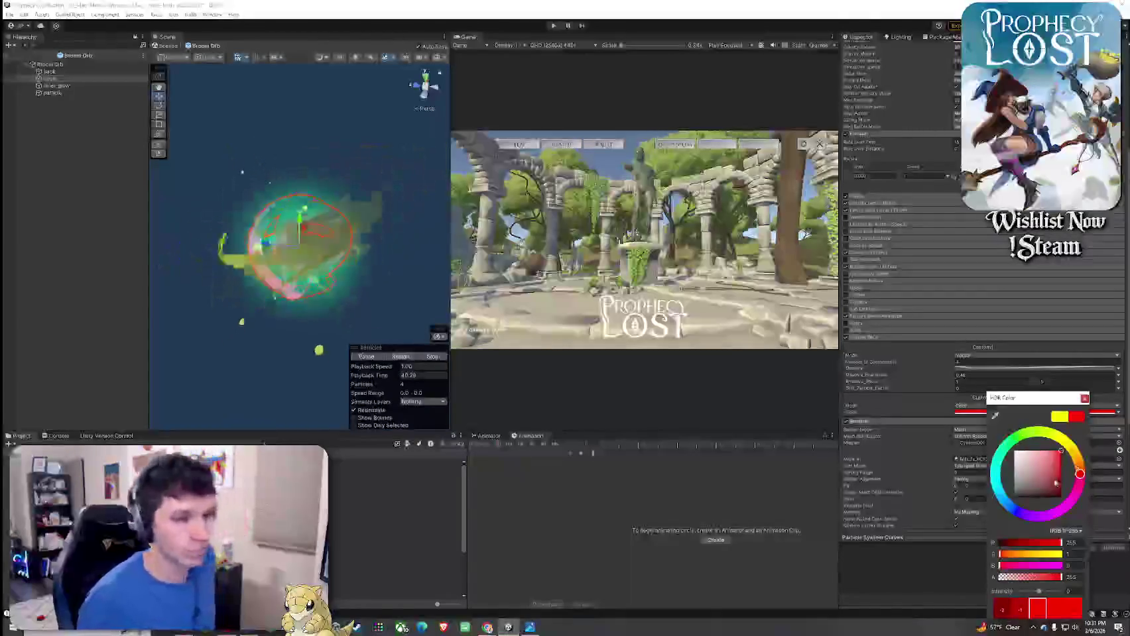
left_click_drag(1078, 470, 1057, 468)
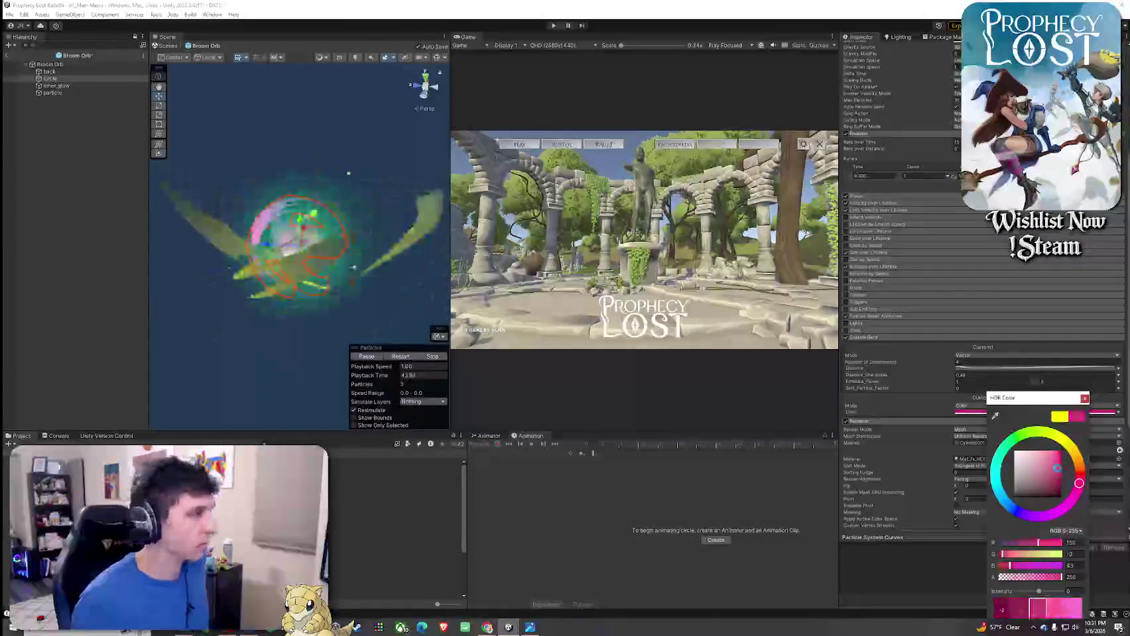
left_click(1082, 399)
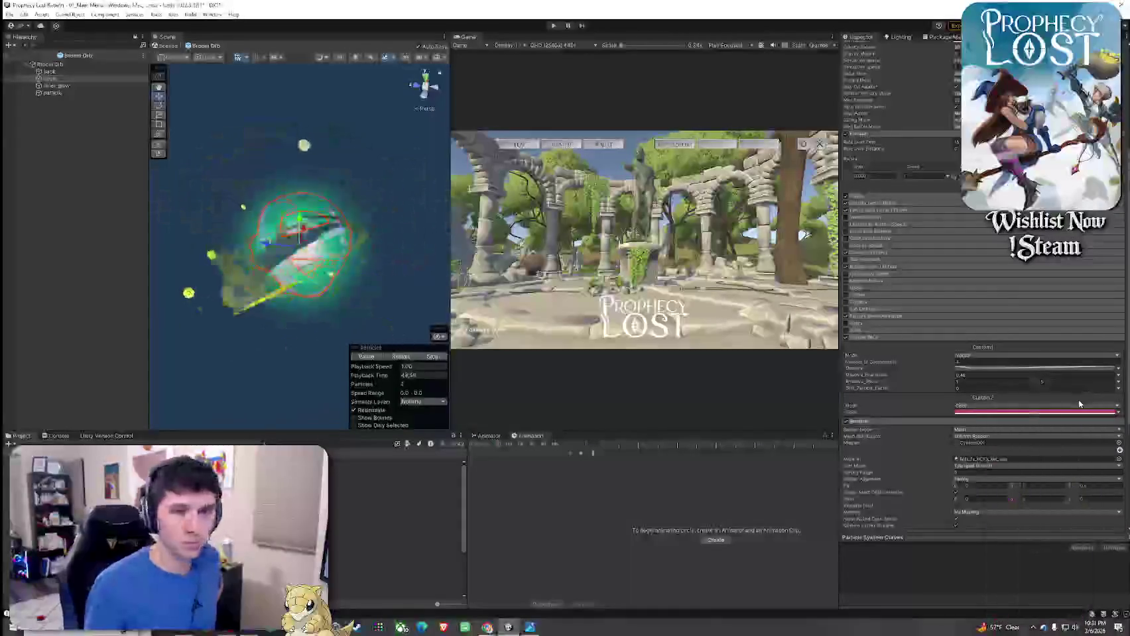
left_click(70, 86)
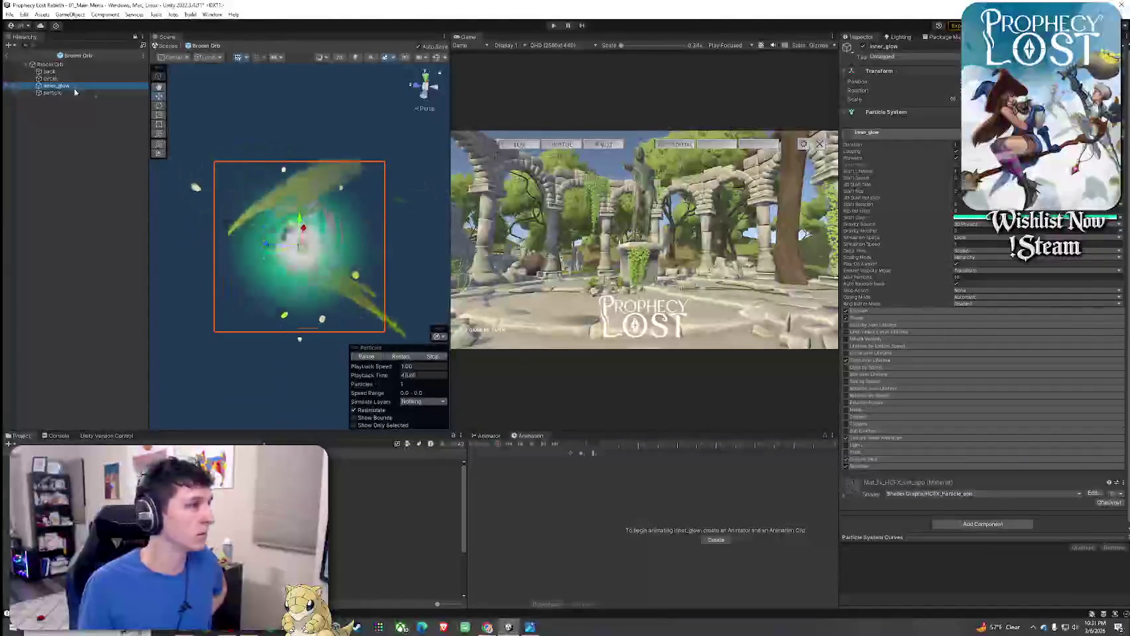
- Change inner_glow's Start Color from cyan to pink FF009B
left_click(988, 218)
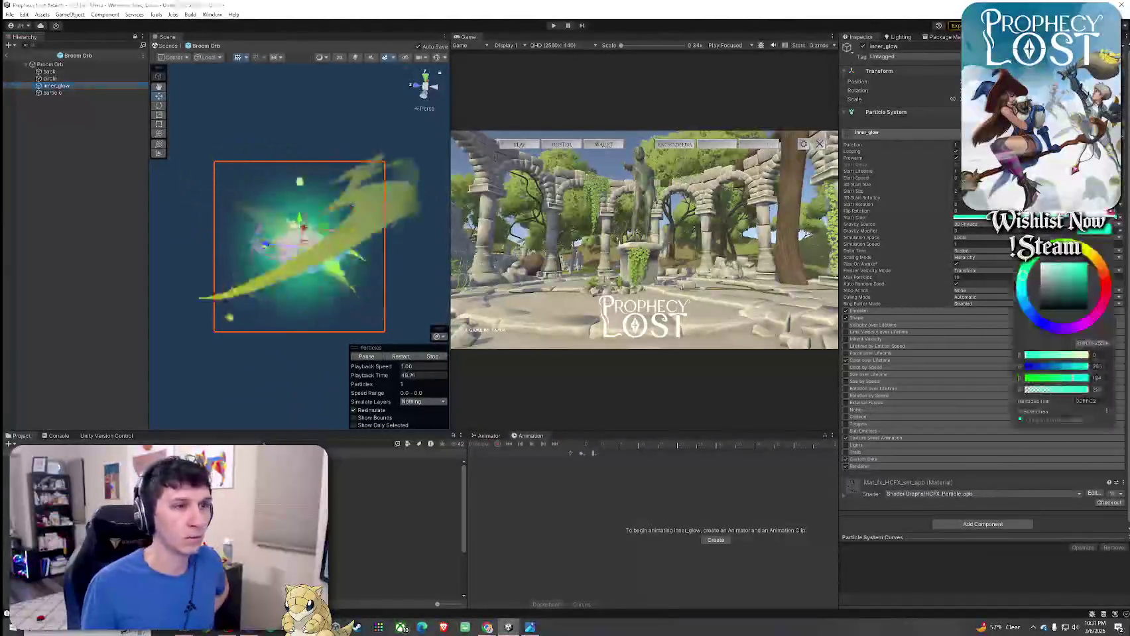
left_click(1102, 310)
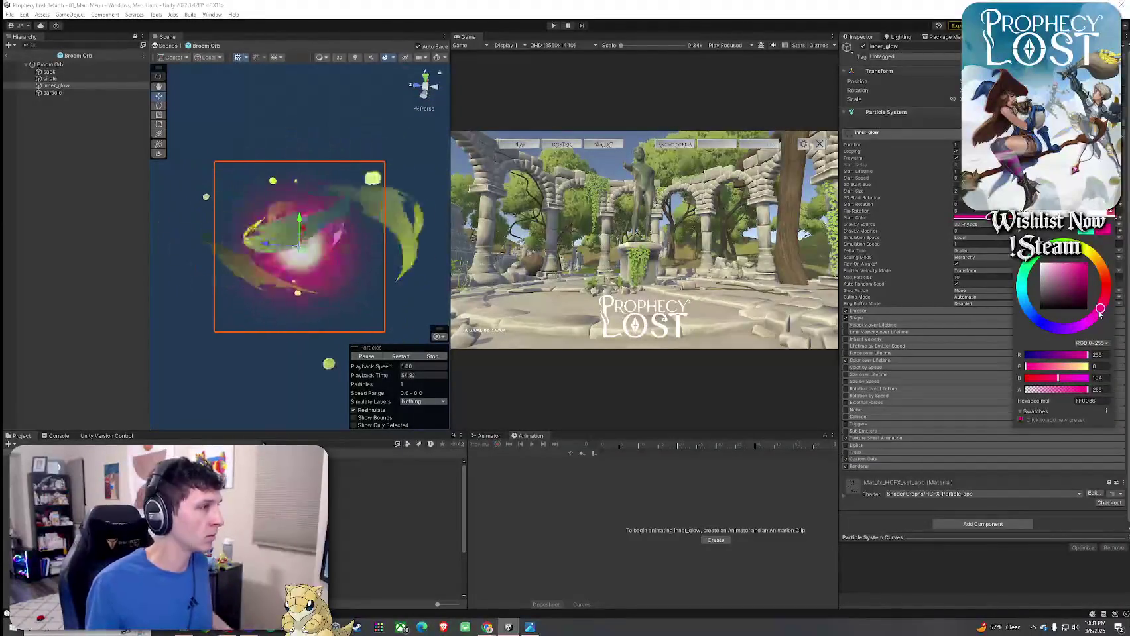
key("ctrl+z")
left_click(1099, 316)
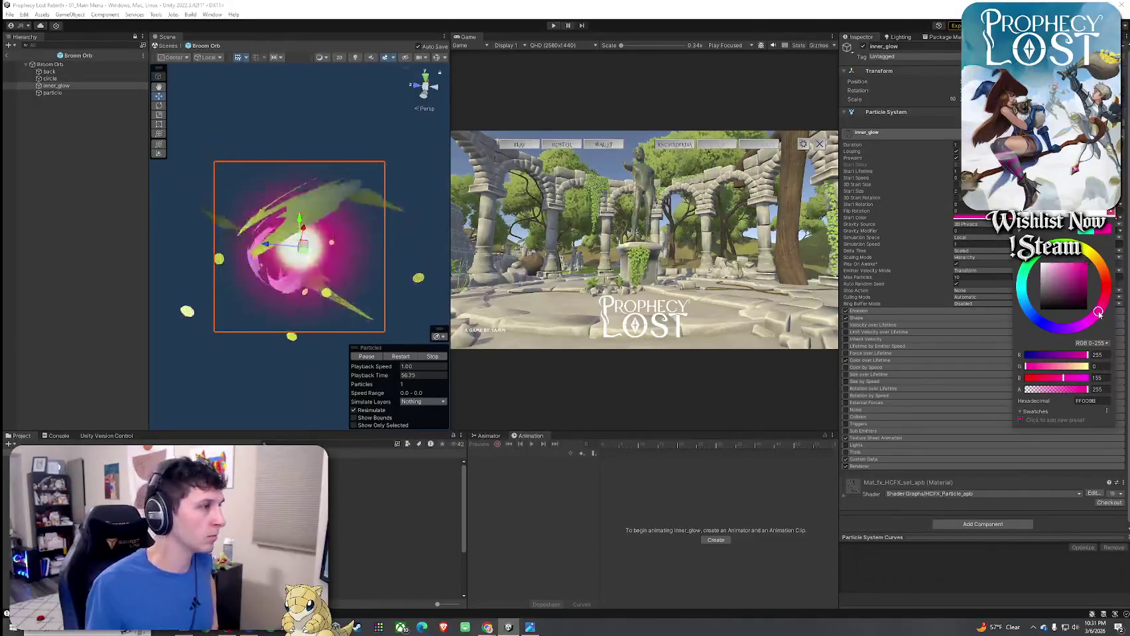
left_click(851, 246)
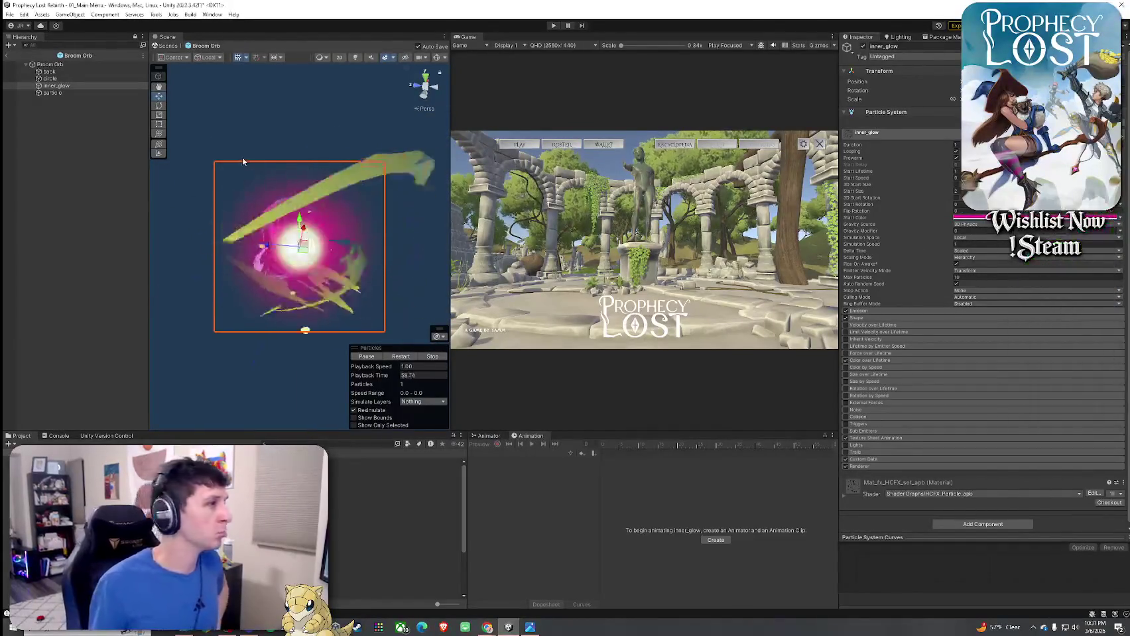
- Set the particle layer's two Start Color swatches to pink and magenta
left_click(90, 93)
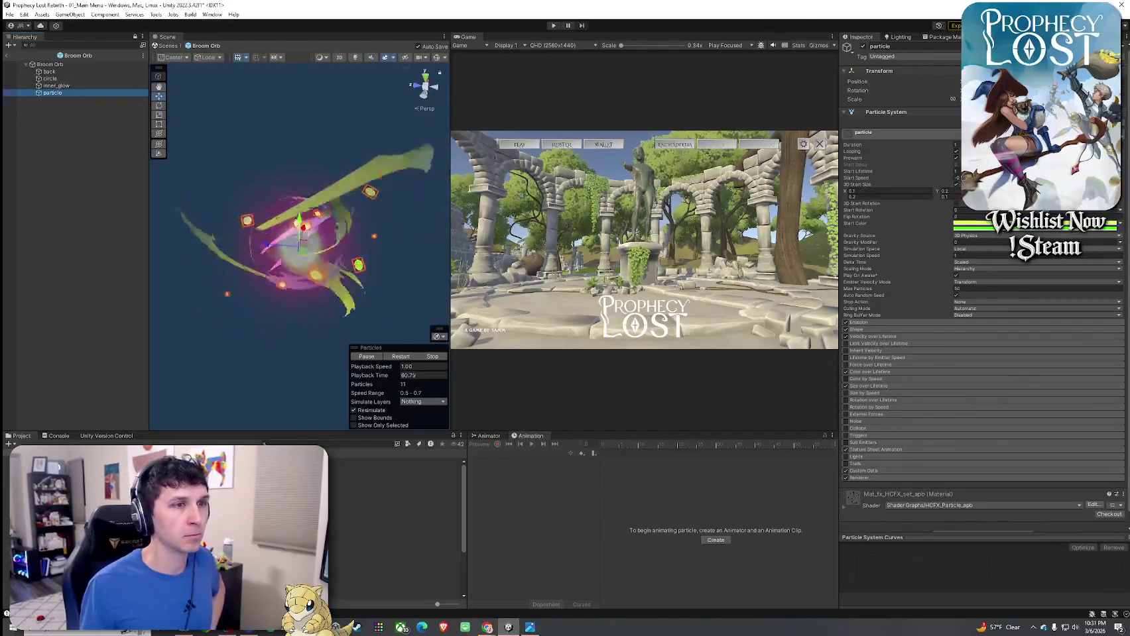
left_click(1034, 224)
left_click(1094, 319)
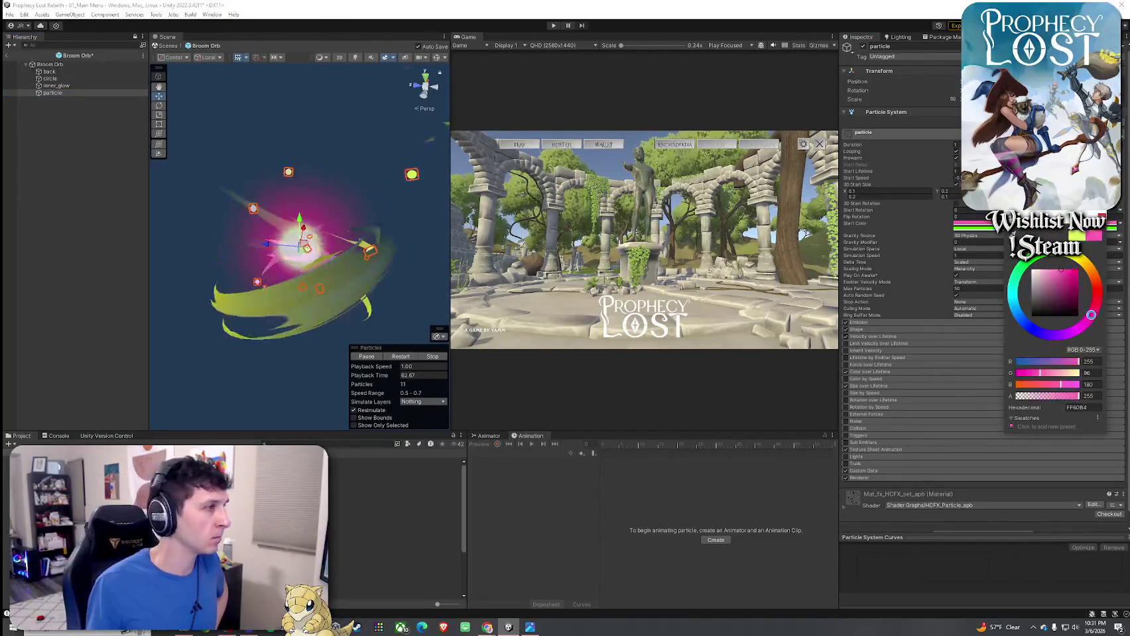
left_click(993, 228)
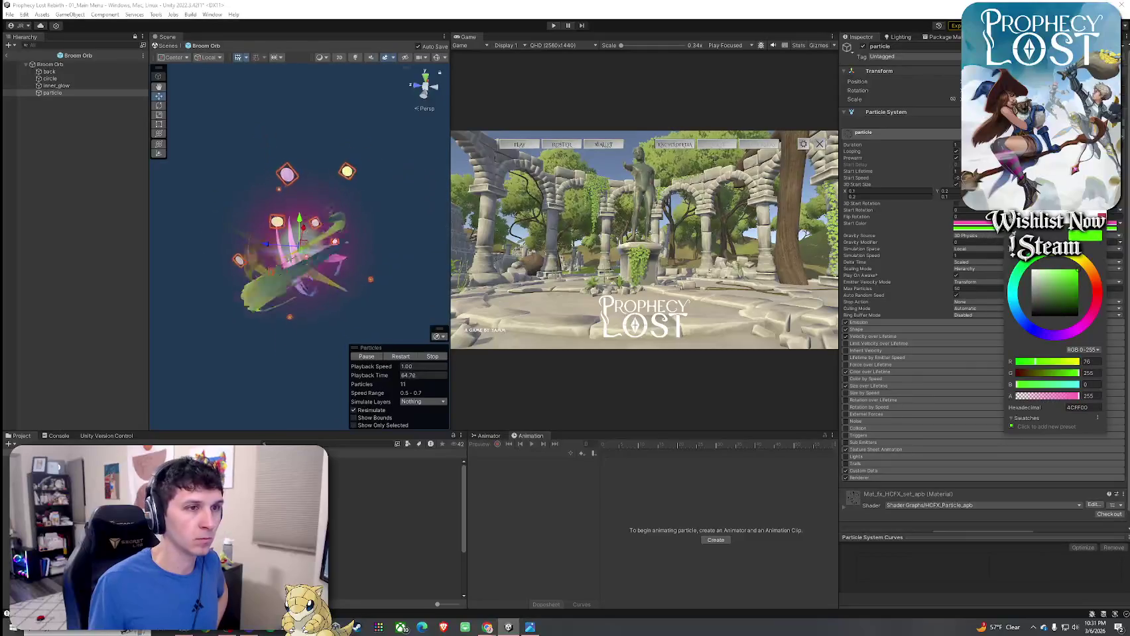
left_click(1081, 324)
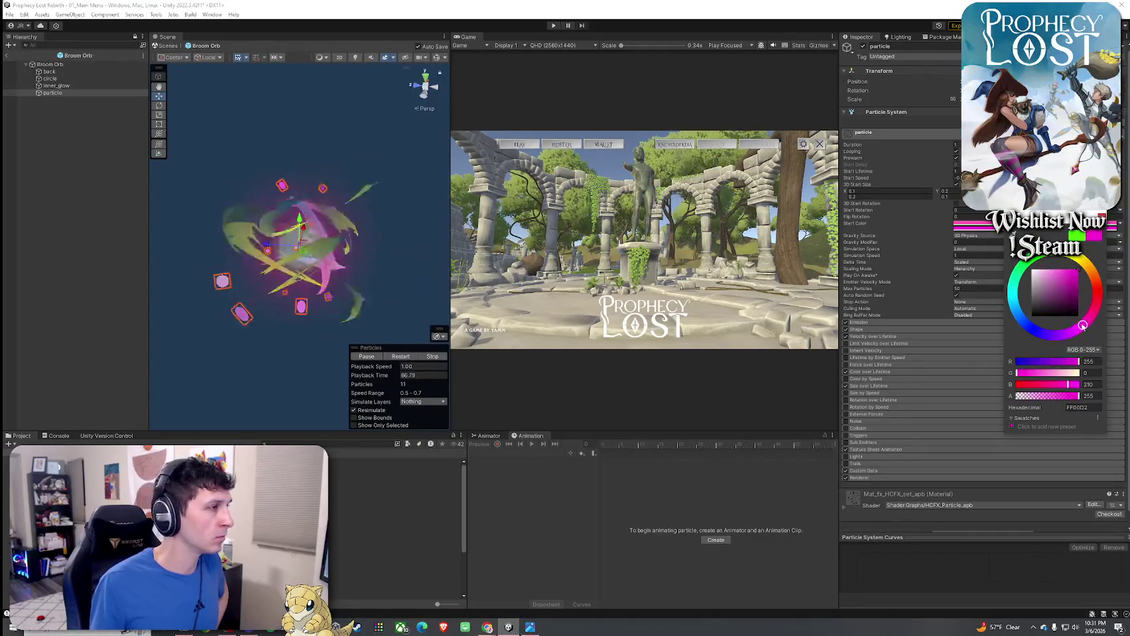
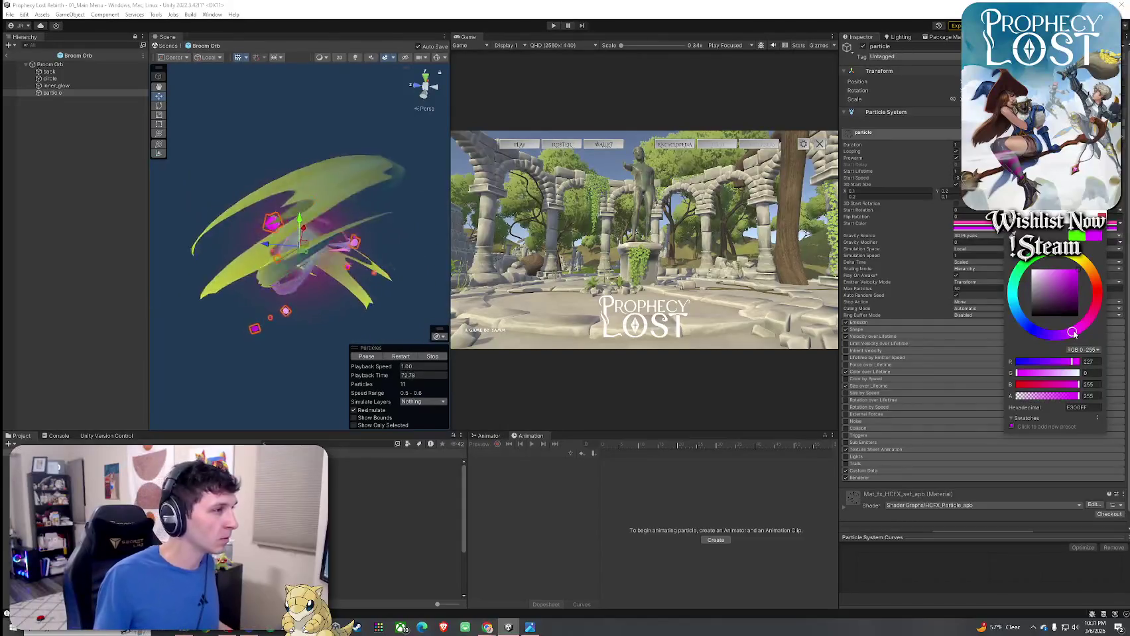
- Close the particle colour picker and select the Broom Orb root to view its particle settings
left_click(1102, 235)
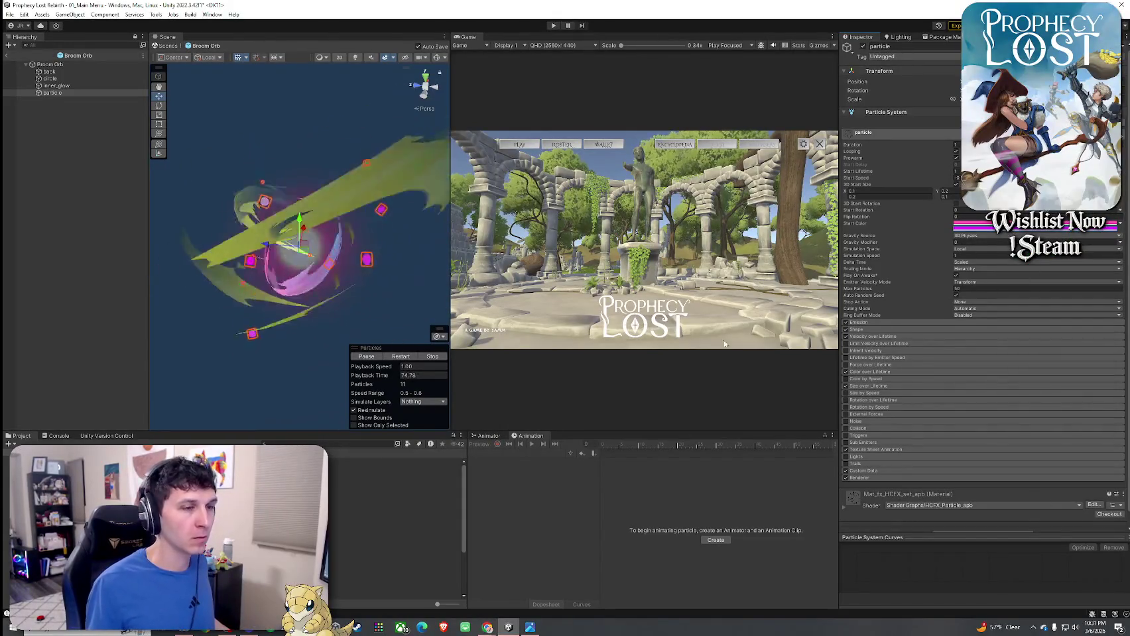
left_click(64, 64)
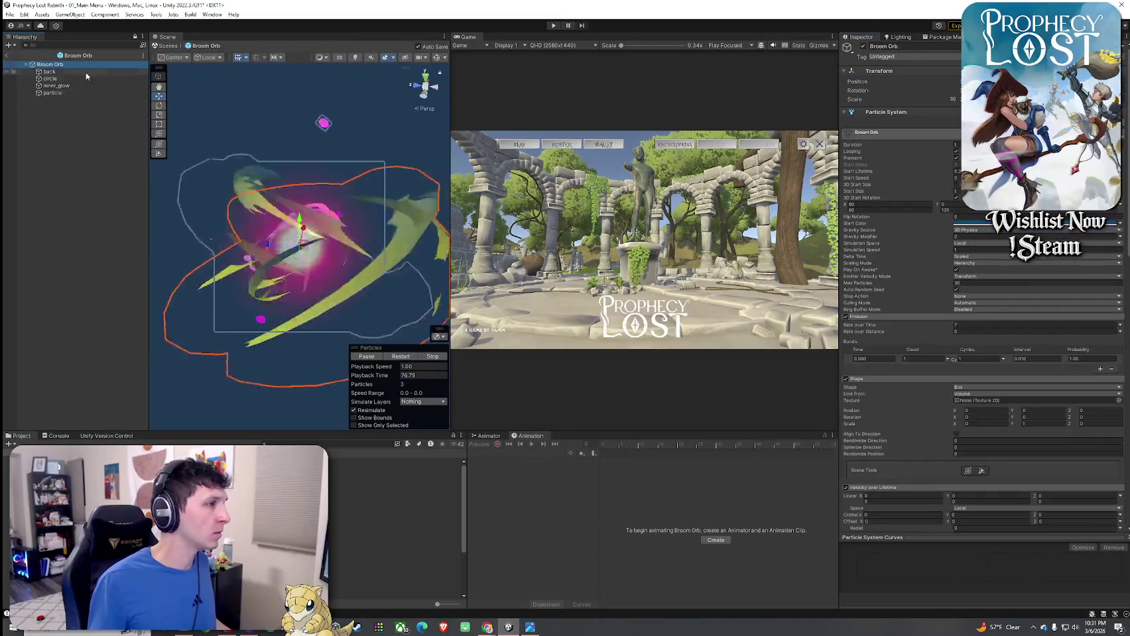
- Compare a magenta start colour against the original blue on Broom Orb, toggling with undo
left_click(1061, 223)
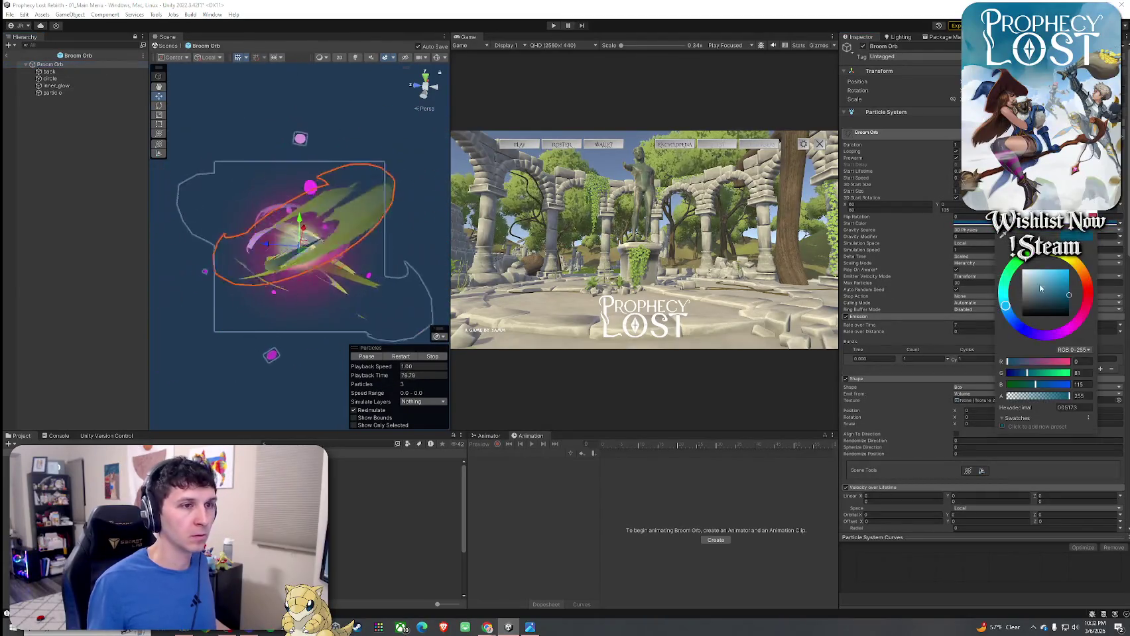
left_click(1082, 322)
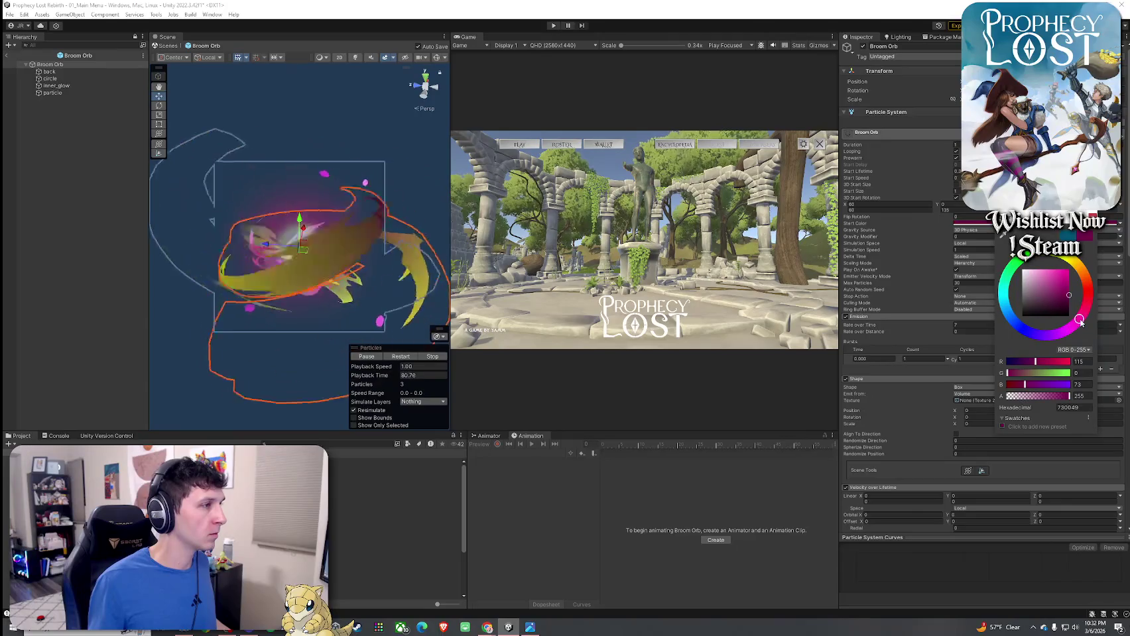
key("ctrl+z")
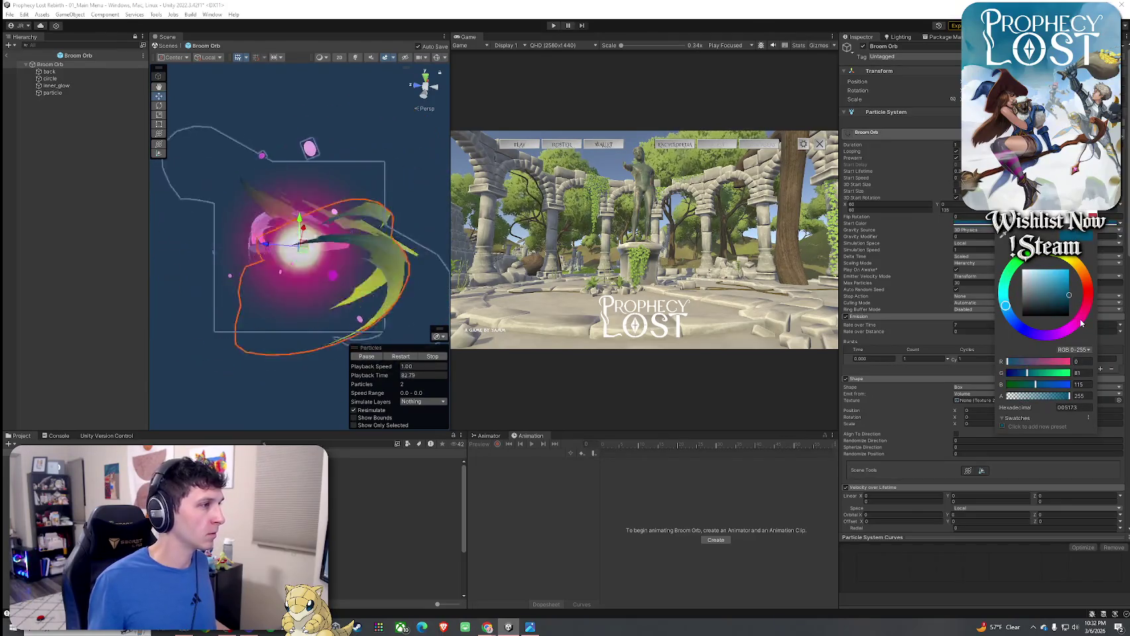
left_click(1078, 326)
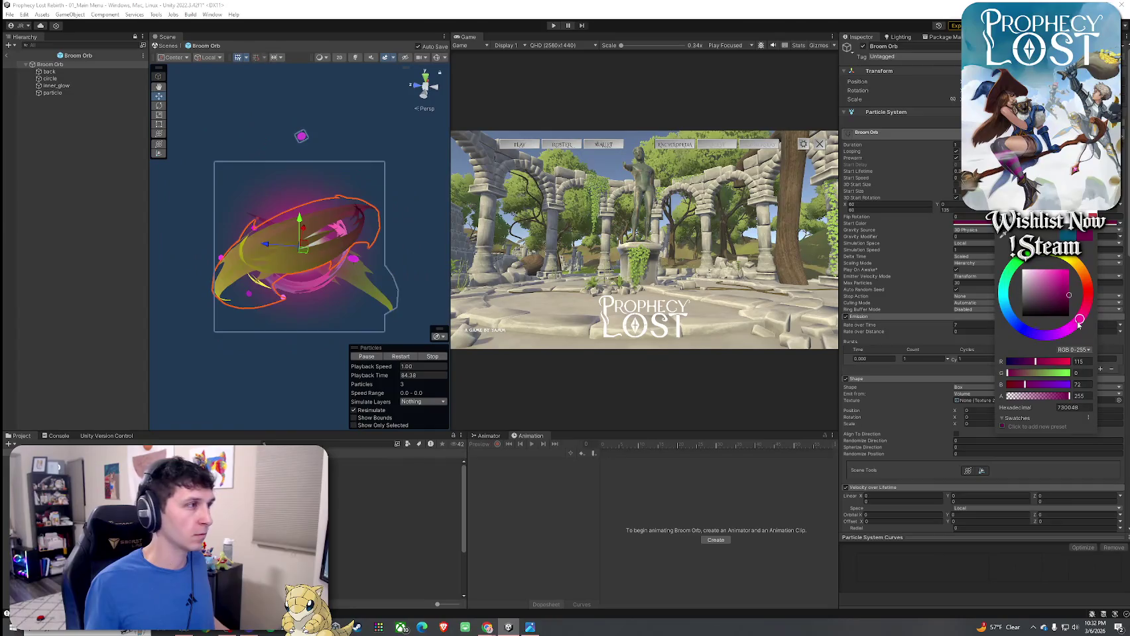
key("ctrl+z")
left_click(1078, 325)
key("ctrl+z")
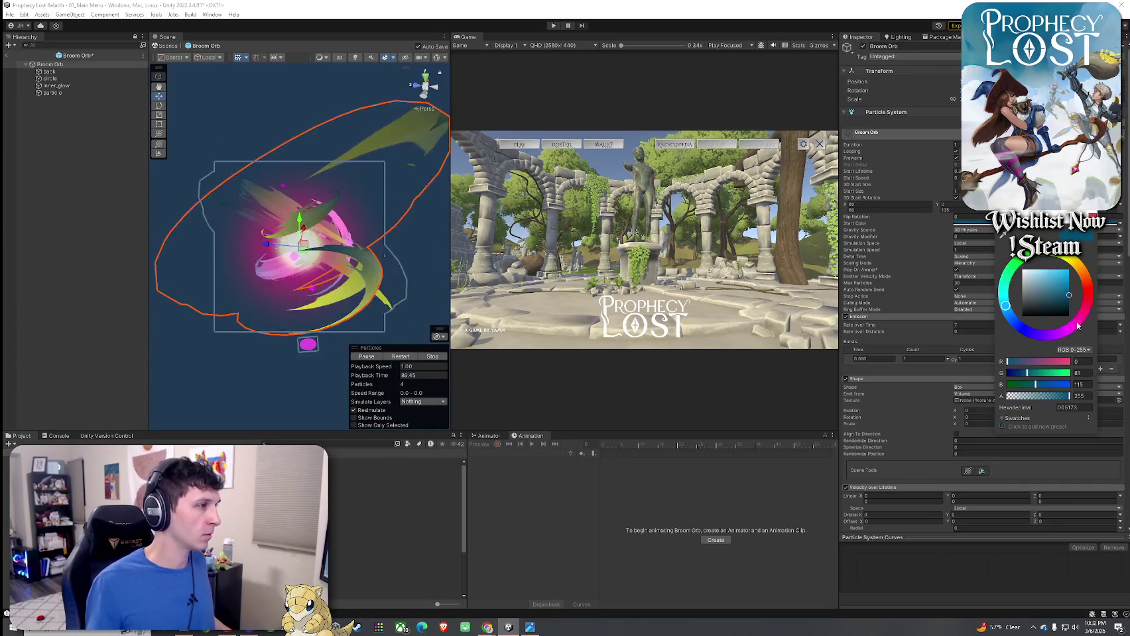
left_click(1078, 326)
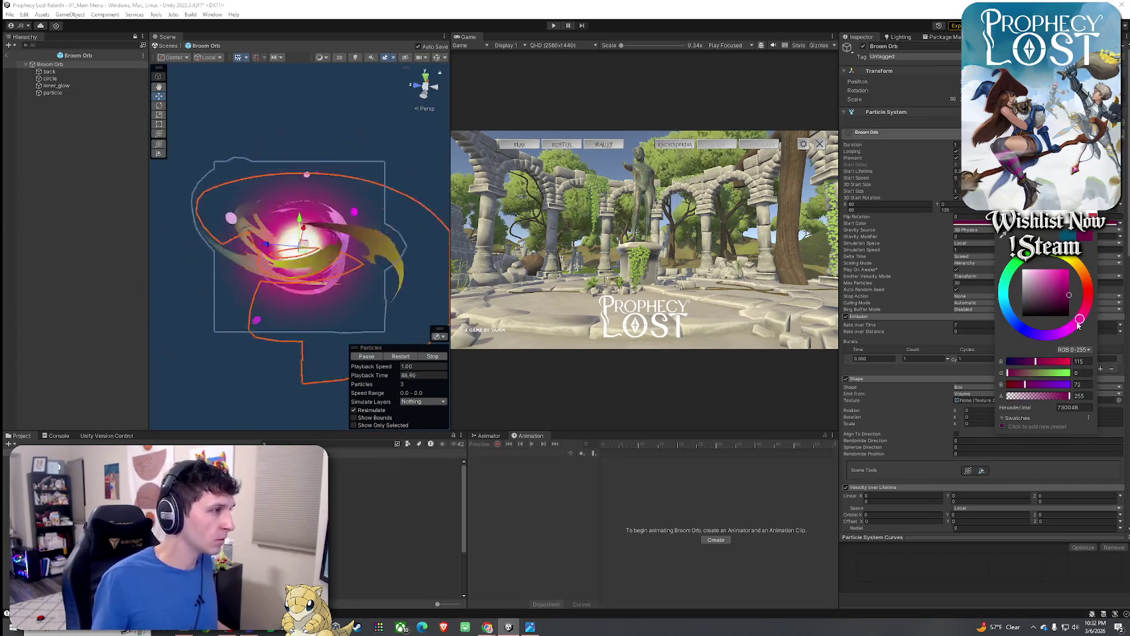
- Keep the original blue start colour, save the Broom Orb prefab, and select the back emitter
key("ctrl+z")
key("ctrl+s")
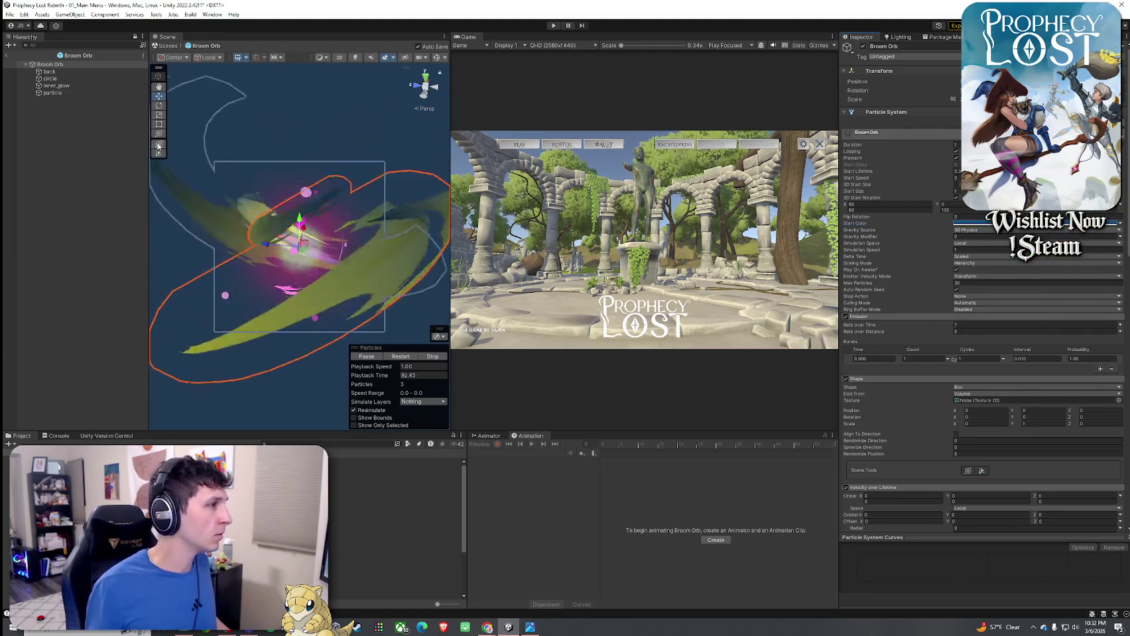
left_click(49, 72)
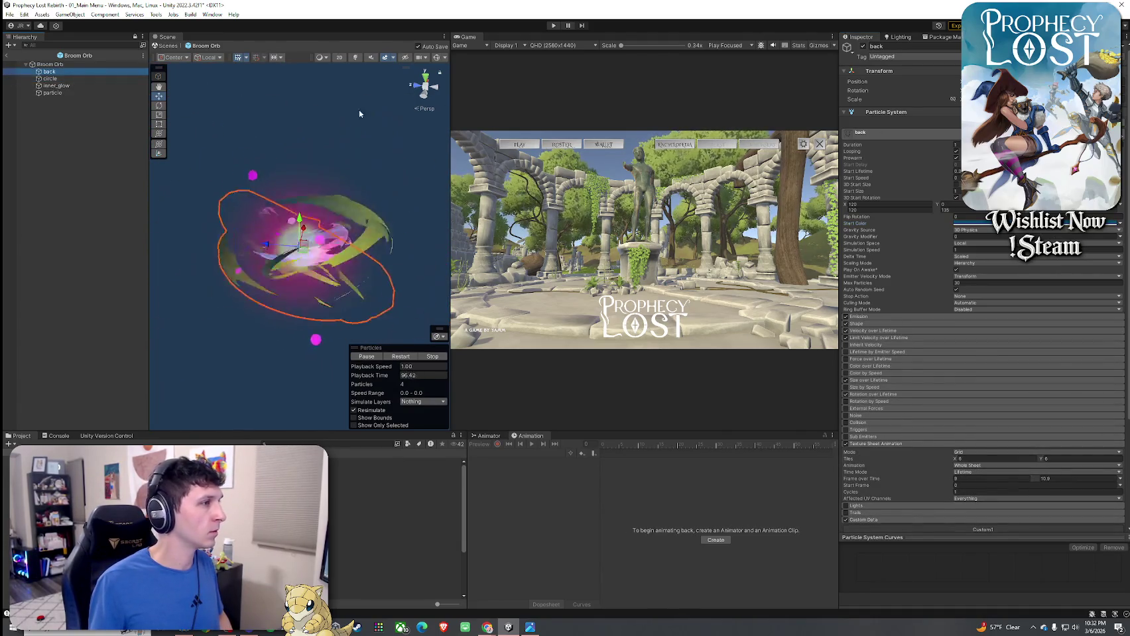
- Compare magenta 730047 and blue as the back emitter's start colour, then scroll to Custom Data
left_click(987, 225)
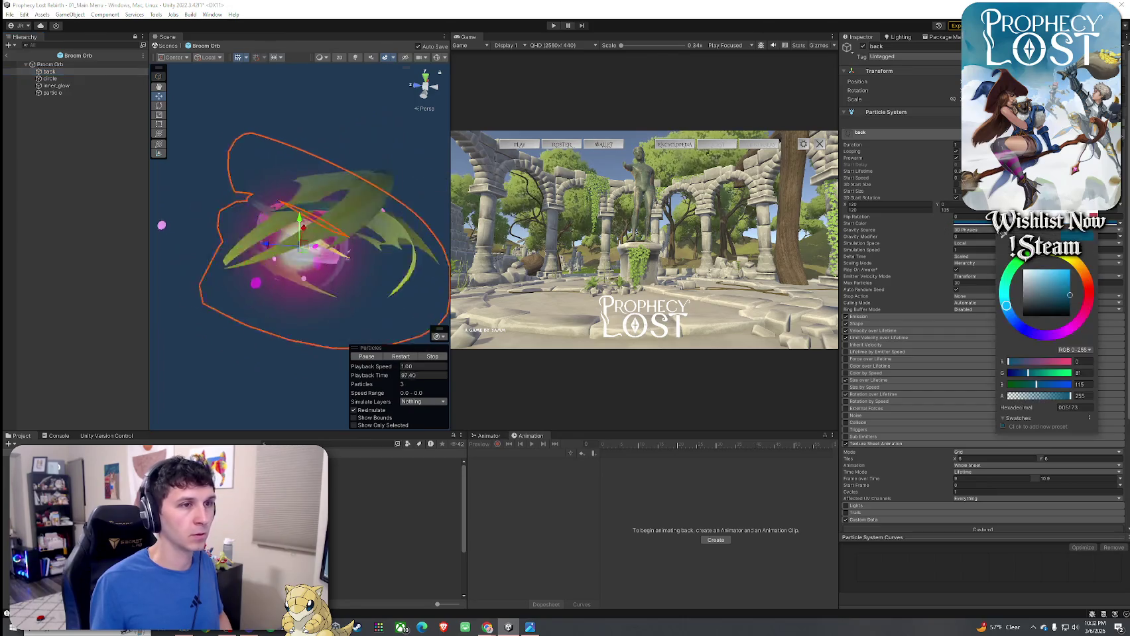
left_click(1081, 321)
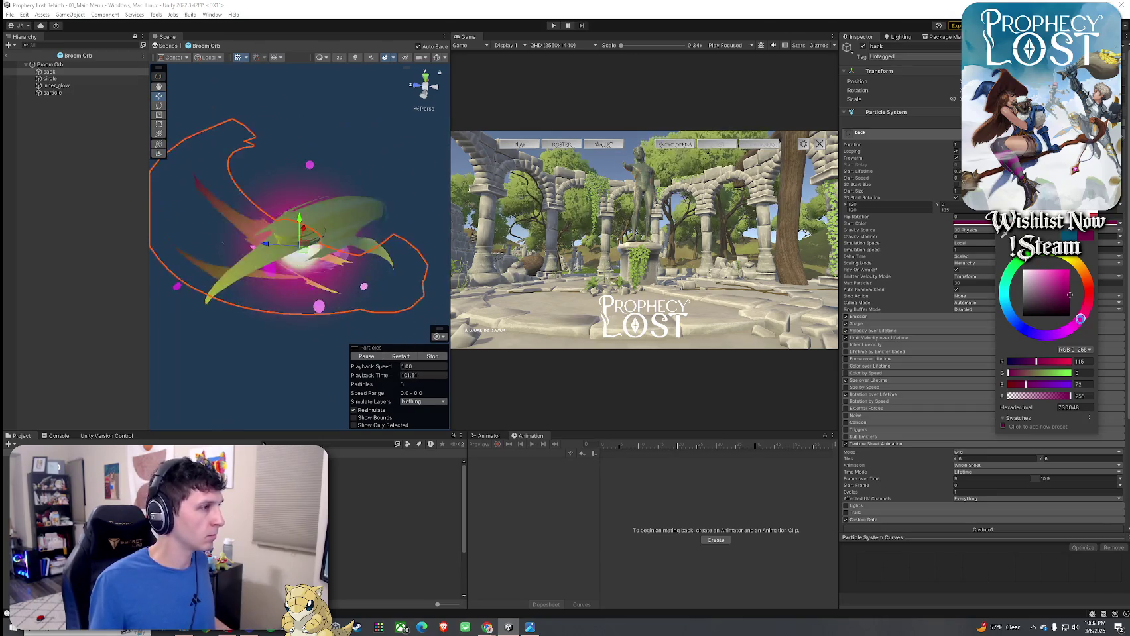
left_click(1006, 305)
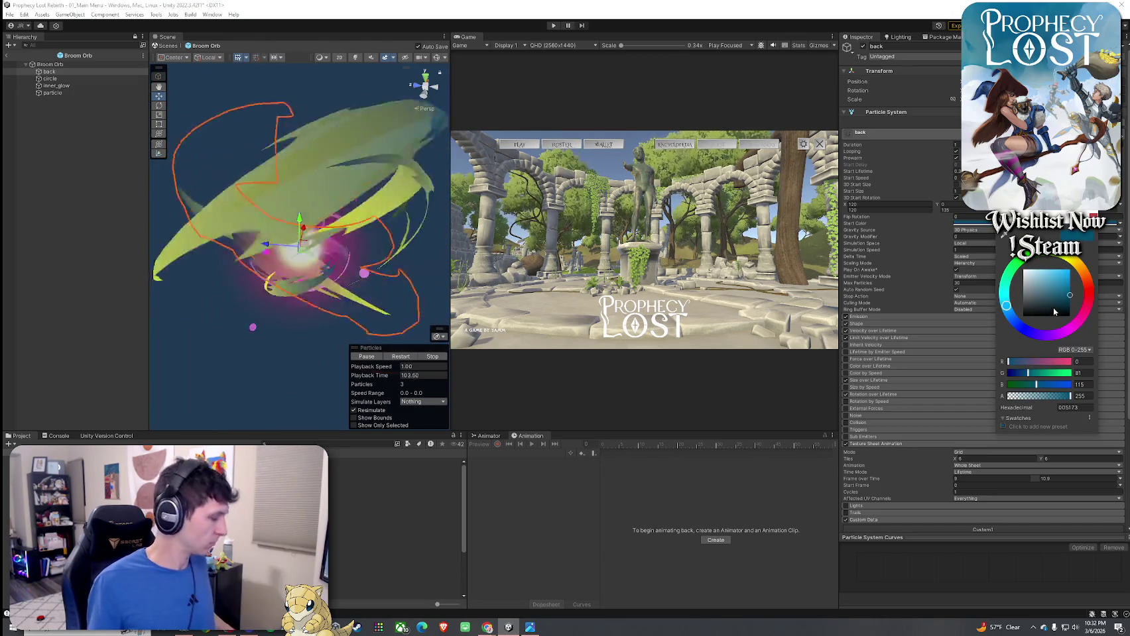
key("ctrl+z")
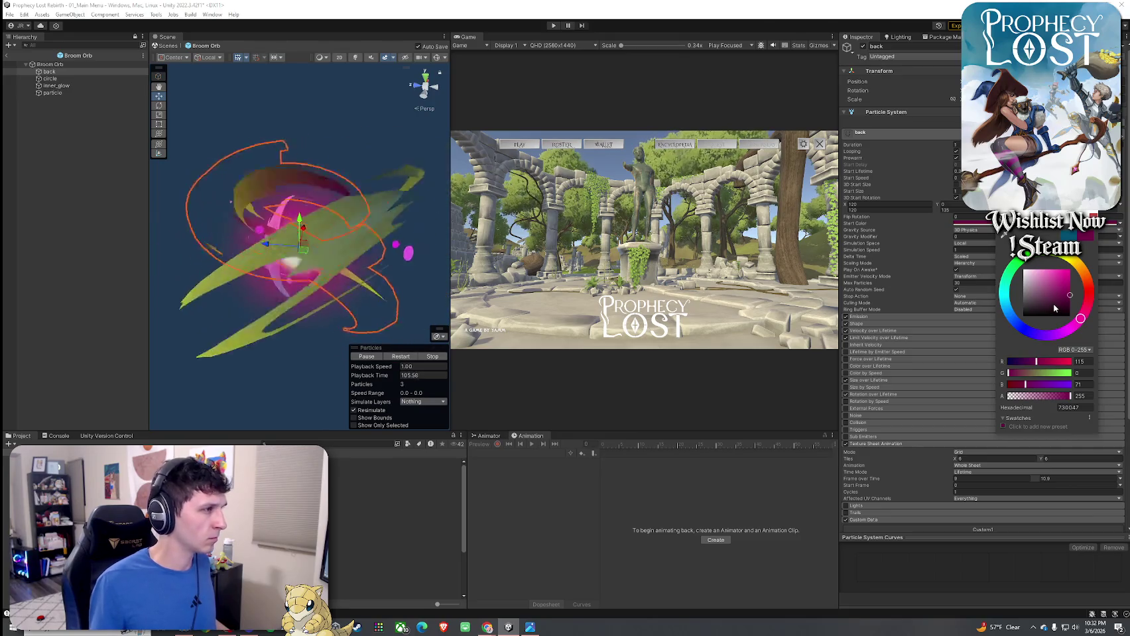
key("ctrl+y")
left_click(1088, 236)
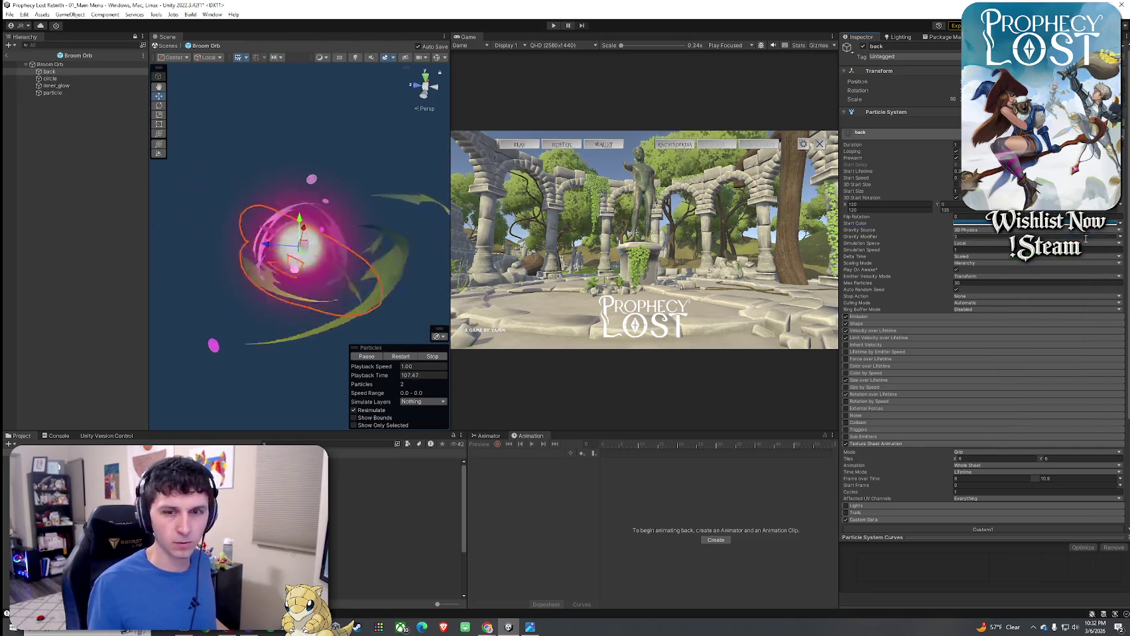
scroll(911, 322, "down", 5)
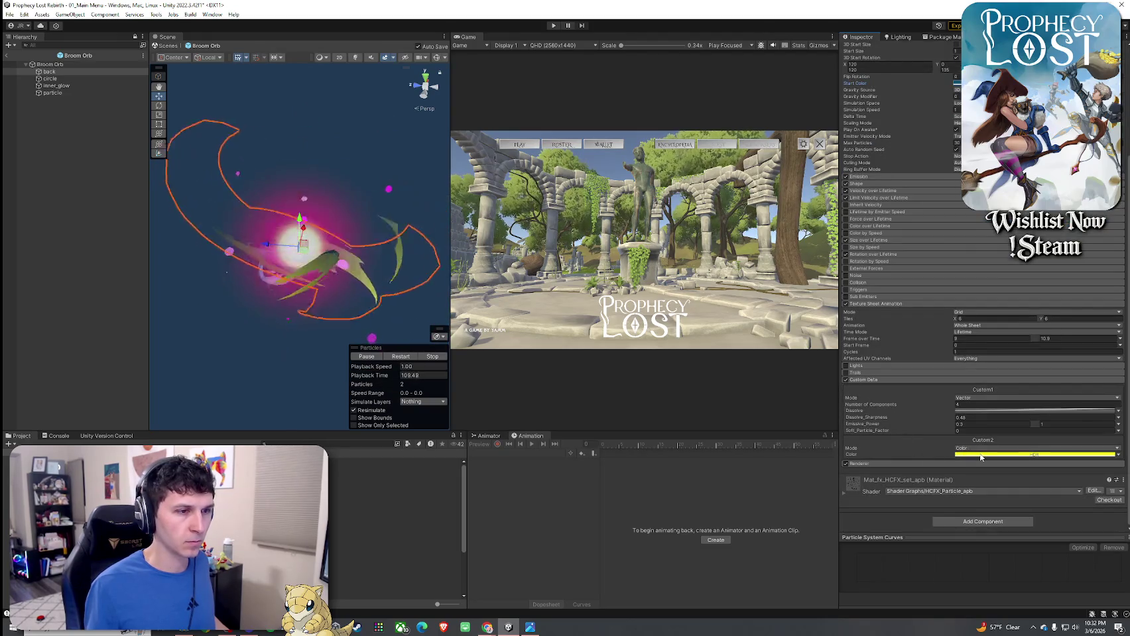
- Change the back emitter's Custom2 colour from yellow to magenta
left_click(1034, 455)
left_click(1068, 496)
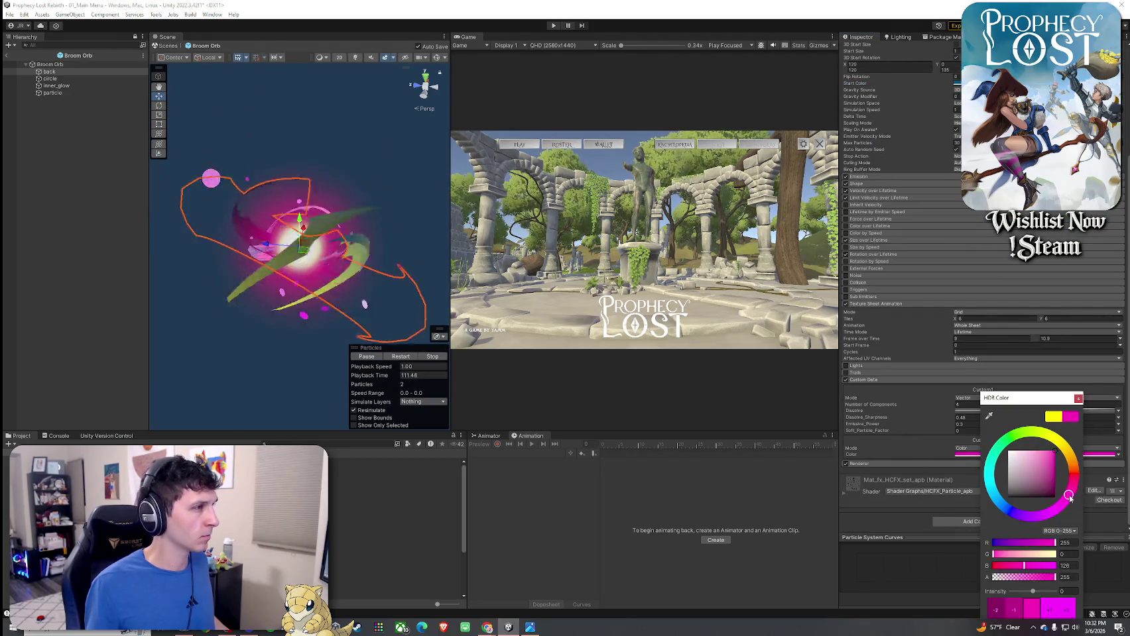
key("ctrl+z")
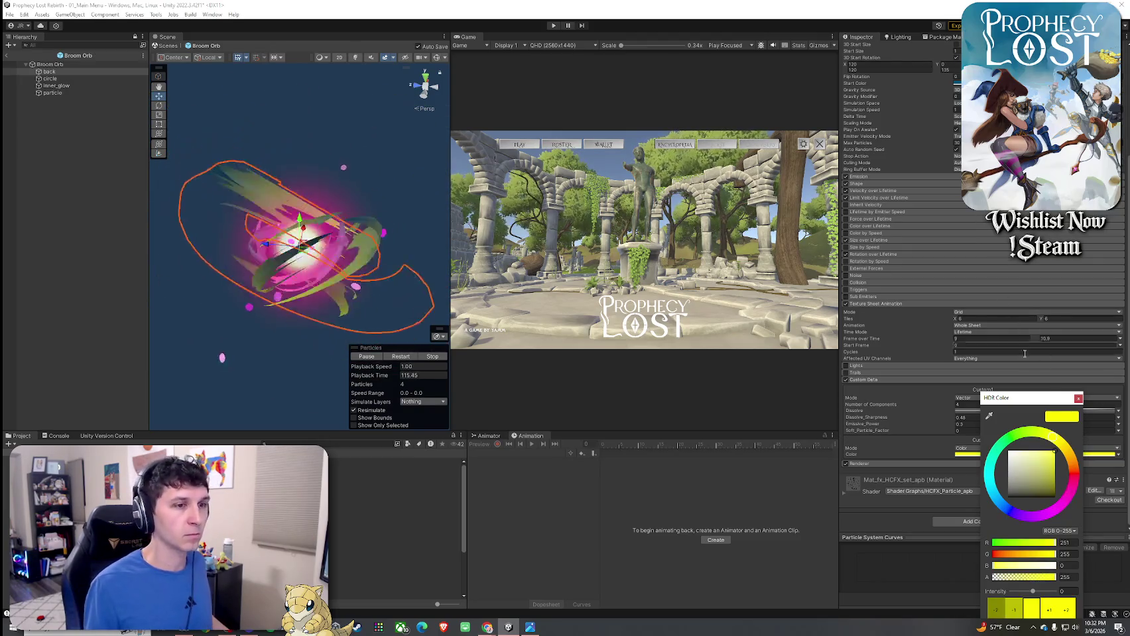
left_click(1068, 495)
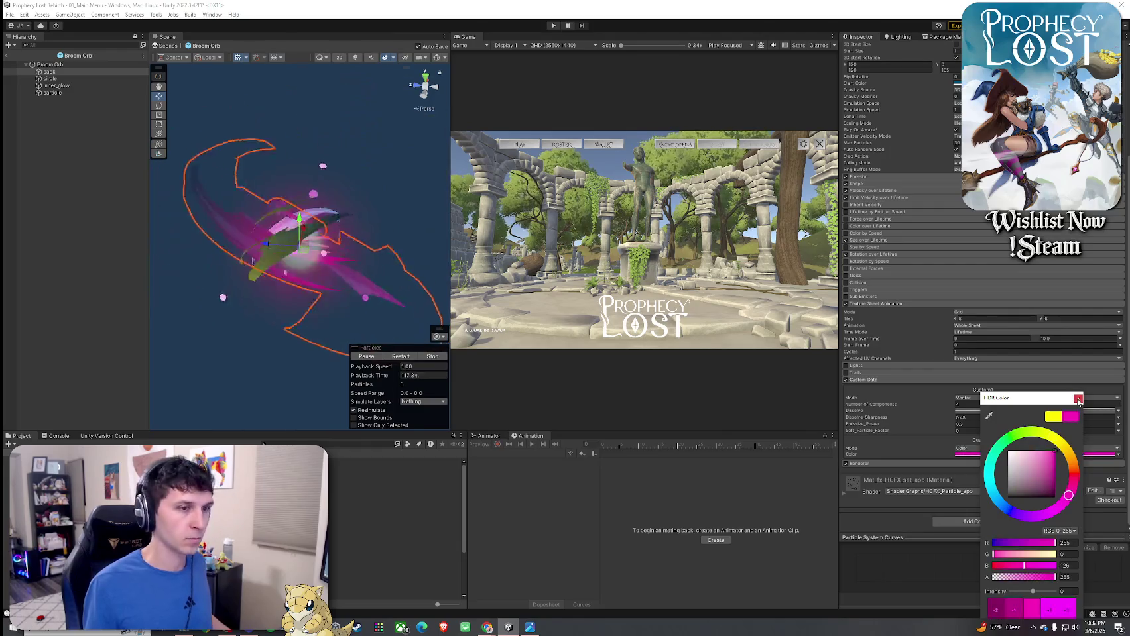
left_click(1077, 397)
- Orbit the scene around the effect and select the Broom Orb root
scroll(968, 225, "up", 5)
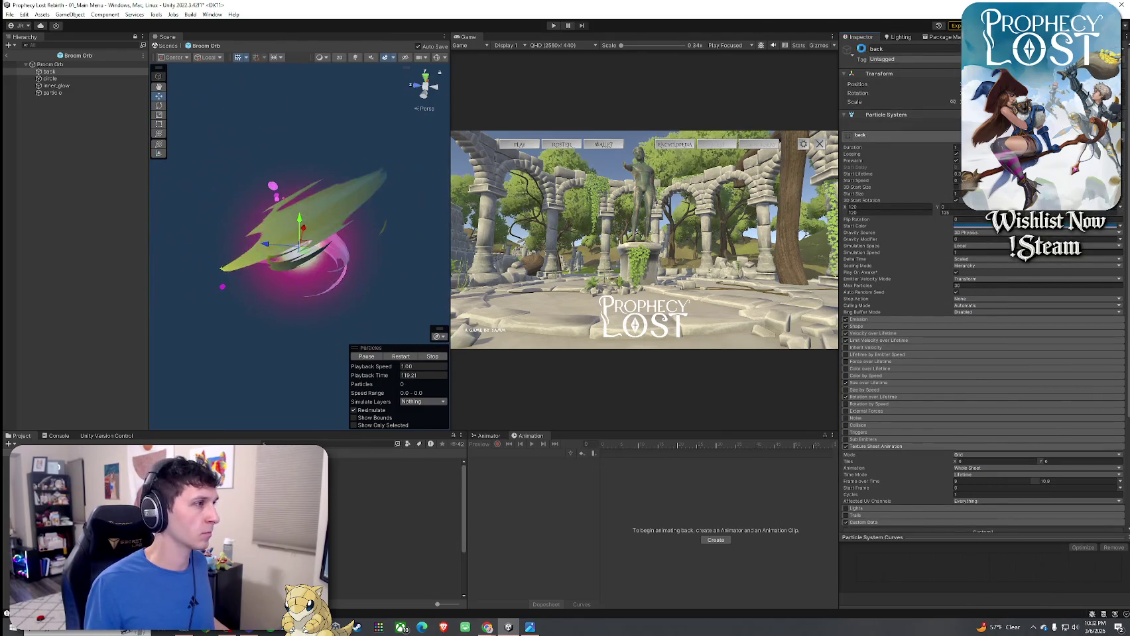
left_click_drag(238, 278, 389, 295)
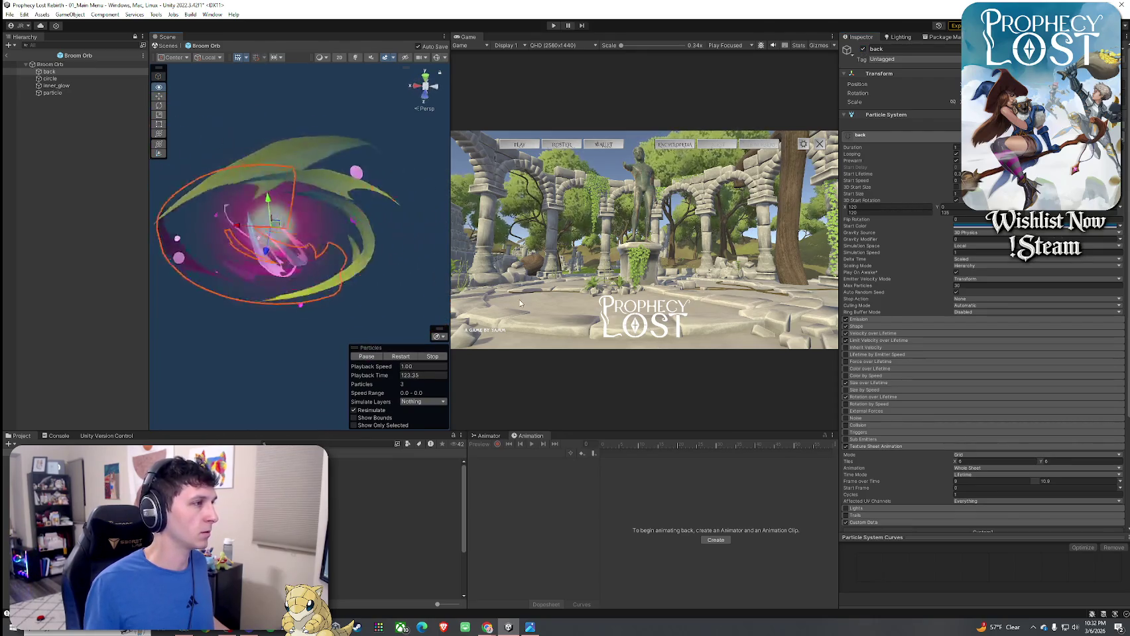
left_click(67, 100)
left_click(50, 64)
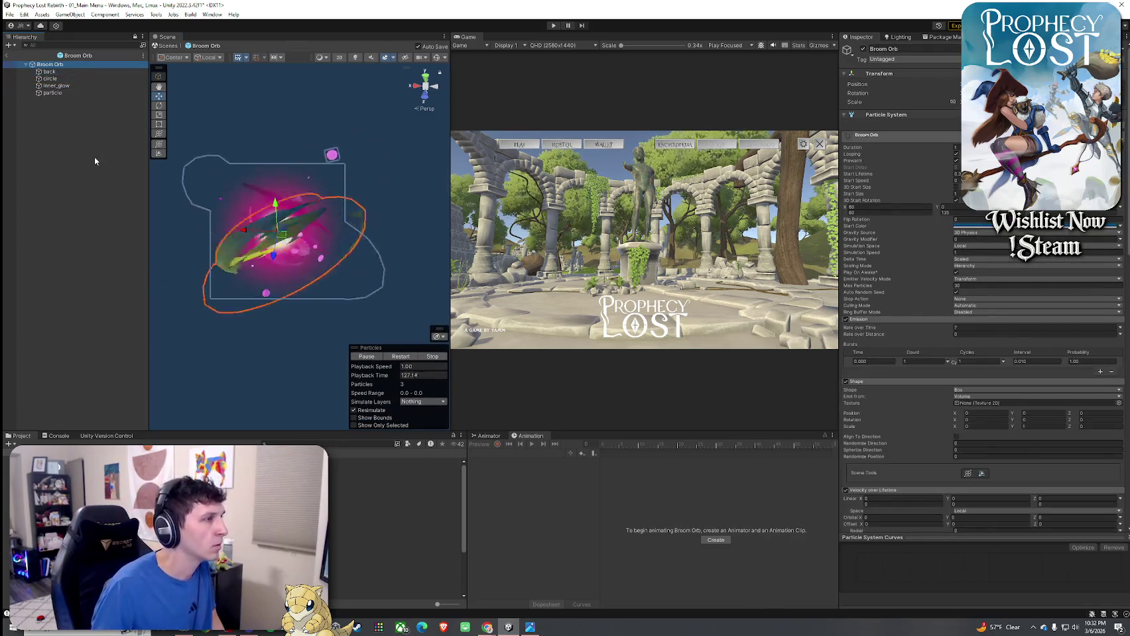
- Shift Broom Orb's Custom2 colour from yellow to a reddish pink, then deselect it
scroll(945, 338, "down", 10)
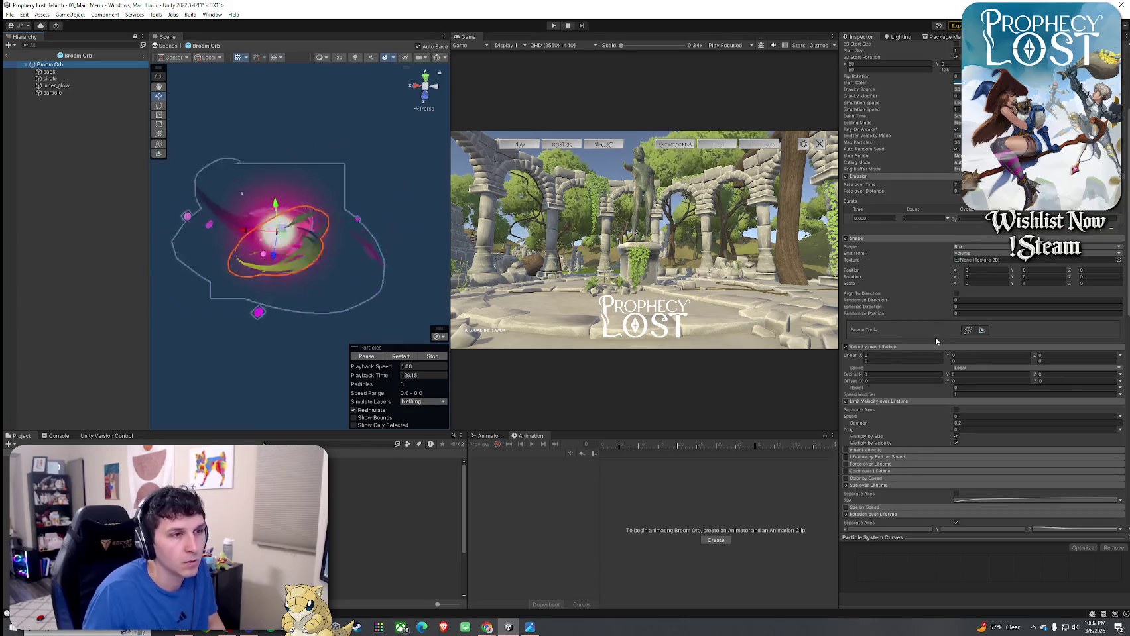
left_click(978, 420)
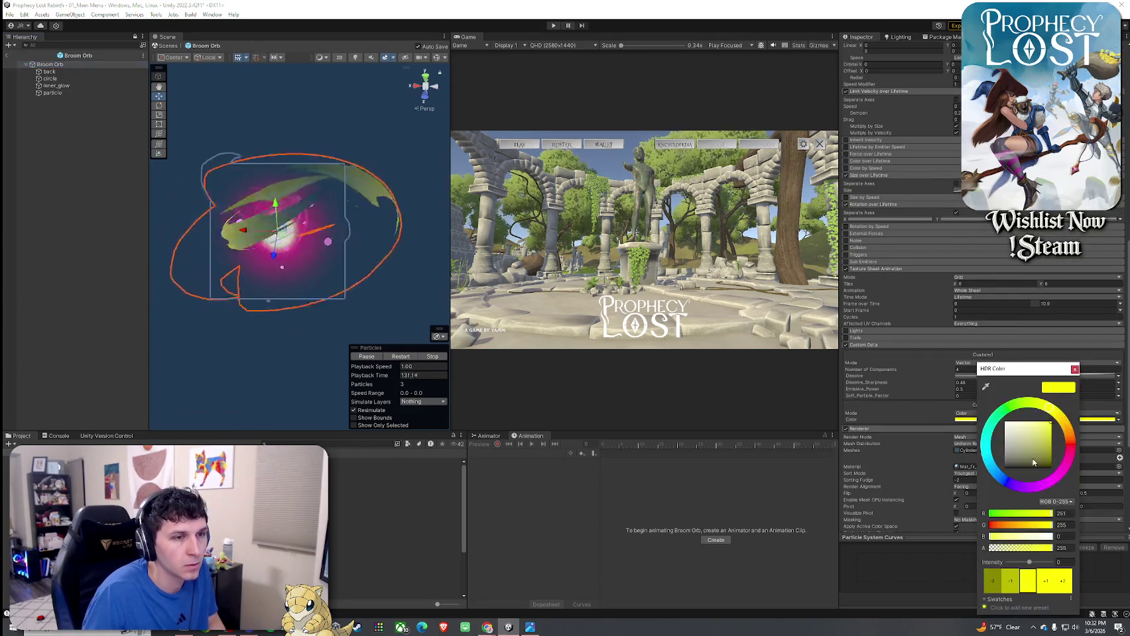
left_click(1063, 470)
mouse_move(1063, 470)
left_mouse_down()
mouse_move(1046, 486)
mouse_move(1072, 449)
left_mouse_up()
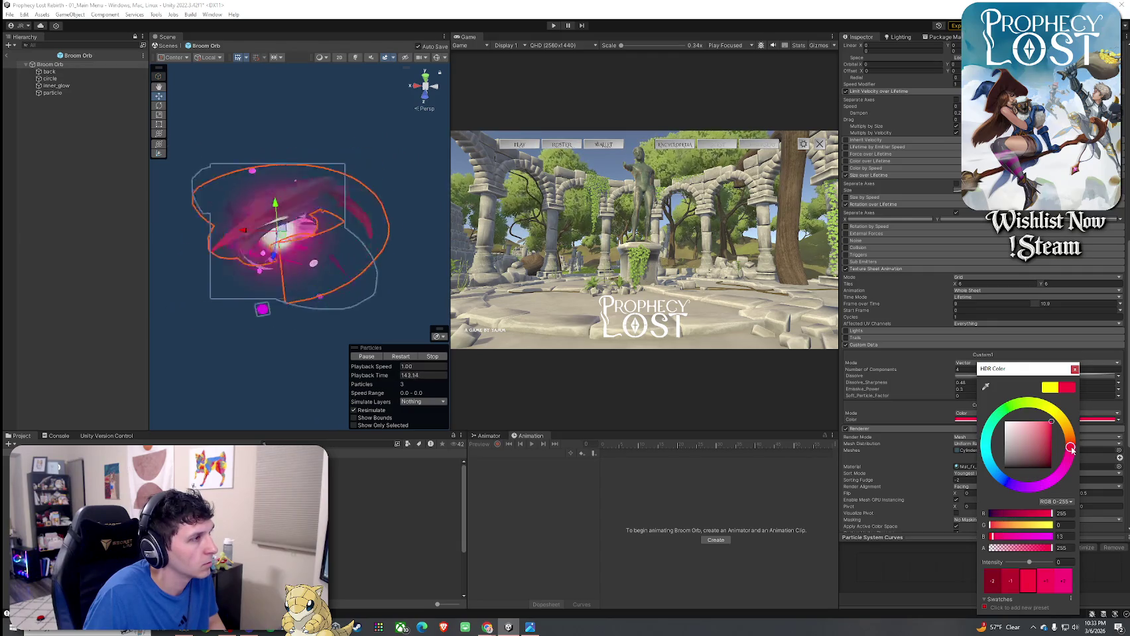
left_click(251, 292)
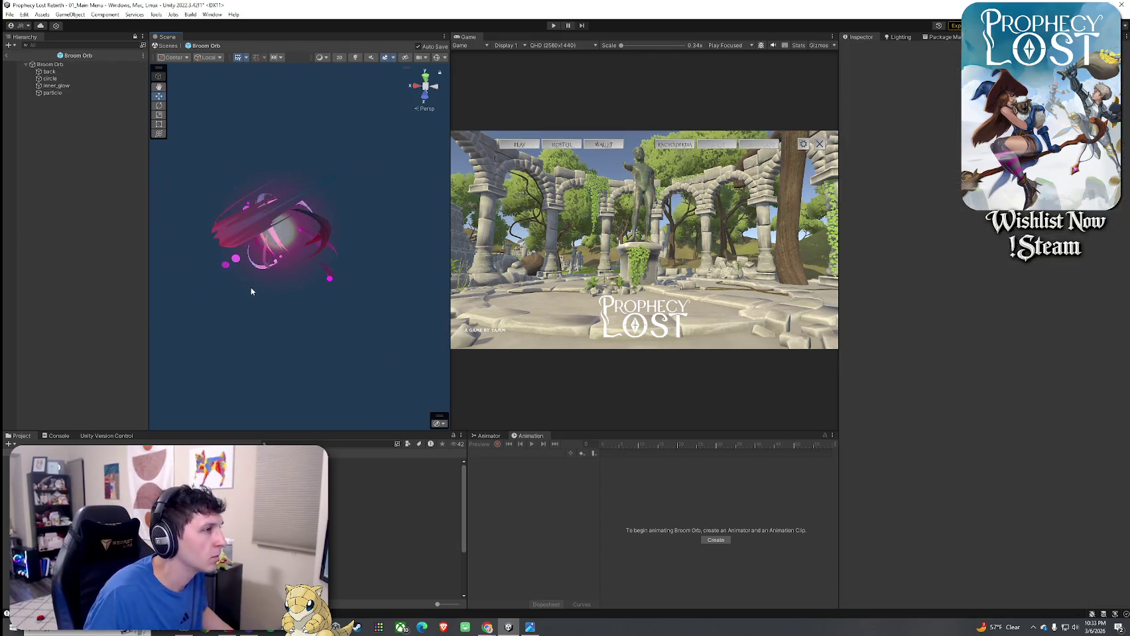
- Inspect the circle, Broom Orb, back, particle and inner_glow layers, previewing them playing together
mouse_move(347, 278)
left_mouse_down()
mouse_move(195, 277)
mouse_move(185, 208)
left_mouse_up()
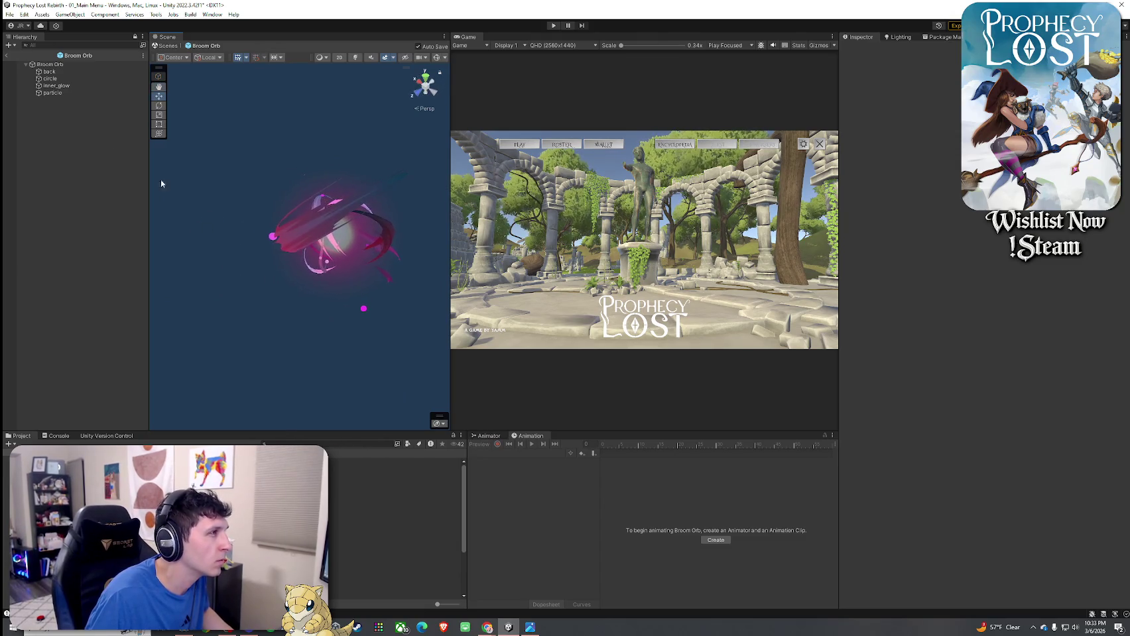
left_click(65, 80)
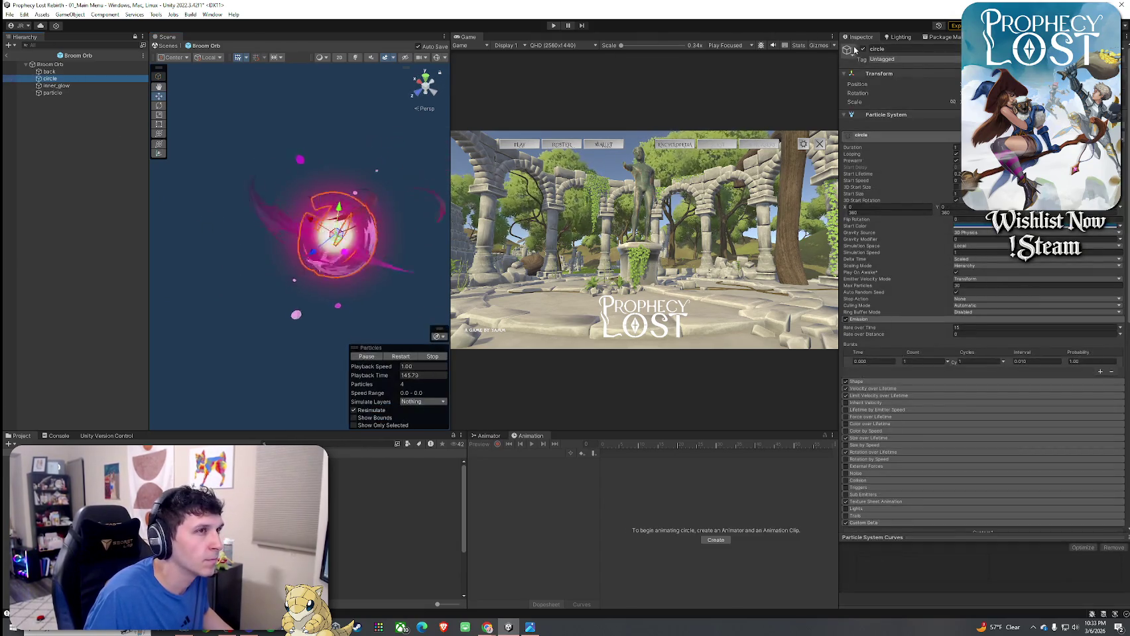
left_click(77, 63)
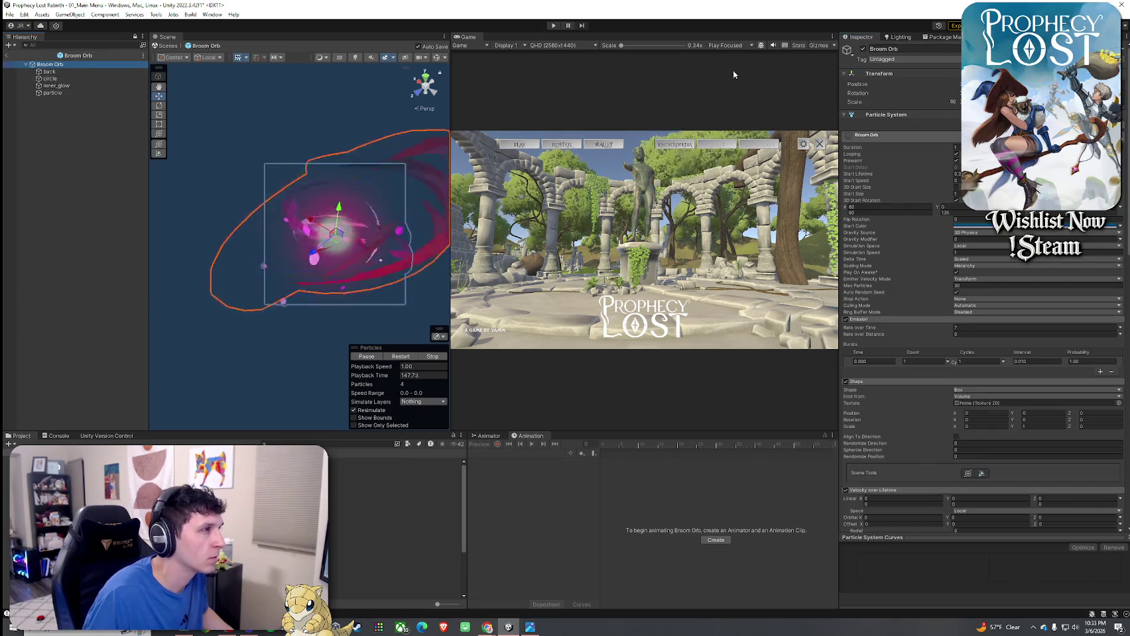
left_click(100, 71)
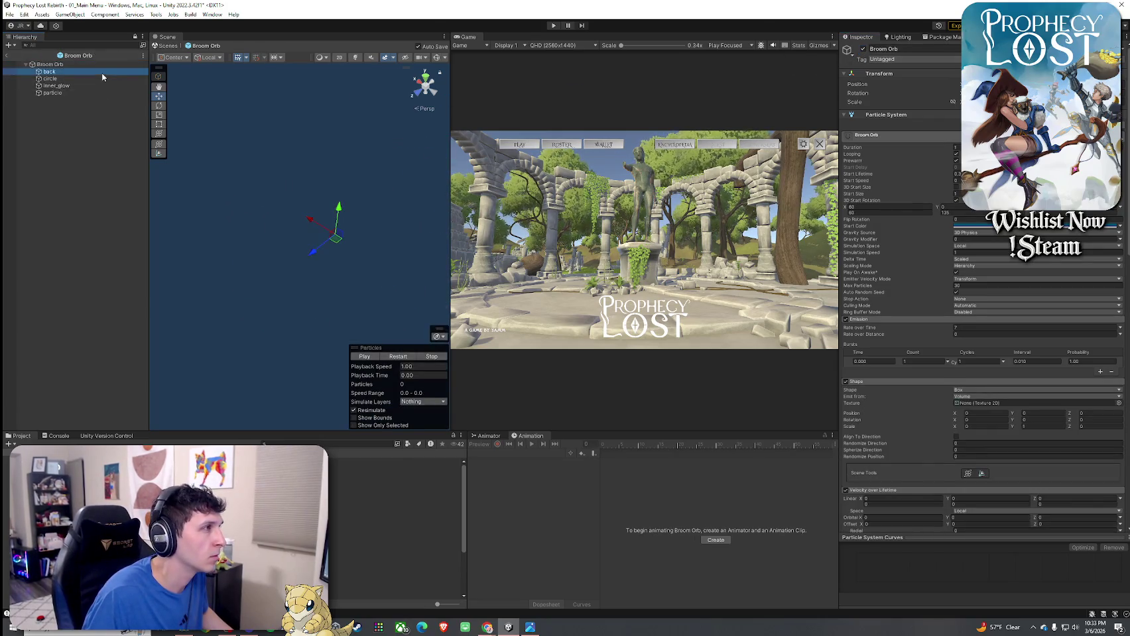
left_click(391, 362)
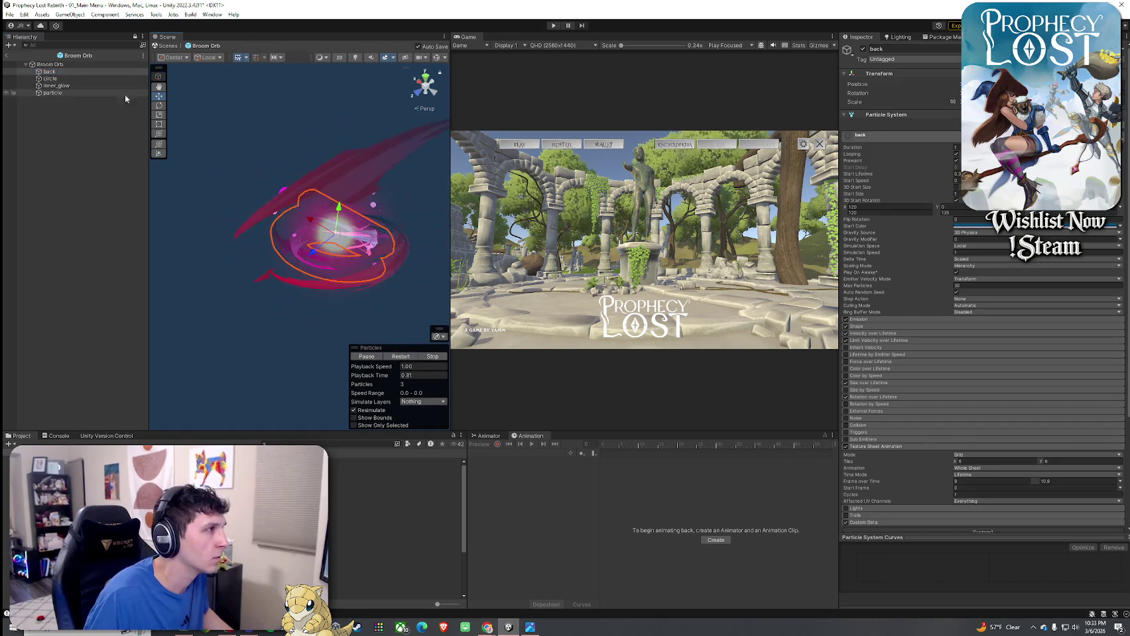
left_click(93, 95, "shift")
left_click(83, 113)
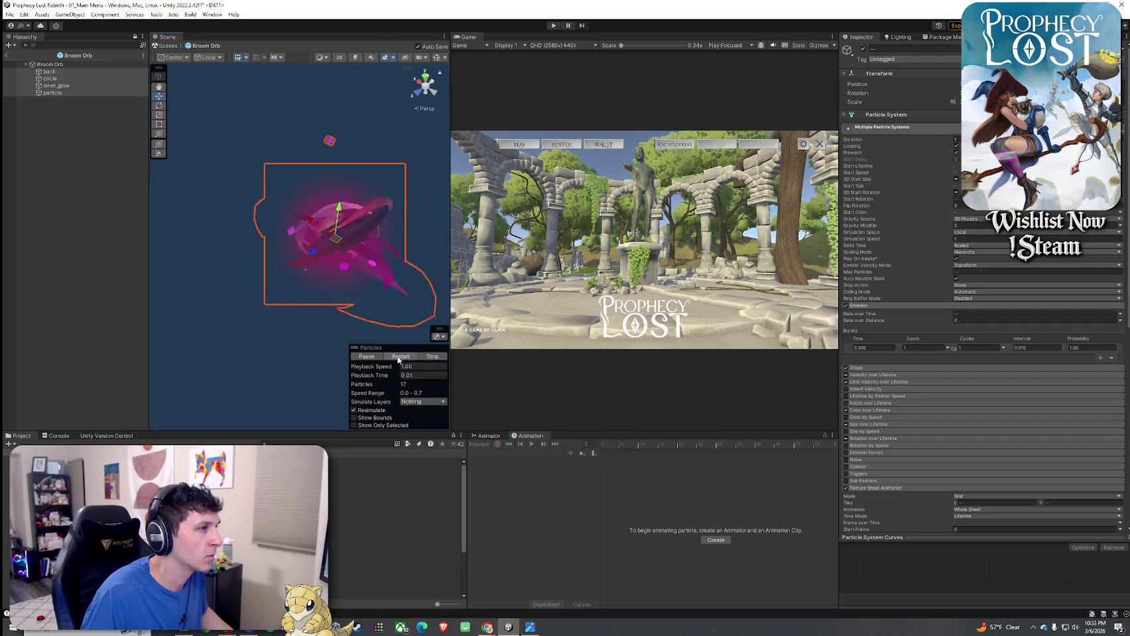
left_click(53, 93)
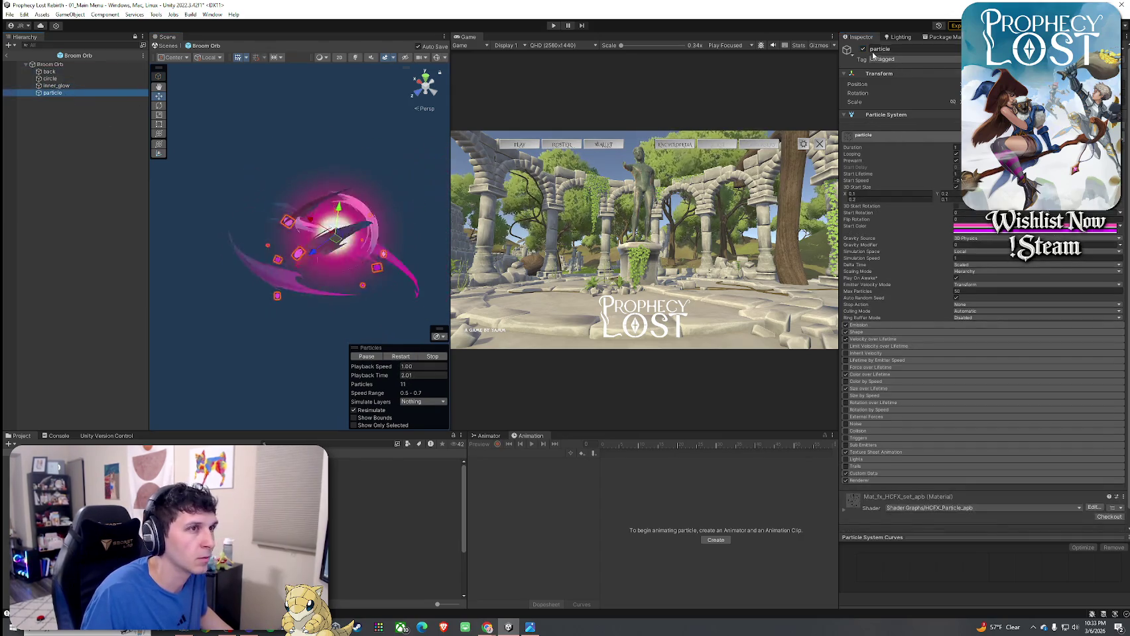
left_click(88, 86)
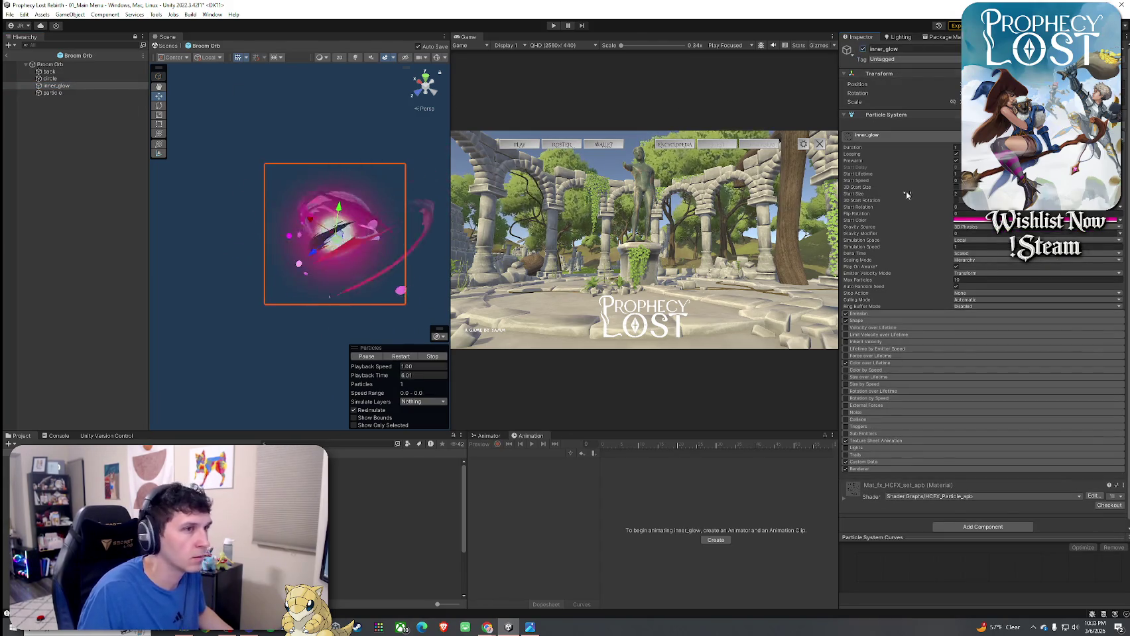
- Expand inner_glow's Renderer and Custom Data sections and open its Custom2 colour
left_click(876, 468)
scroll(880, 459, "down", 5)
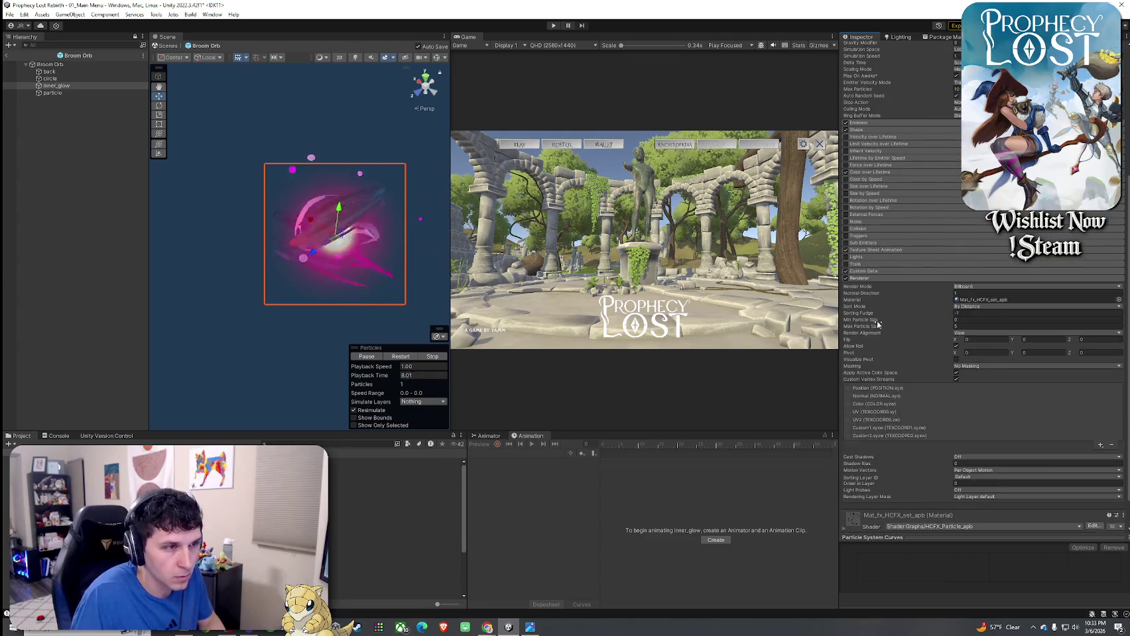
scroll(885, 285, "down", 1)
left_click(875, 237)
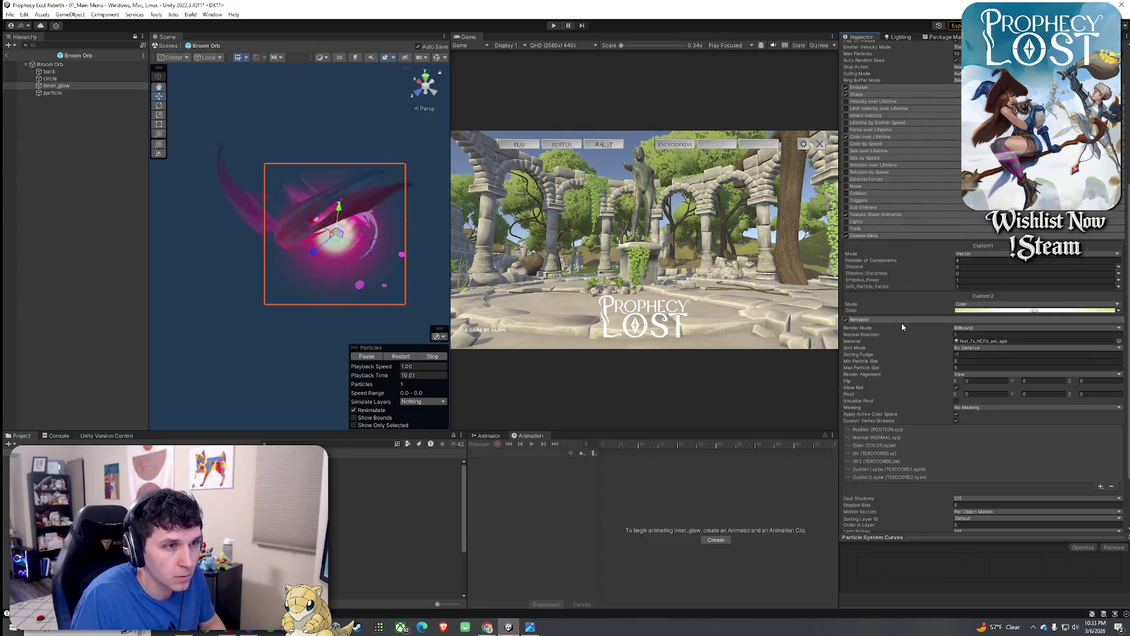
left_click(986, 311)
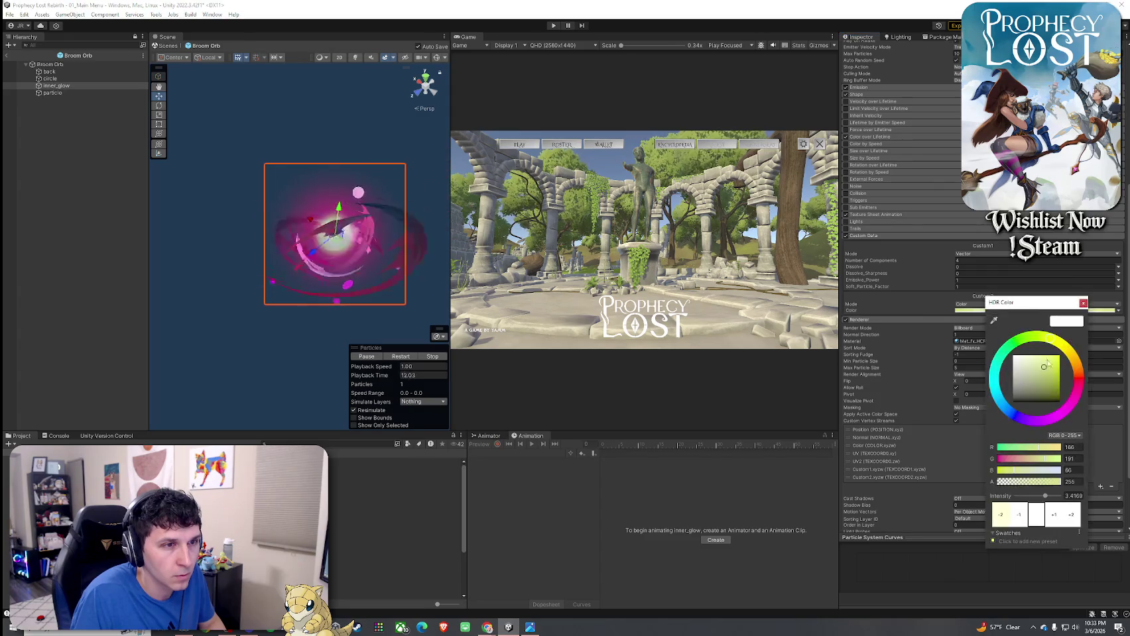
- Try magenta, yellow and pink tints for inner_glow's Custom2 colour, settling on pale pink
left_click(1077, 398)
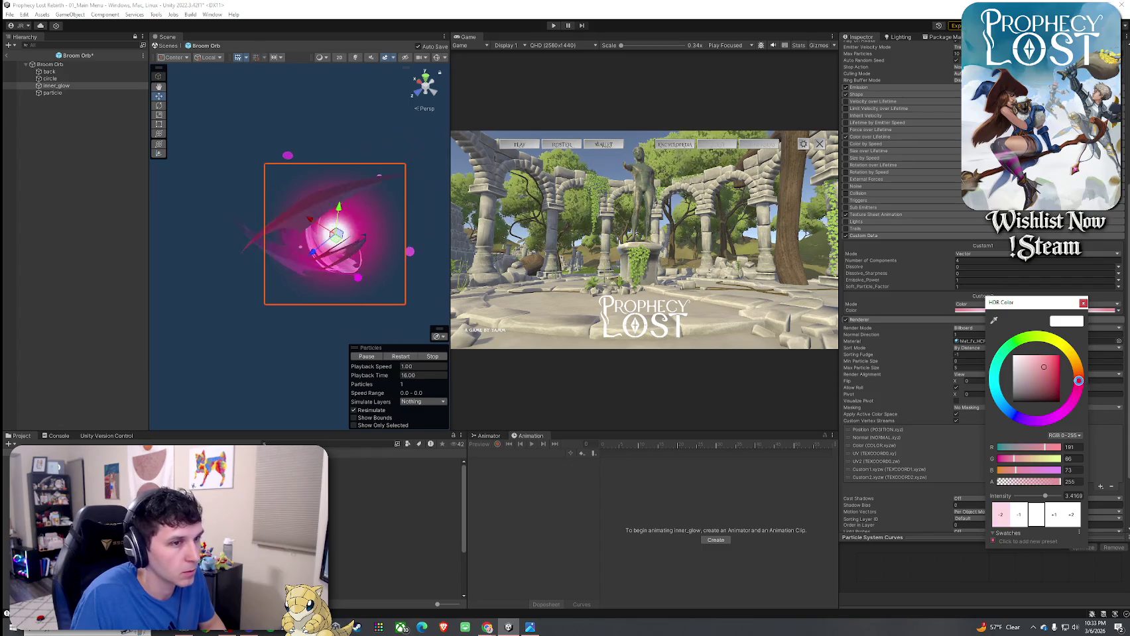
left_click_drag(1045, 421, 1029, 444)
left_click(1044, 341)
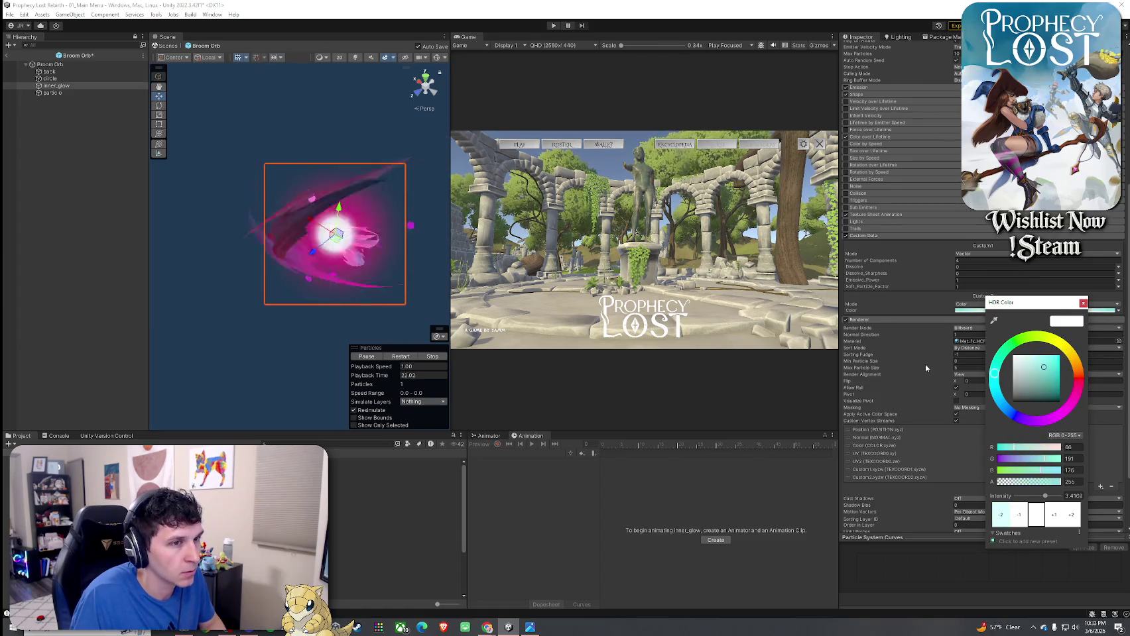
left_click_drag(1045, 422, 1073, 400)
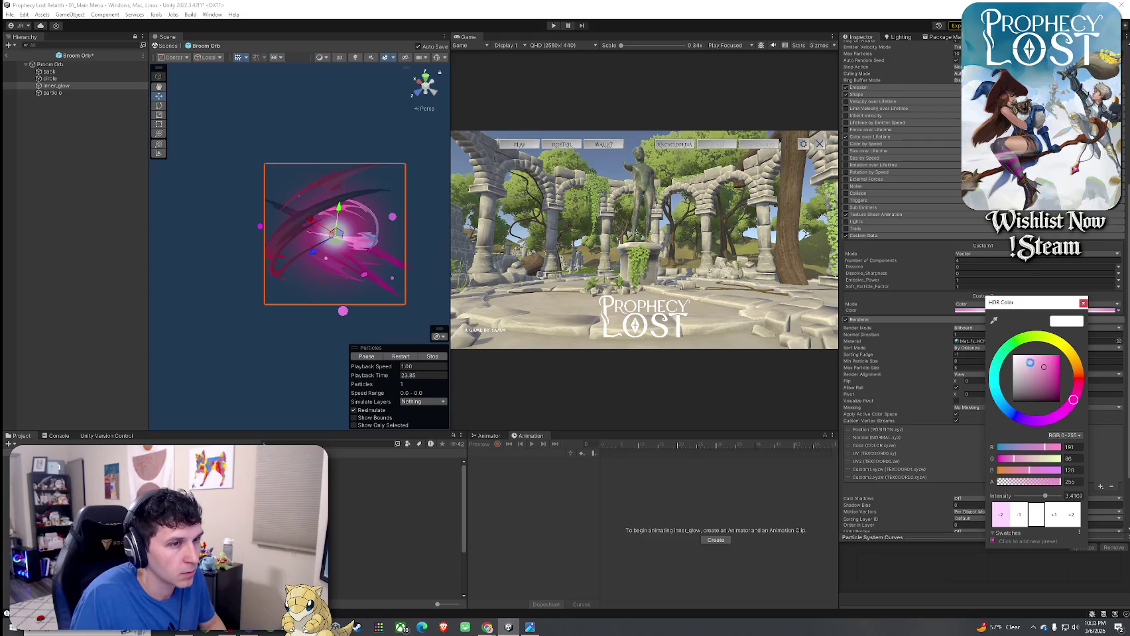
left_click(1024, 360)
left_click(1026, 352)
mouse_move(1026, 349)
left_mouse_down()
mouse_move(1060, 353)
mouse_move(989, 340)
mouse_move(1048, 378)
mouse_move(1032, 372)
left_mouse_up()
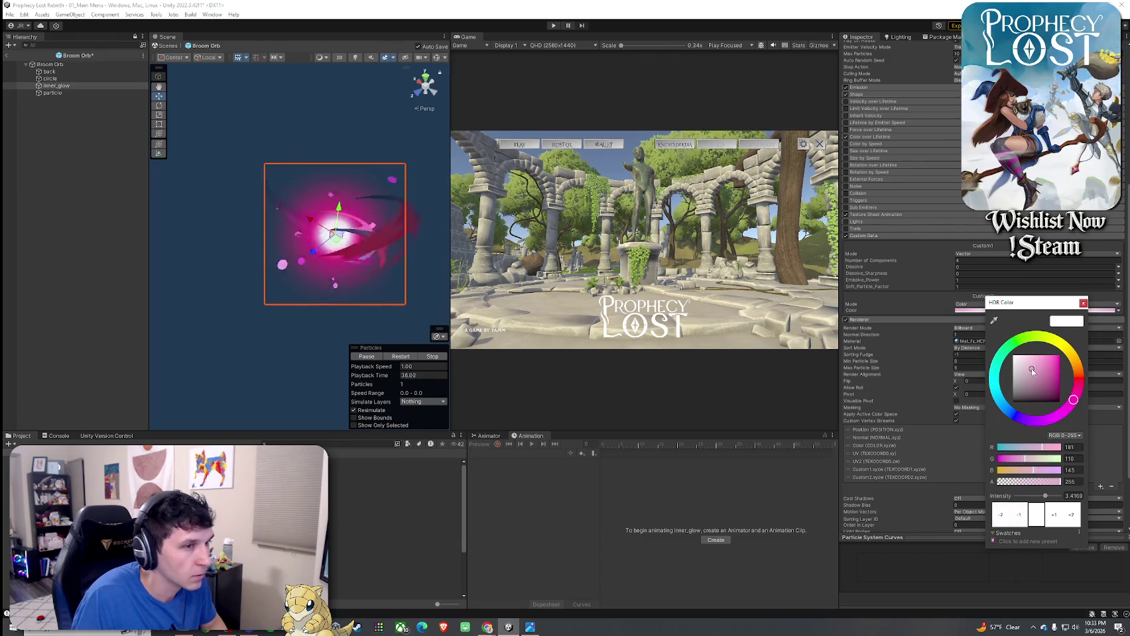
left_click(845, 349)
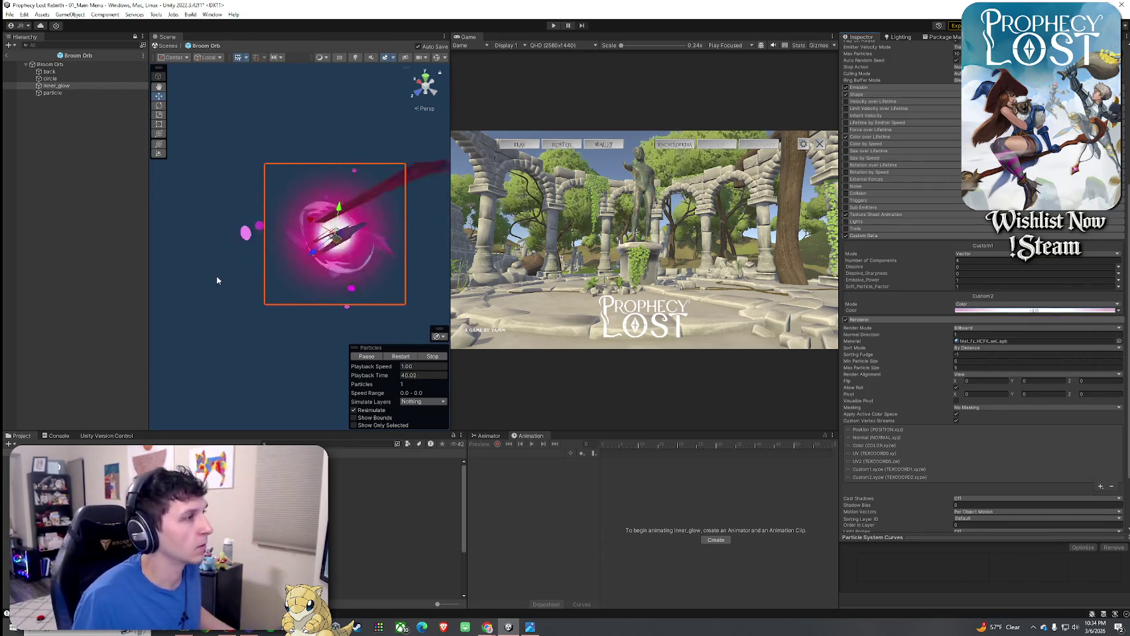
- Deselect inner_glow, orbit around the orb, and select the Broom Orb particle system
left_click(47, 244)
mouse_move(235, 286)
left_mouse_down()
mouse_move(373, 281)
mouse_move(370, 259)
mouse_move(377, 285)
mouse_move(302, 283)
left_mouse_up()
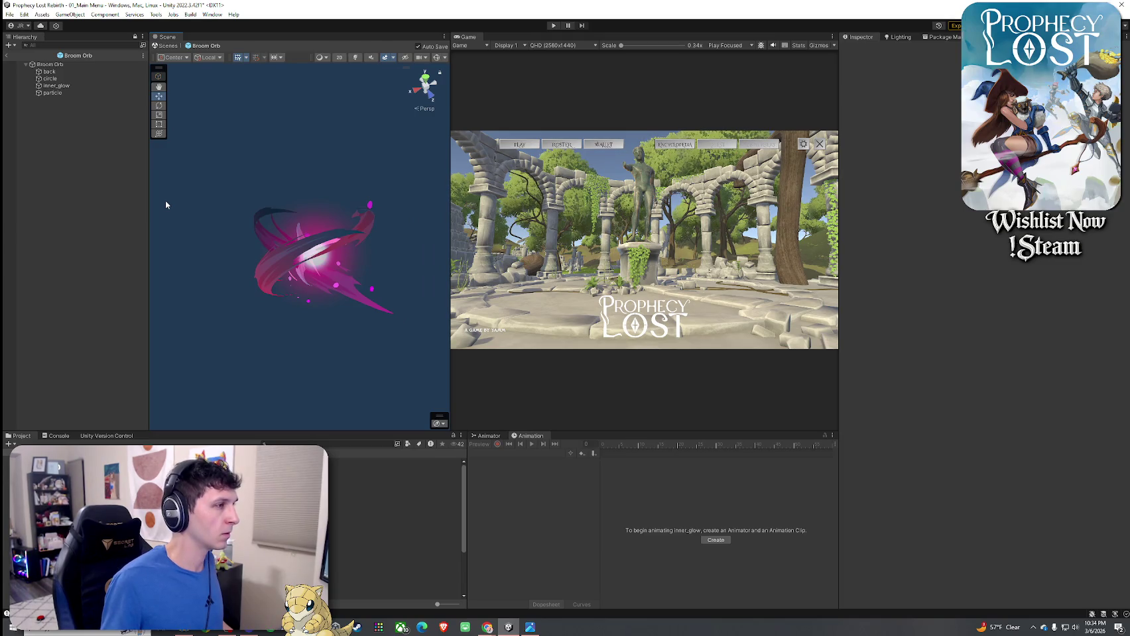
left_click(73, 64)
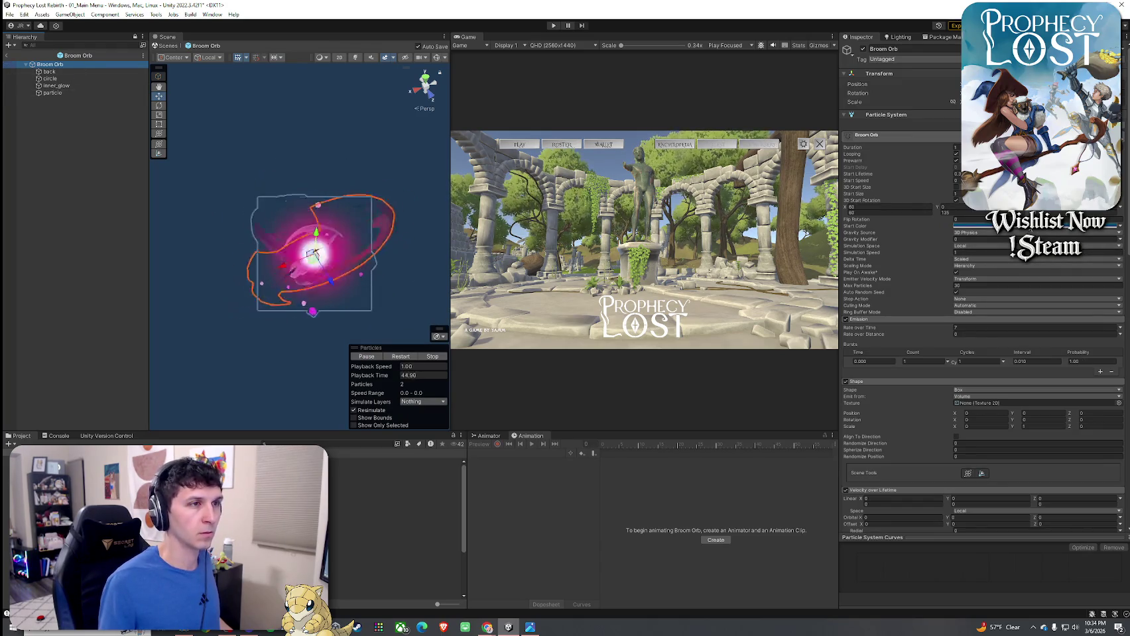
- Try red, teal and purple start colours on Broom Orb, ending on deep purple 5C0073
left_click(1074, 226)
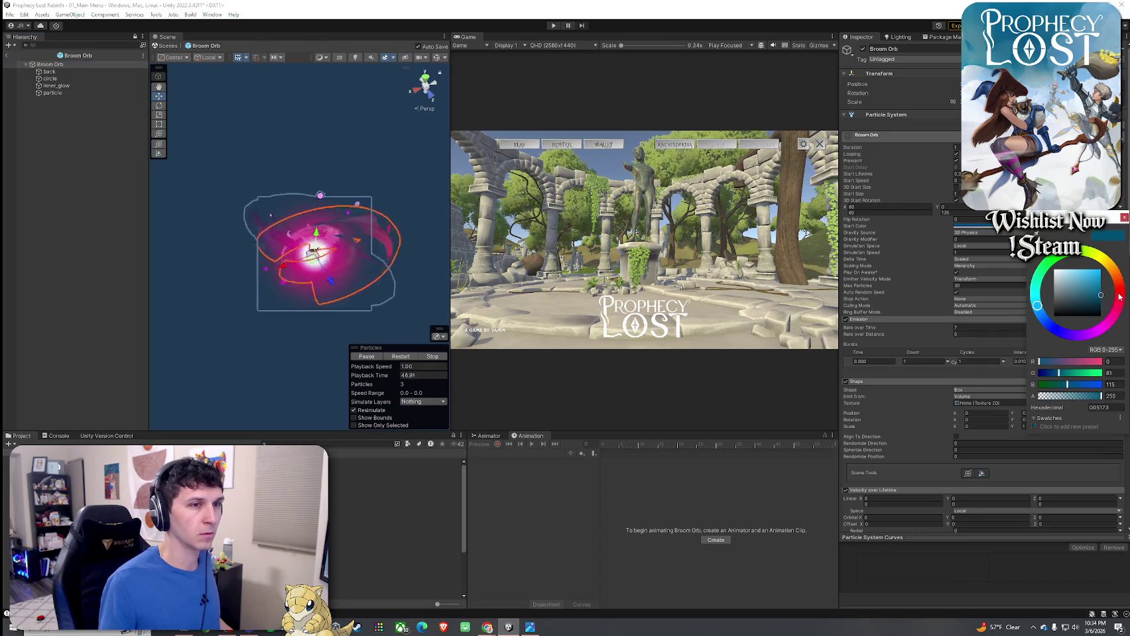
mouse_move(1119, 296)
left_mouse_down()
mouse_move(1119, 287)
mouse_move(1106, 329)
left_mouse_up()
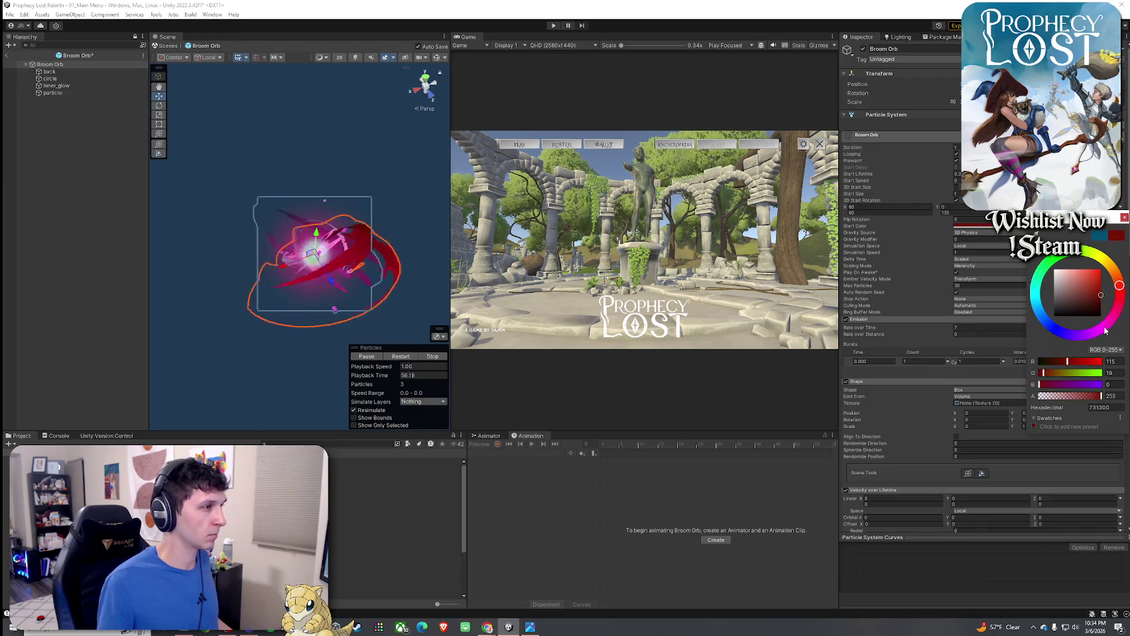
left_click_drag(1105, 330, 1037, 305)
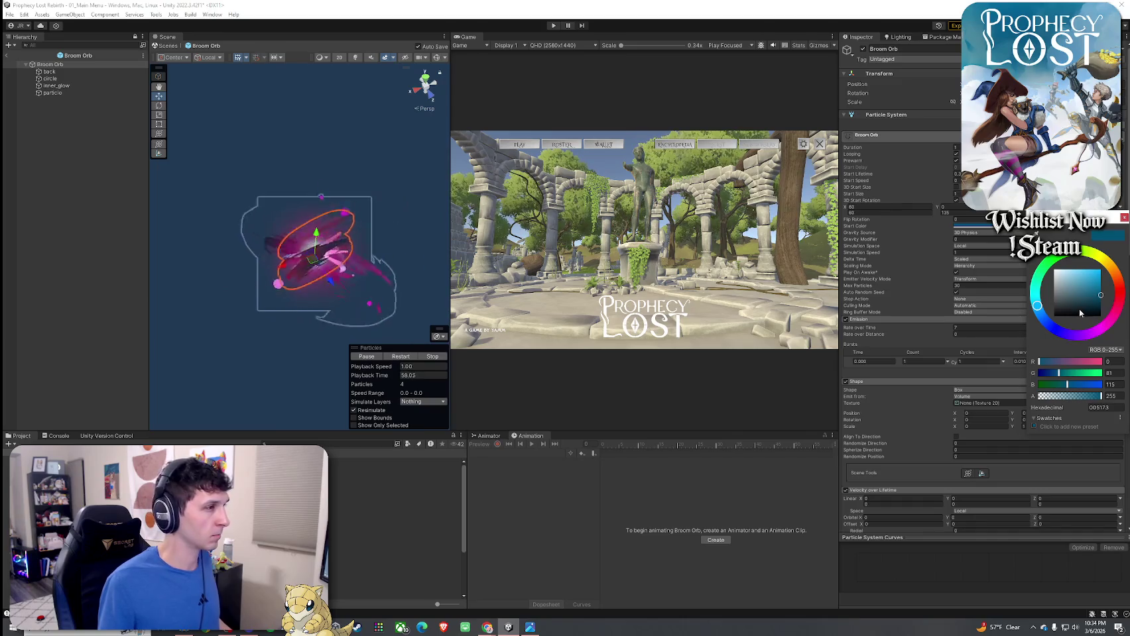
mouse_move(371, 279)
left_mouse_down()
mouse_move(410, 275)
mouse_move(358, 264)
left_mouse_up()
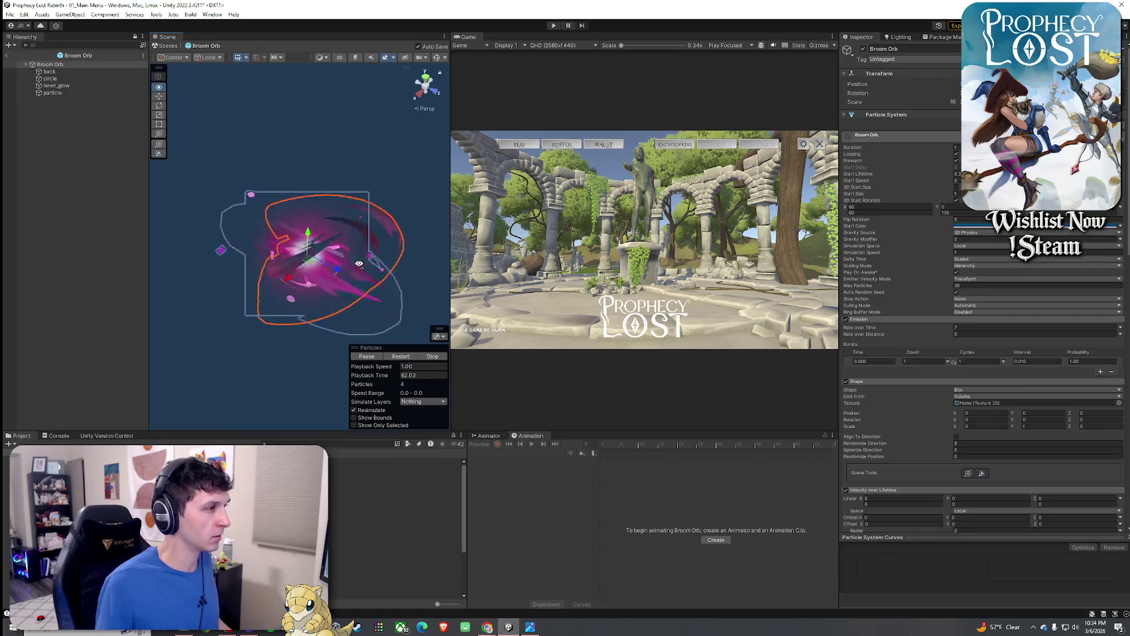
left_click(1056, 227)
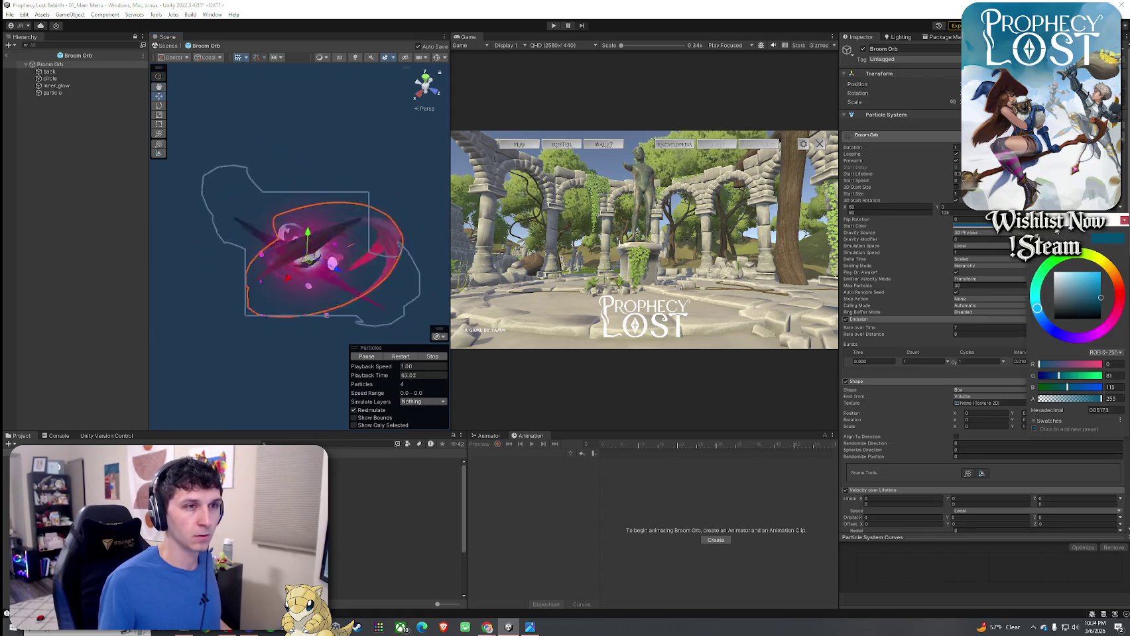
left_click(1119, 307)
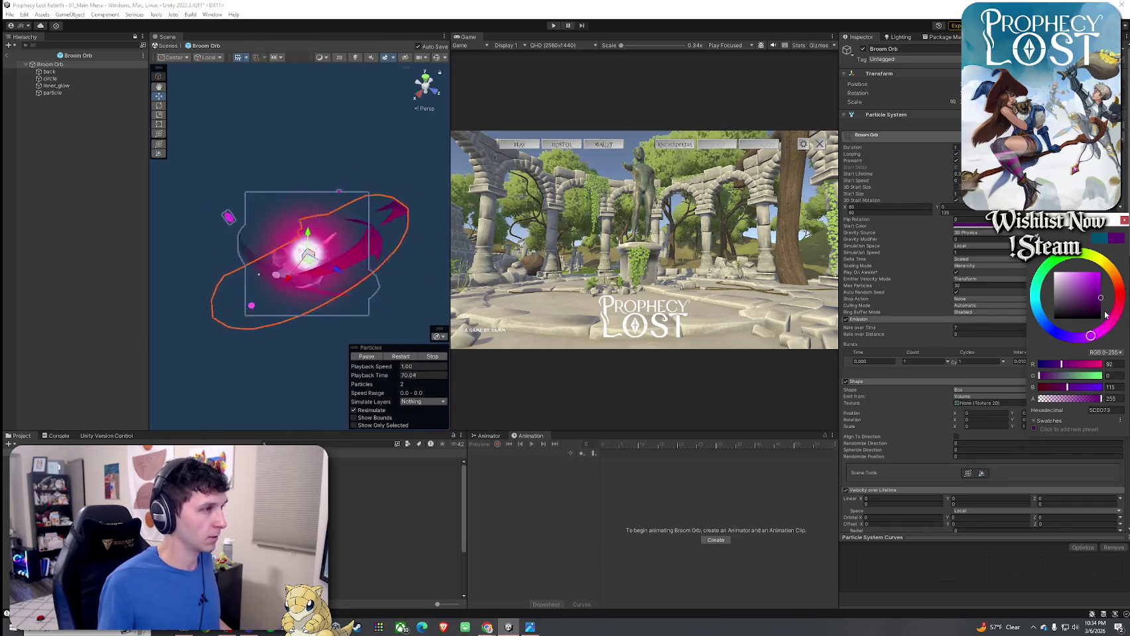
left_click(1125, 223)
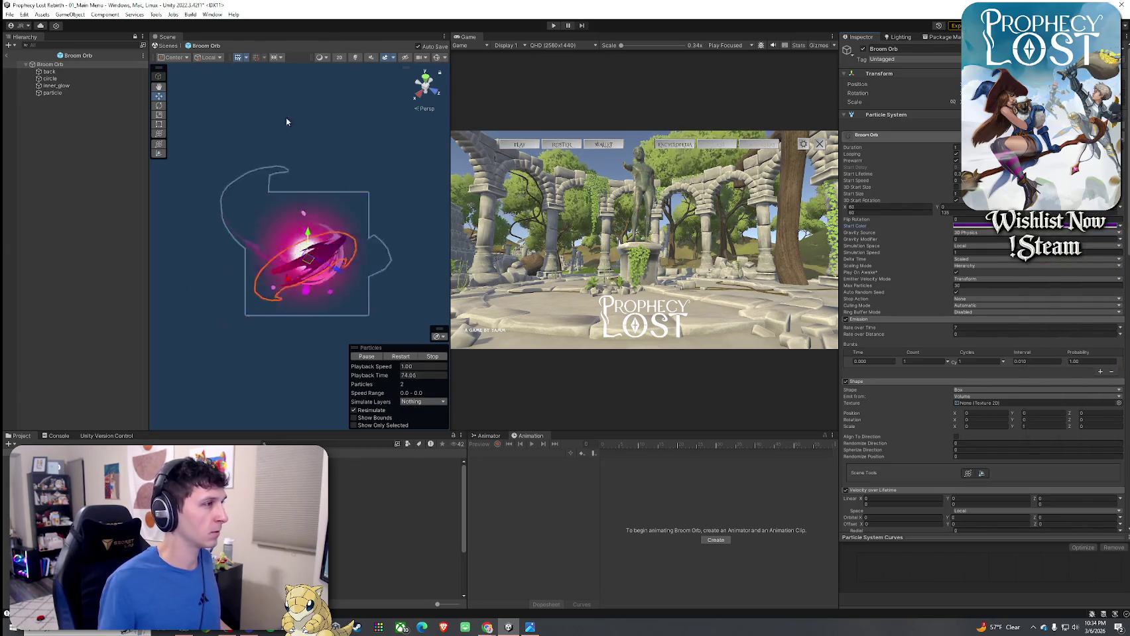
scroll(909, 365, "down", 15)
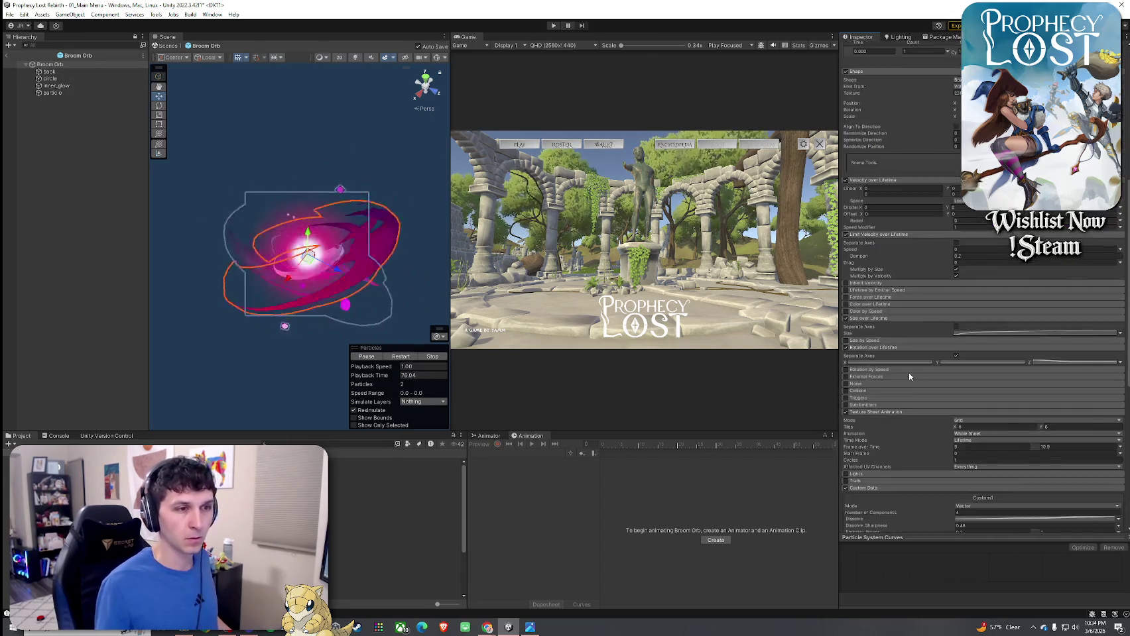
- Move Broom Orb's Custom2 colour through purple and red to a hot pink-red, then deselect
left_click(1021, 351)
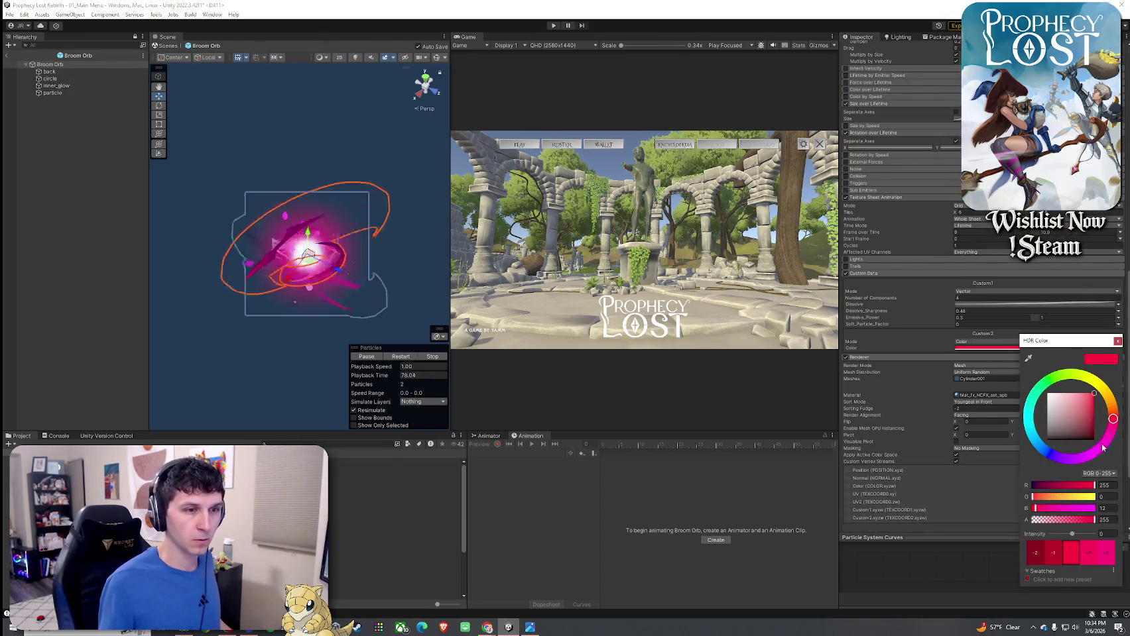
left_click(1067, 459)
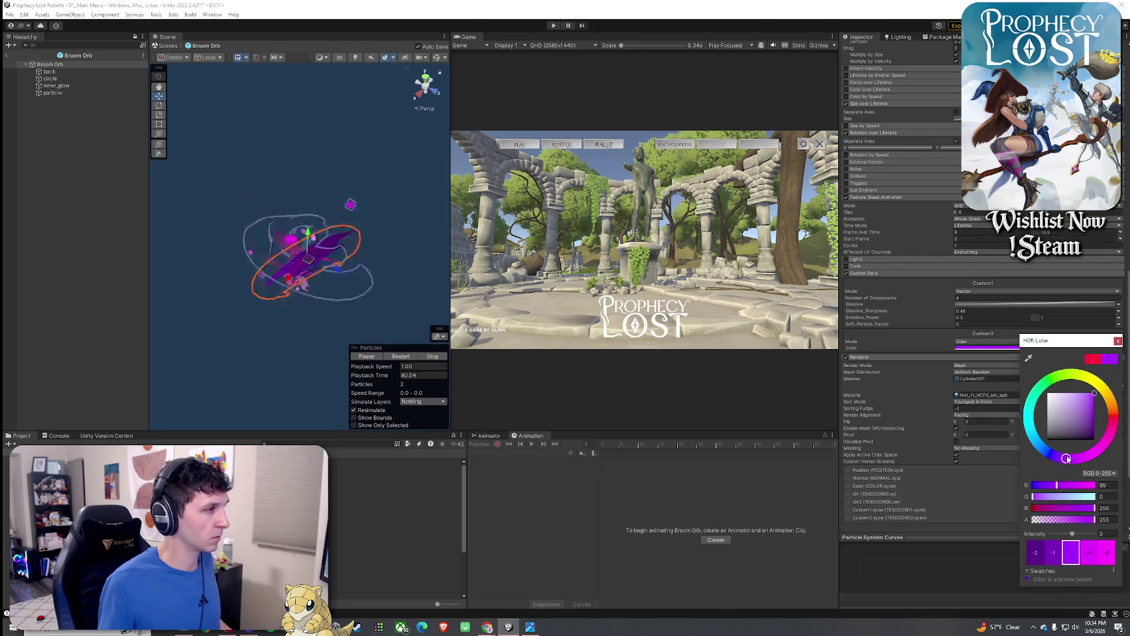
left_click_drag(1065, 459, 1112, 430)
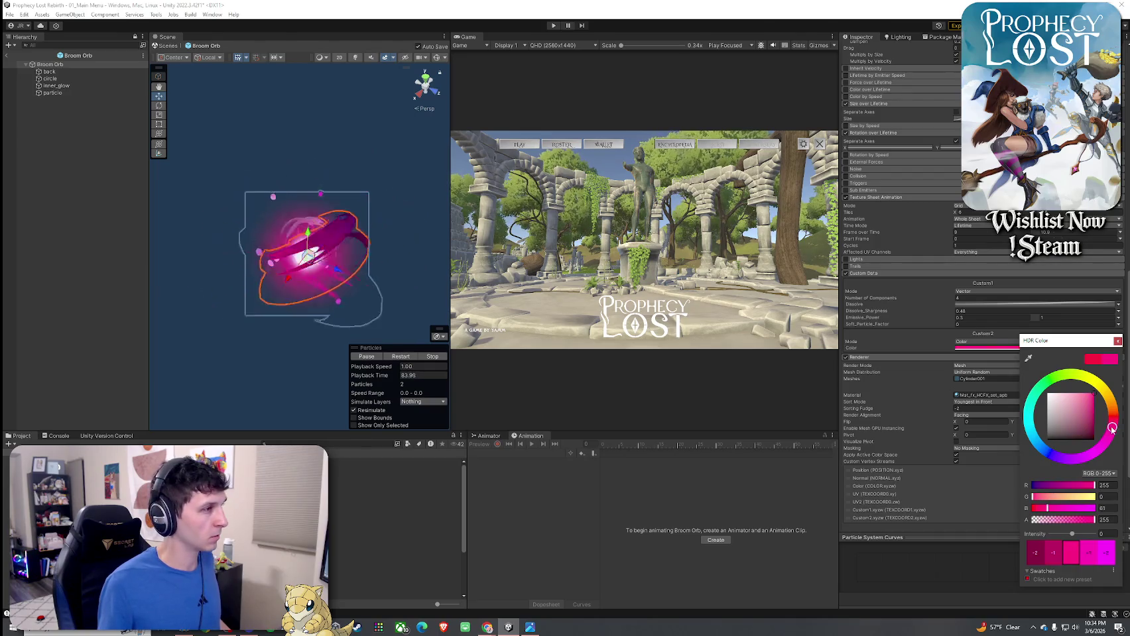
left_click(1113, 429)
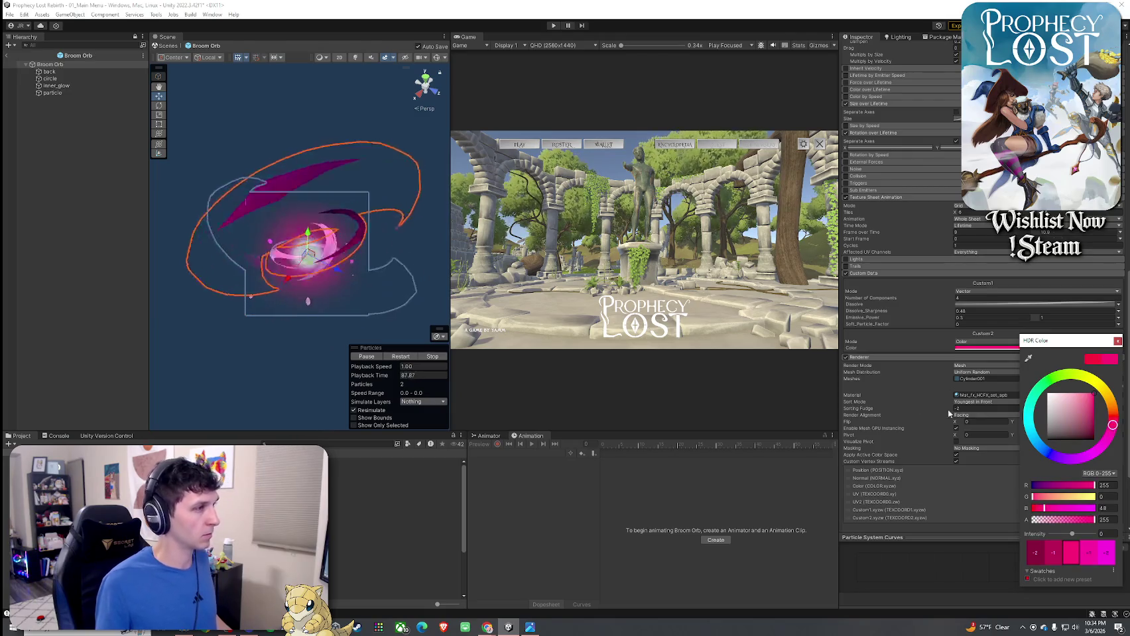
left_click(251, 331)
mouse_move(365, 354)
left_mouse_down()
mouse_move(347, 340)
mouse_move(227, 353)
mouse_move(414, 350)
mouse_move(394, 345)
left_mouse_up()
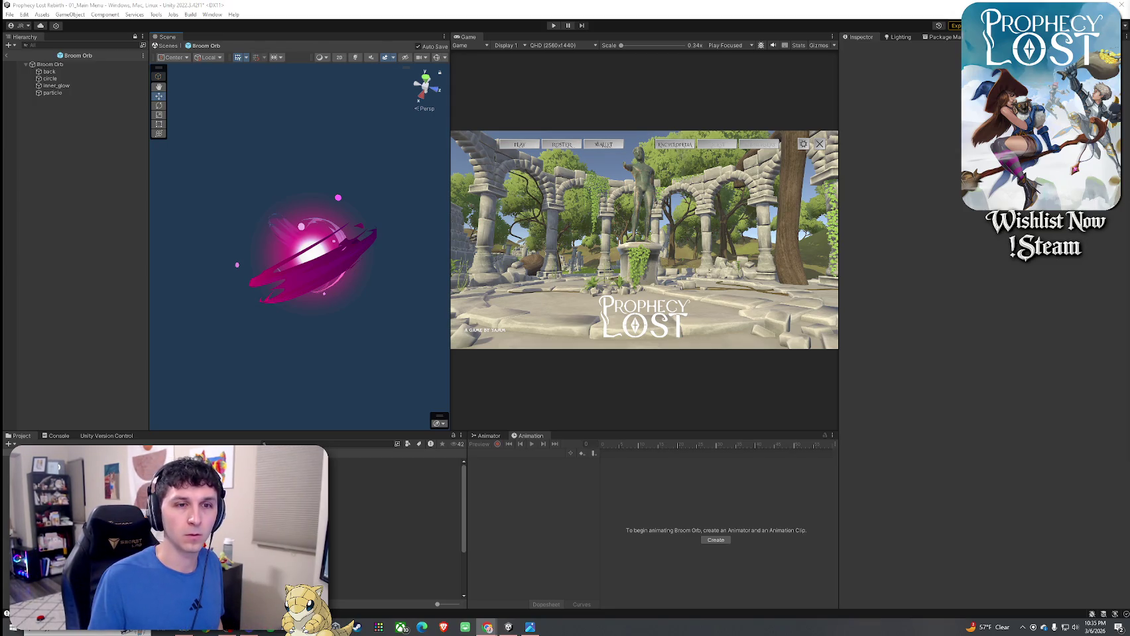
key("alt+Tab")
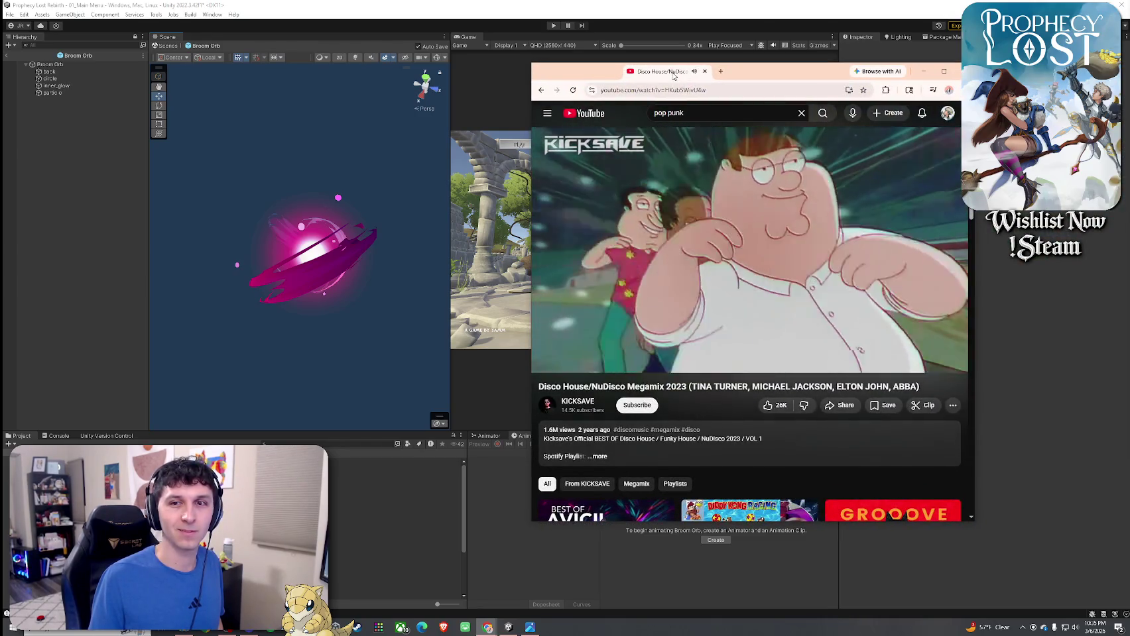
left_click_drag(673, 75, 1129, 75)
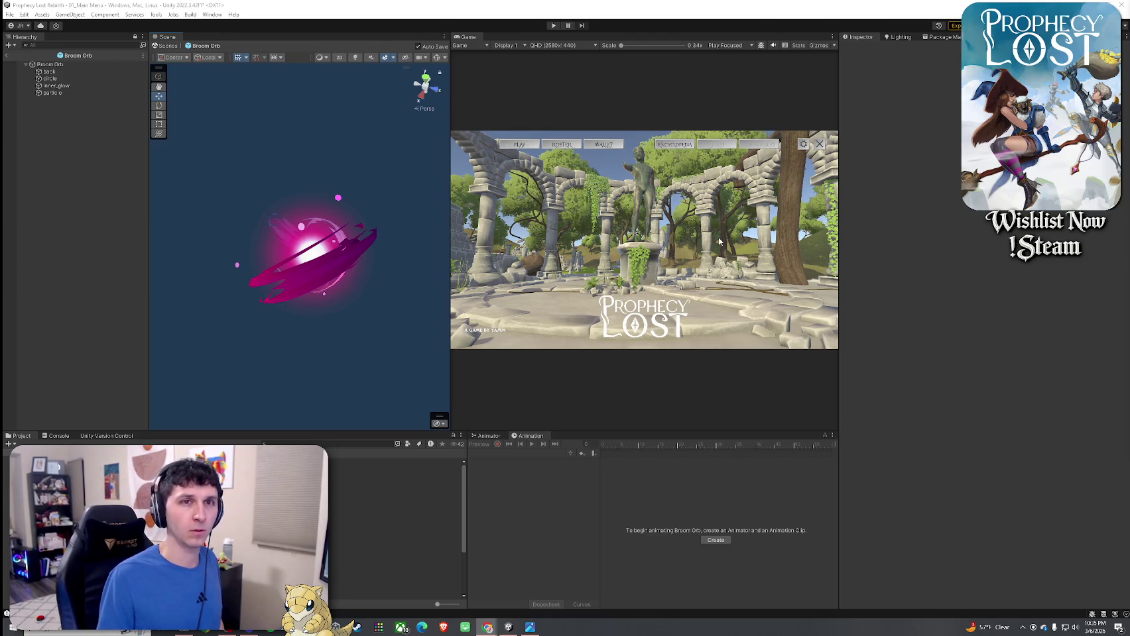
- Leave prefab mode and save the 01_Main Menu scene
left_click(9, 57)
left_click(10, 14)
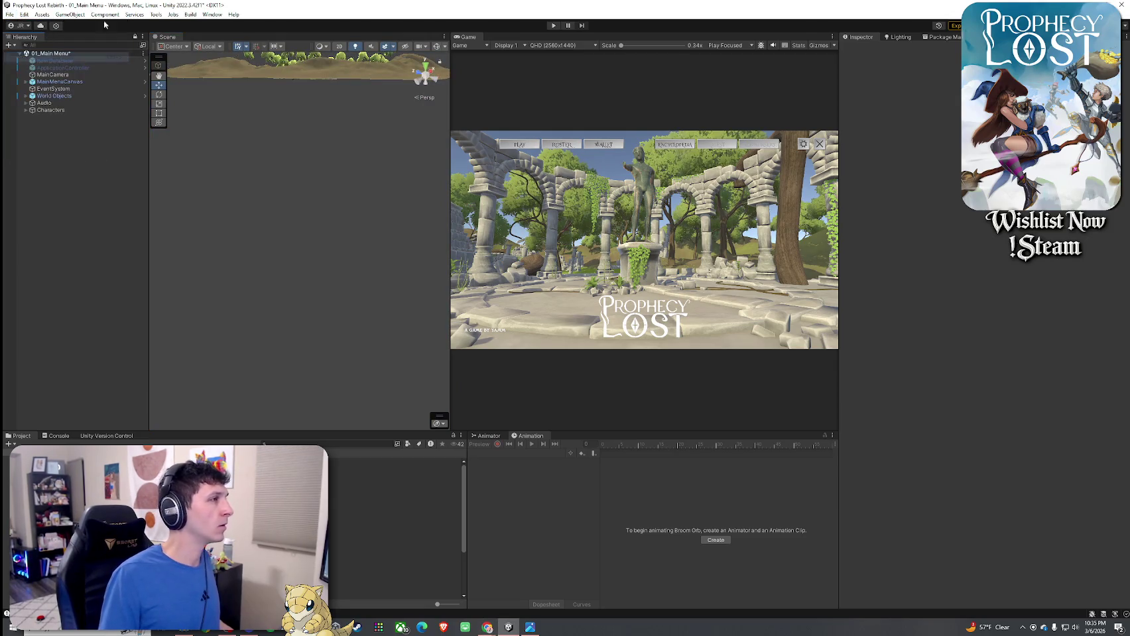
key("ctrl+s")
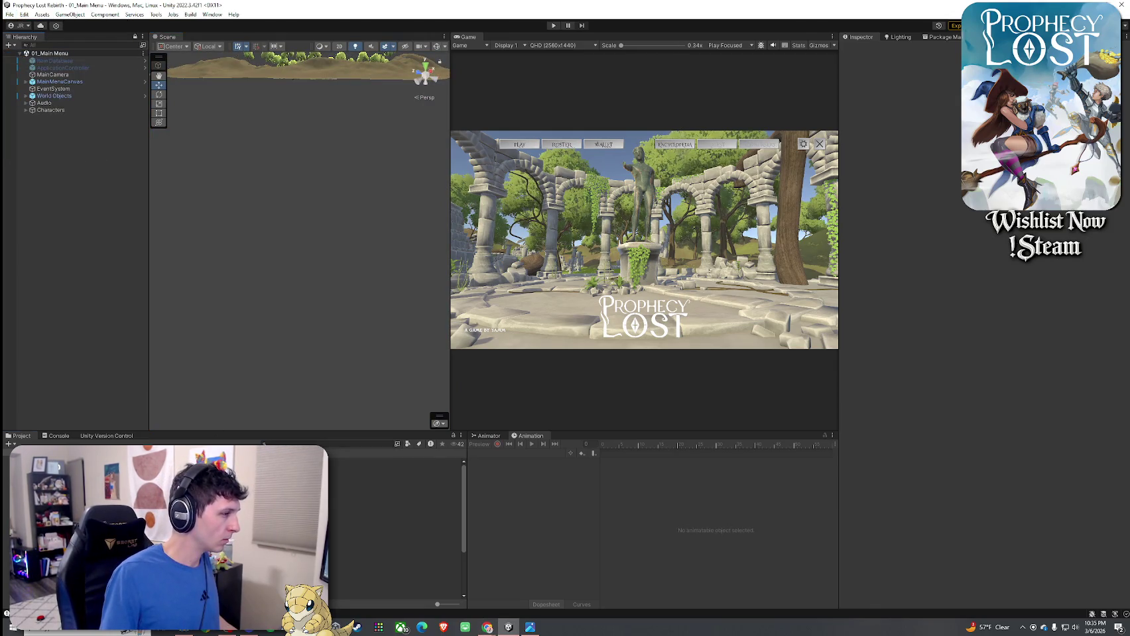
- Search the Project for 'spell' and open the Broom Orb Option 2 prefab for editing
left_click(371, 511)
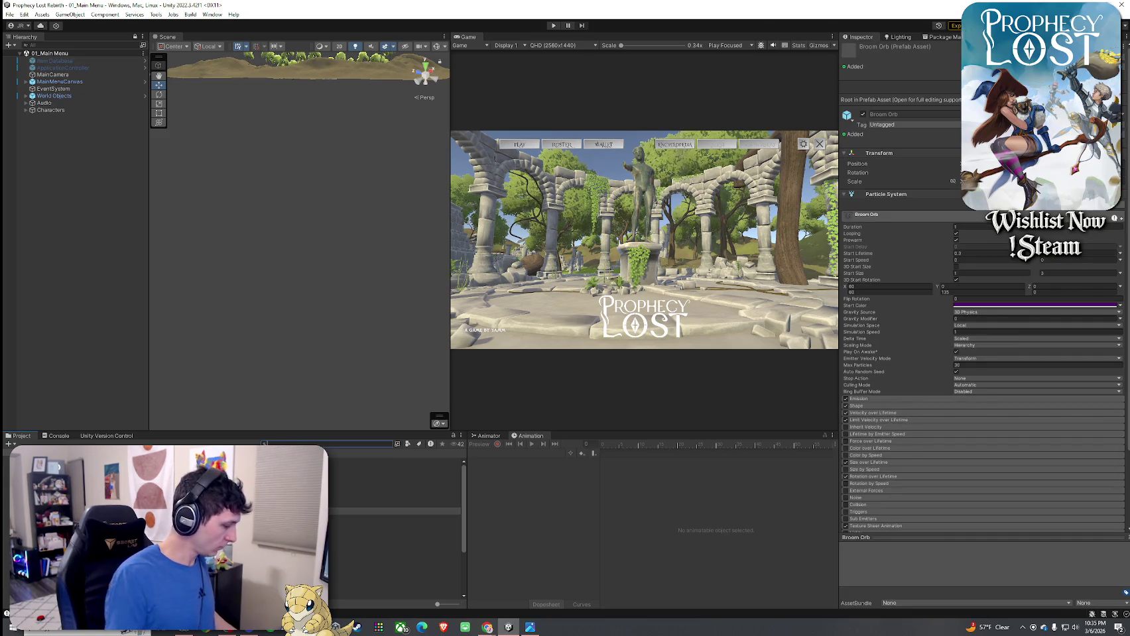
type("spell")
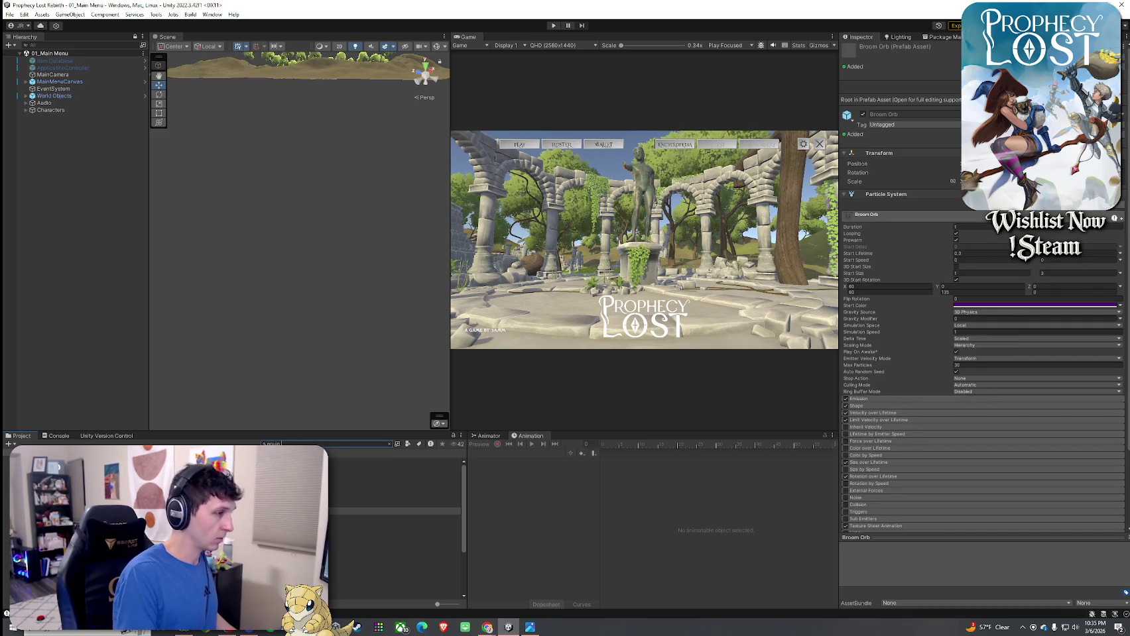
left_click(371, 463)
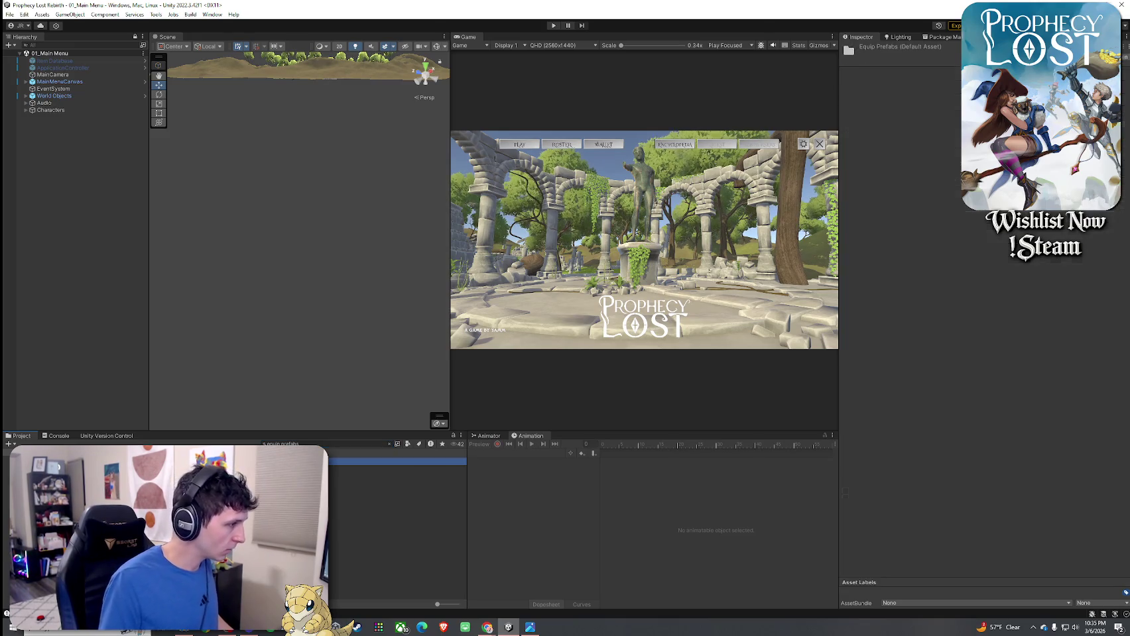
double_click(397, 475)
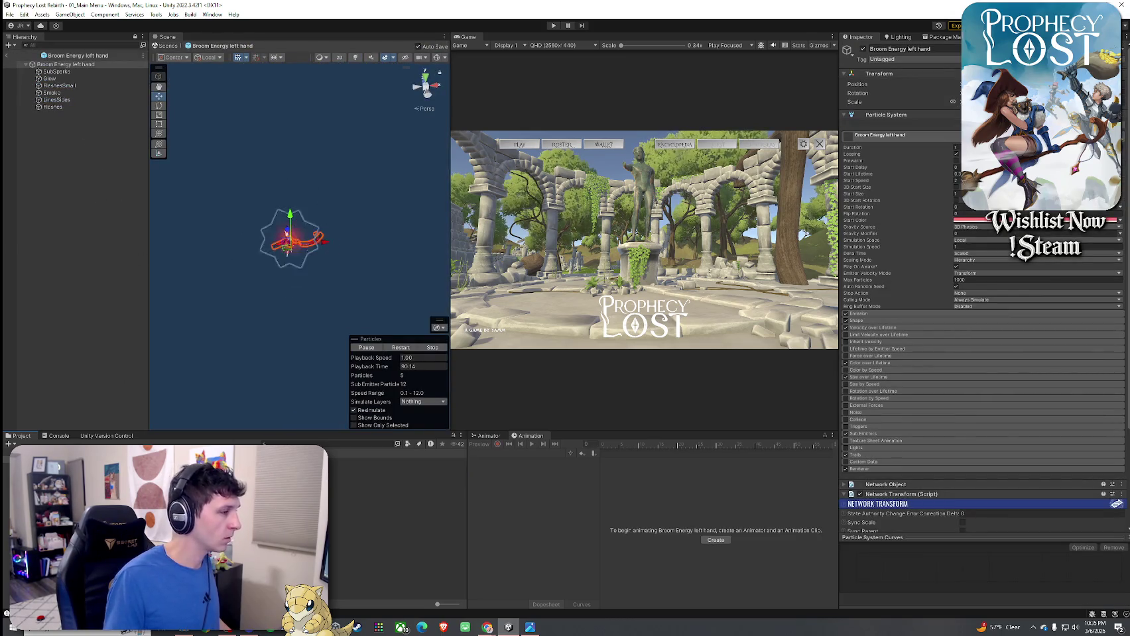
right_click(185, 228)
key("Escape")
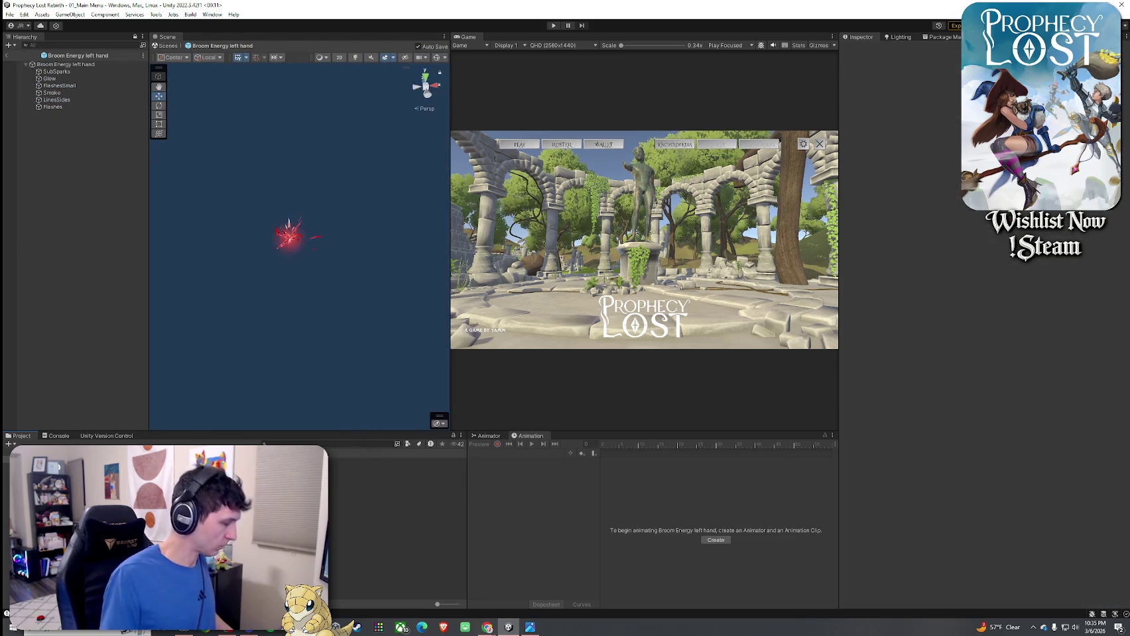
left_click(398, 482)
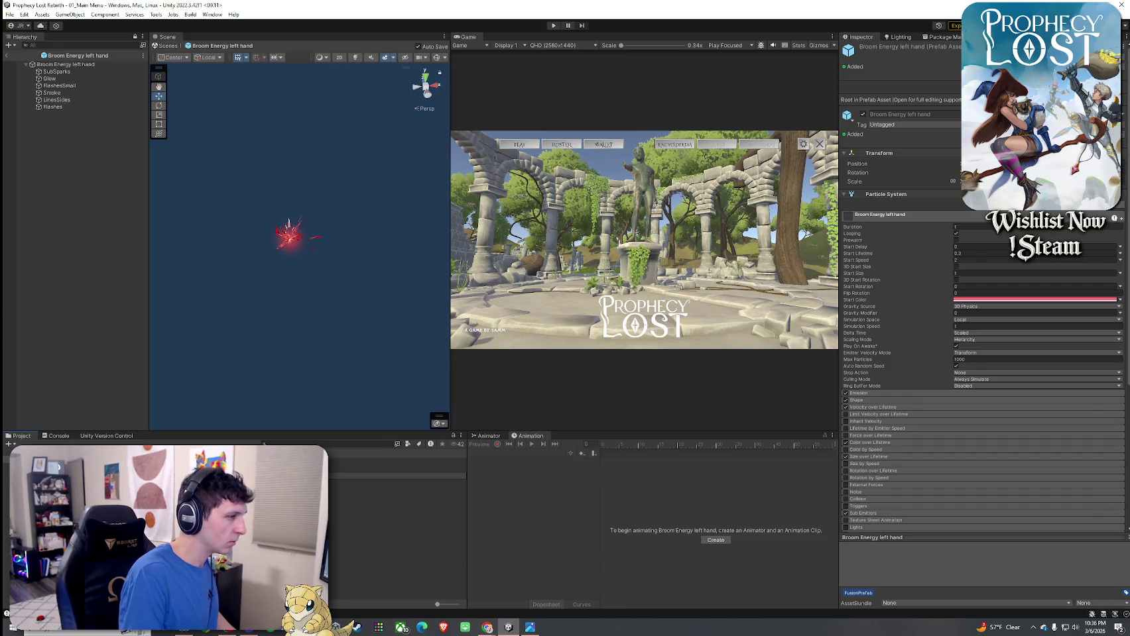
double_click(398, 483)
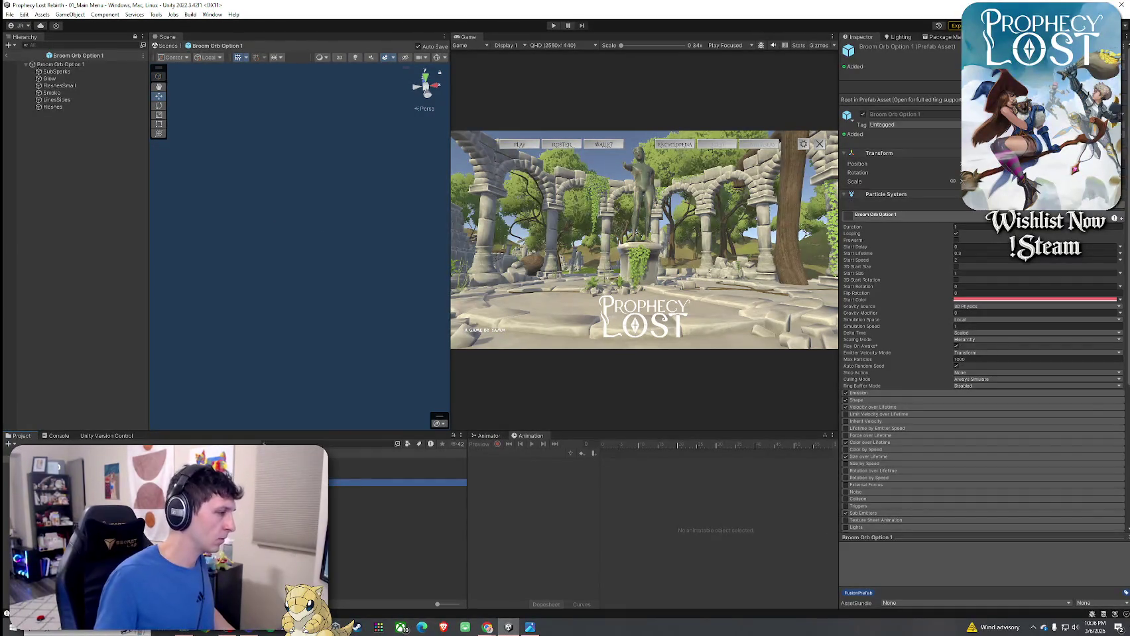
double_click(398, 476)
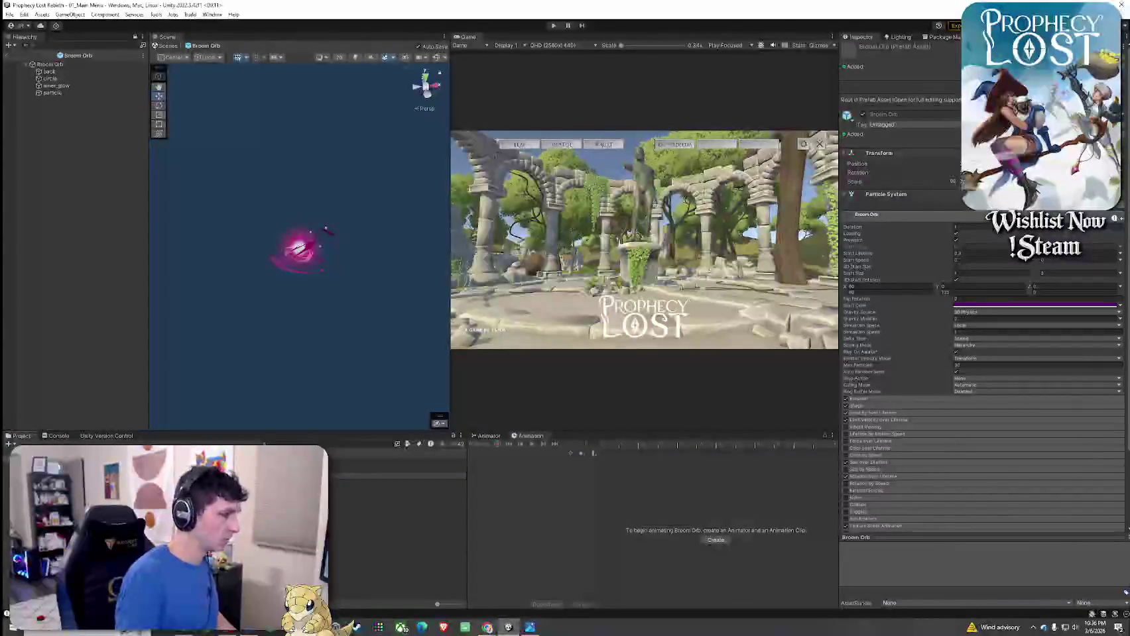
double_click(398, 482)
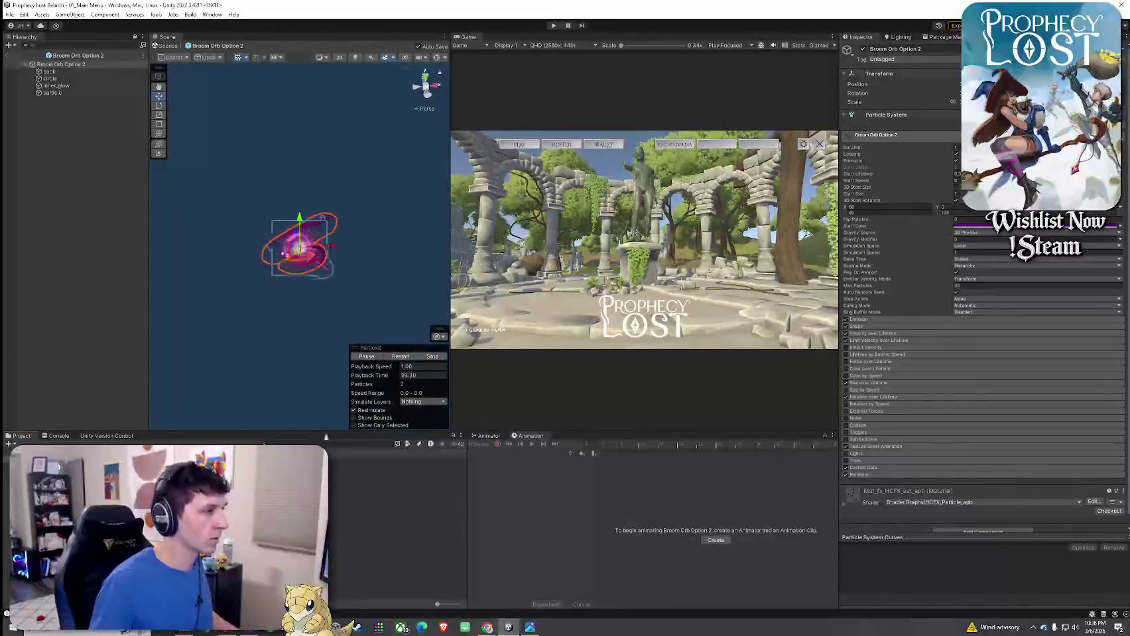
left_click(882, 114)
- Add Network Object and Network Transform components to the Broom Orb Option 2 prefab
left_click(952, 166)
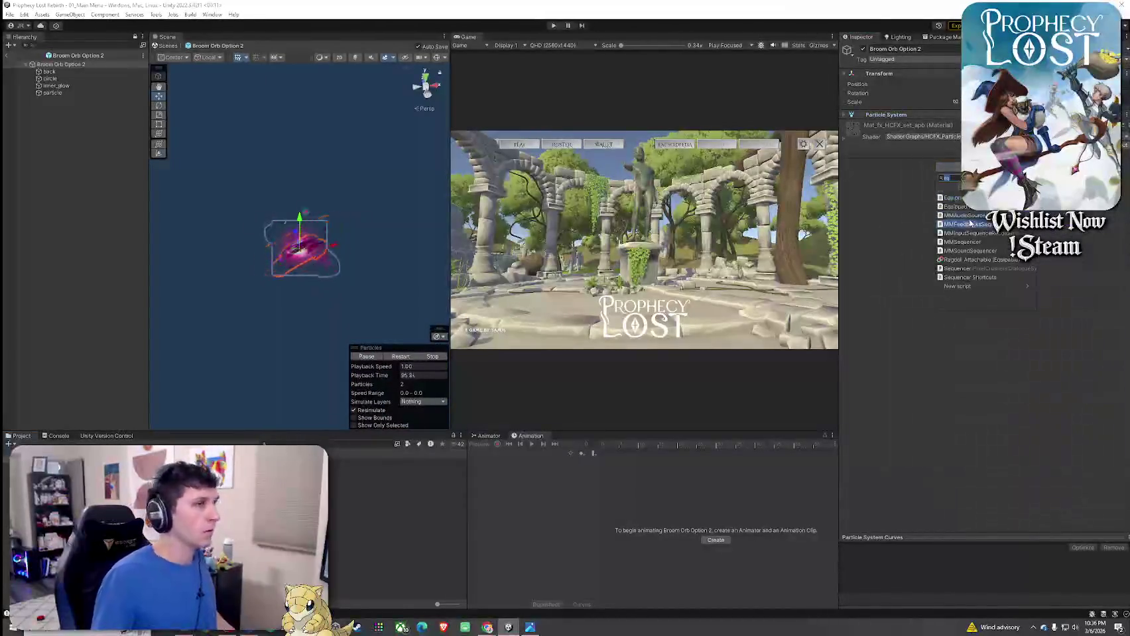
type("fly")
key("BackSpace")
key("BackSpace")
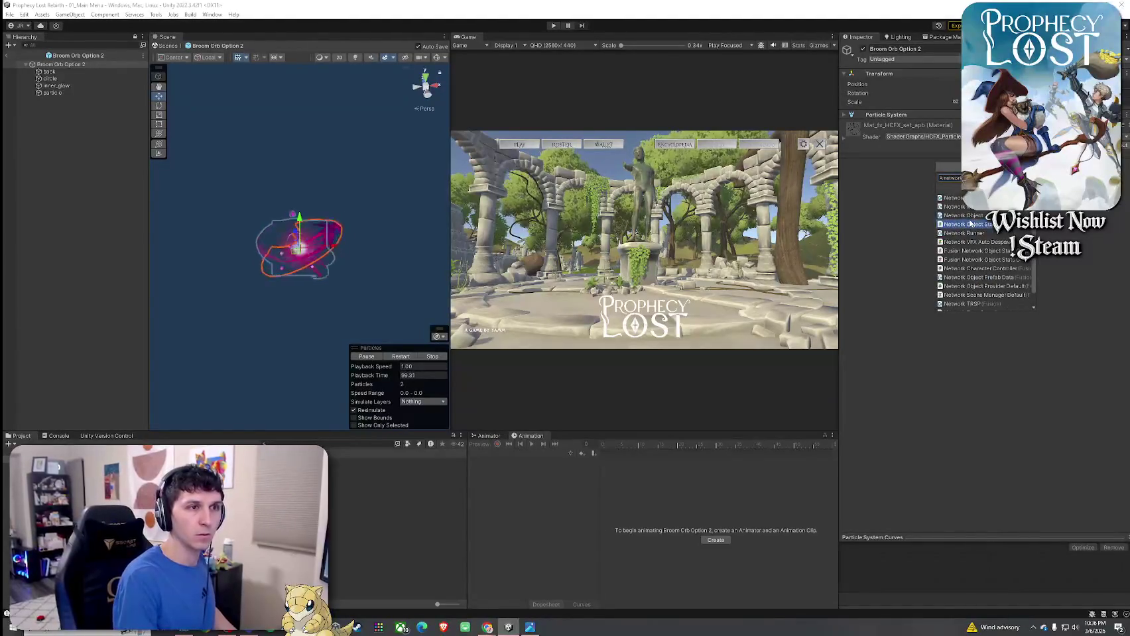
type("ob")
left_click(970, 223)
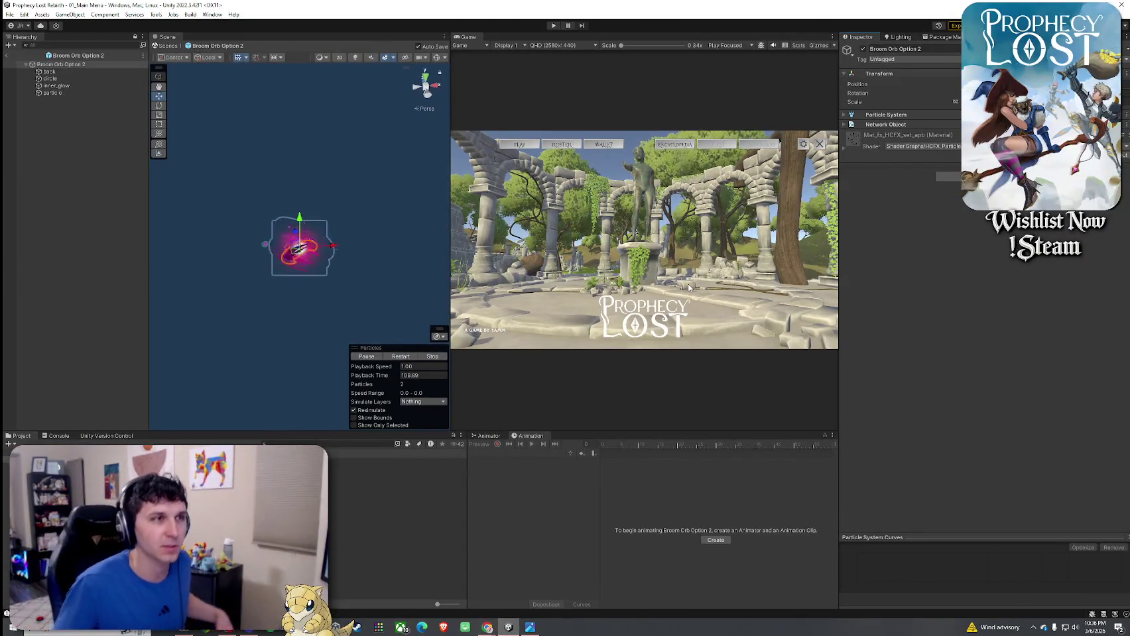
left_click(948, 176)
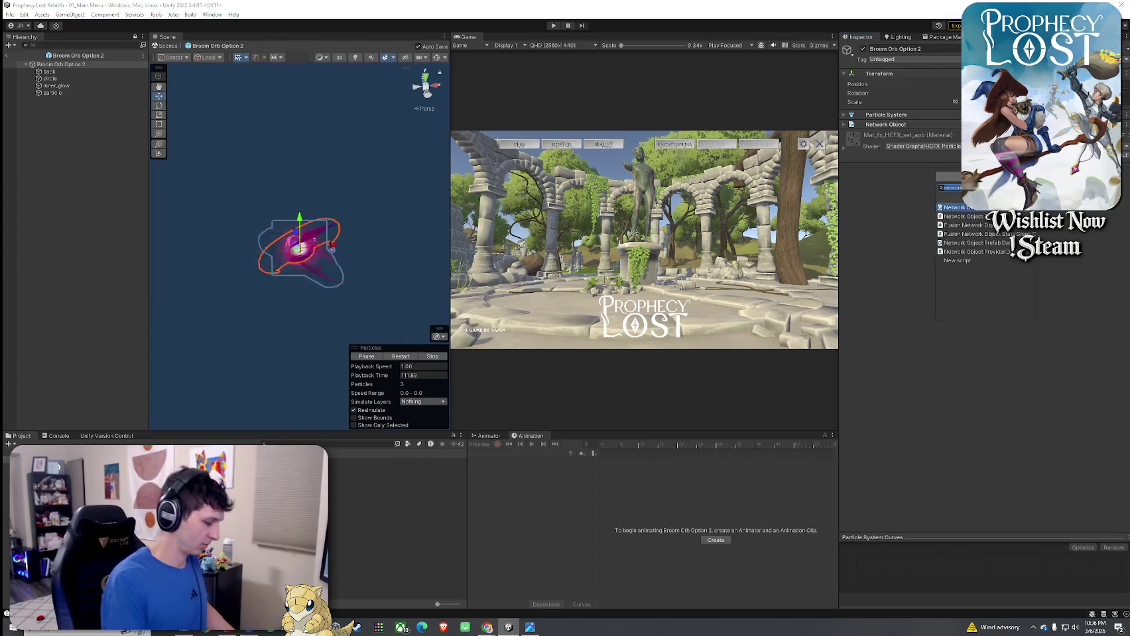
type("k")
key("BackSpace")
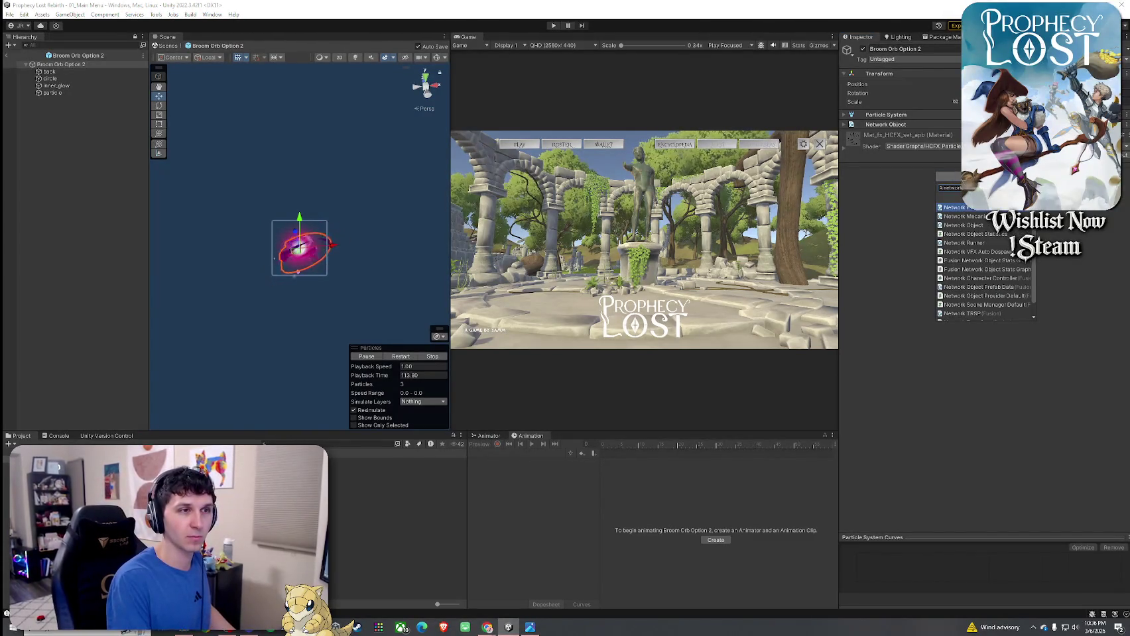
type("o")
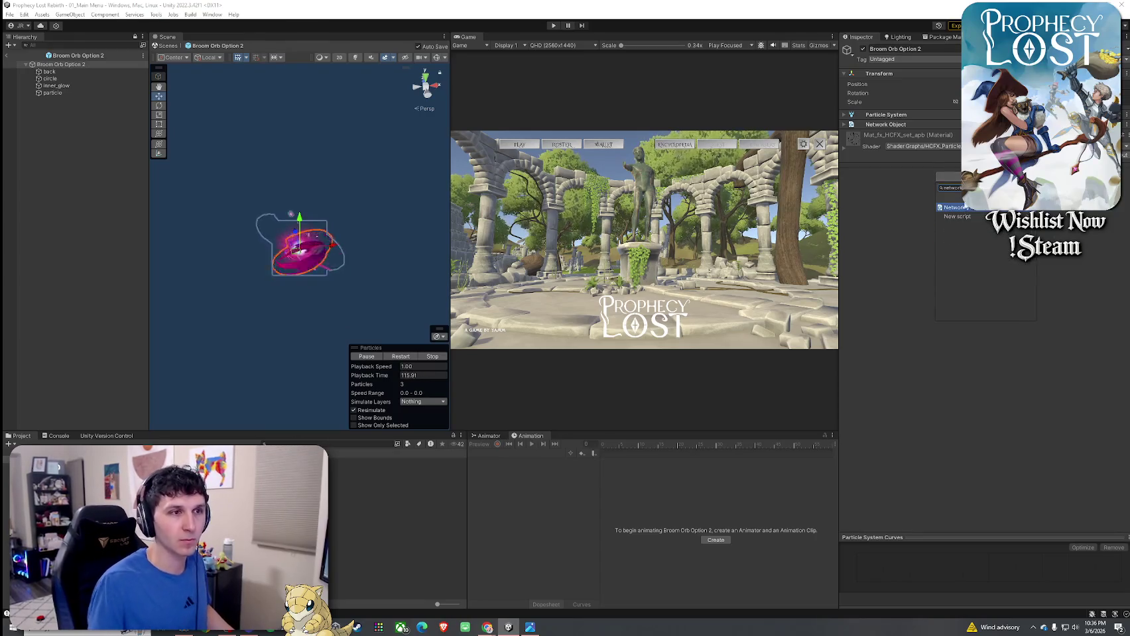
key("Return")
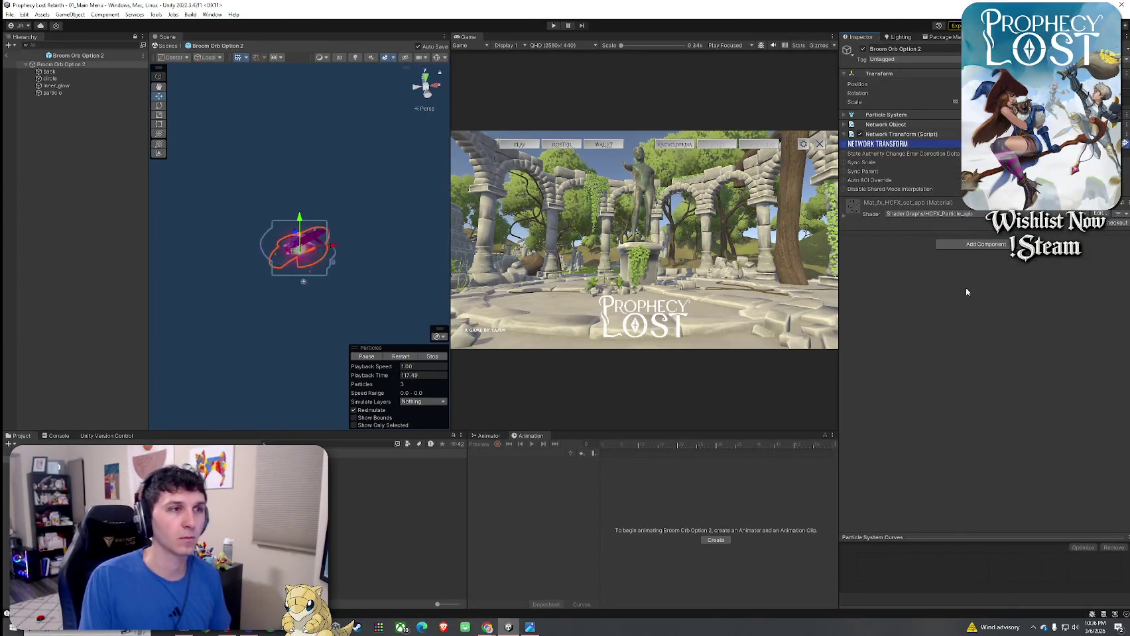
- Add an Equipped Item component and set its Item SO to 1_Broom
left_click(983, 244)
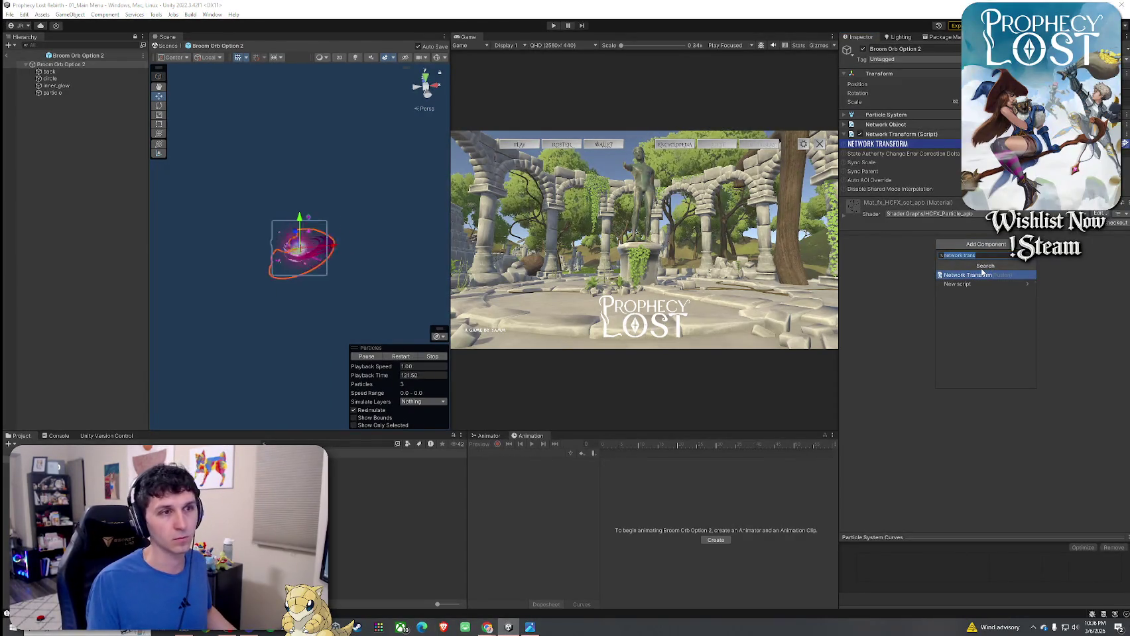
type("equ")
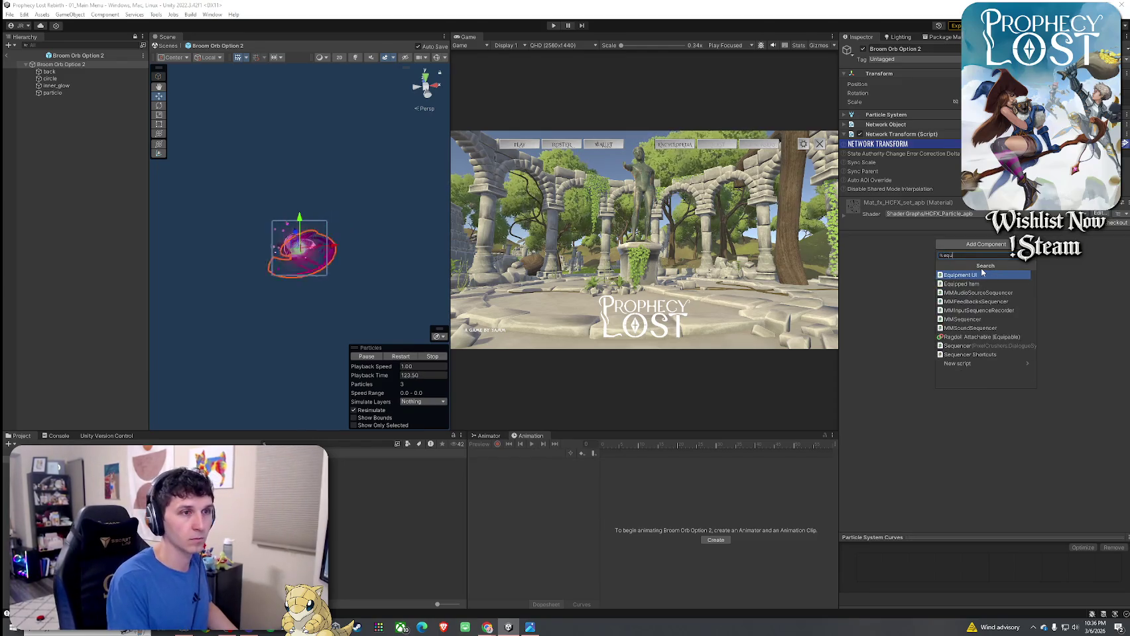
type("iu")
type("pped")
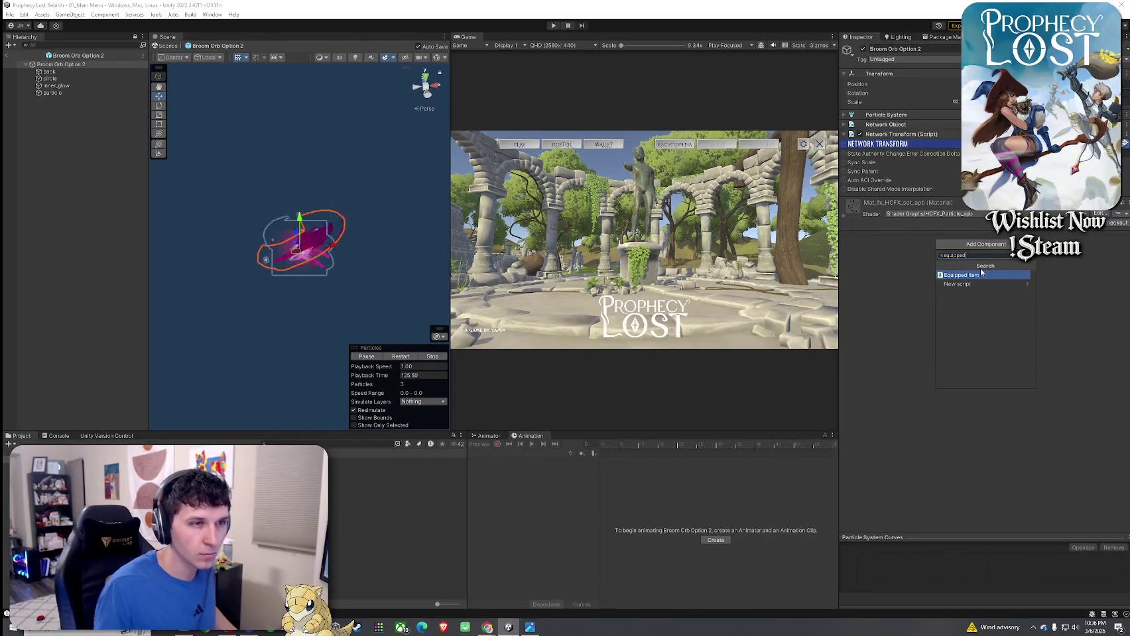
left_click(982, 272)
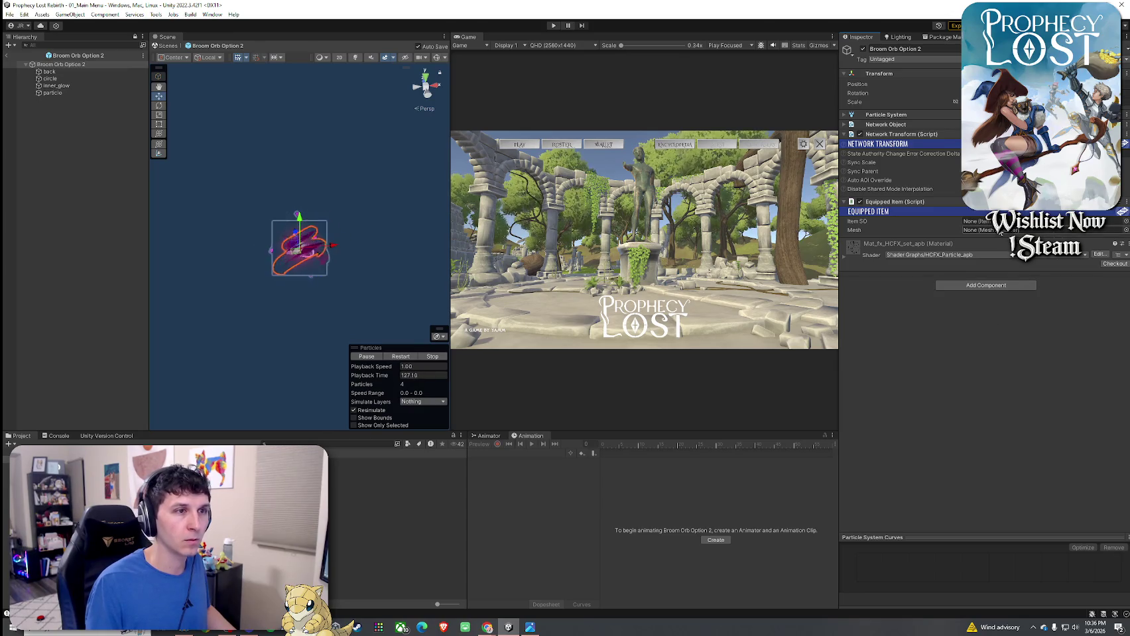
left_click(1124, 222)
left_click(811, 267)
key("Return")
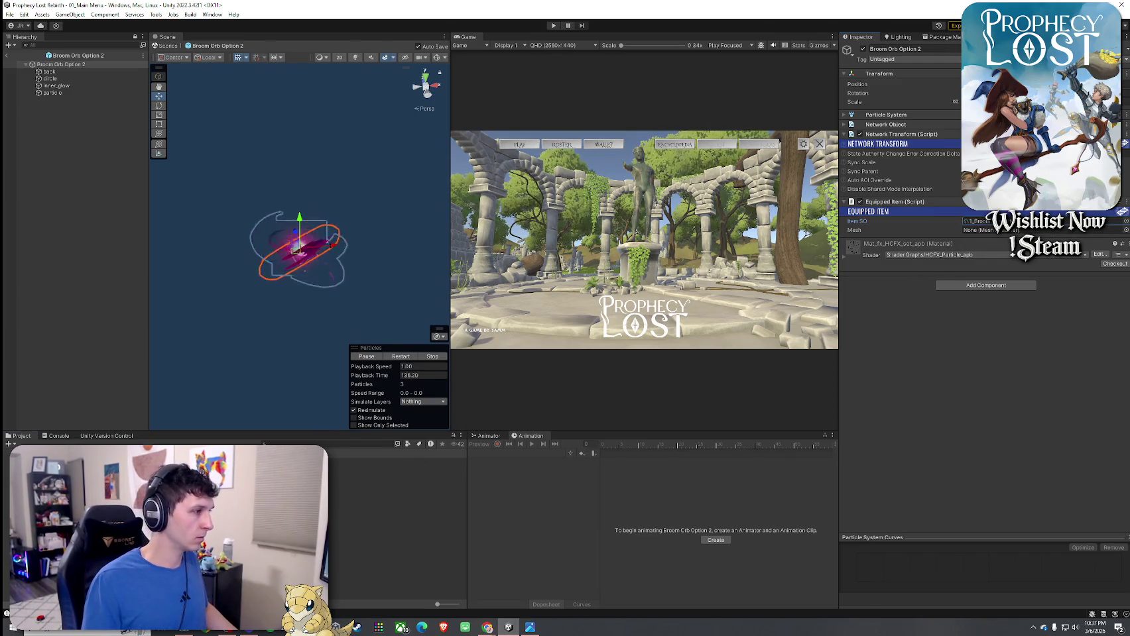
- Drag Broom Orb Option 2 into the 1_Broom item's Optional Equip Prefab slot, then exit prefab mode
left_click(330, 469)
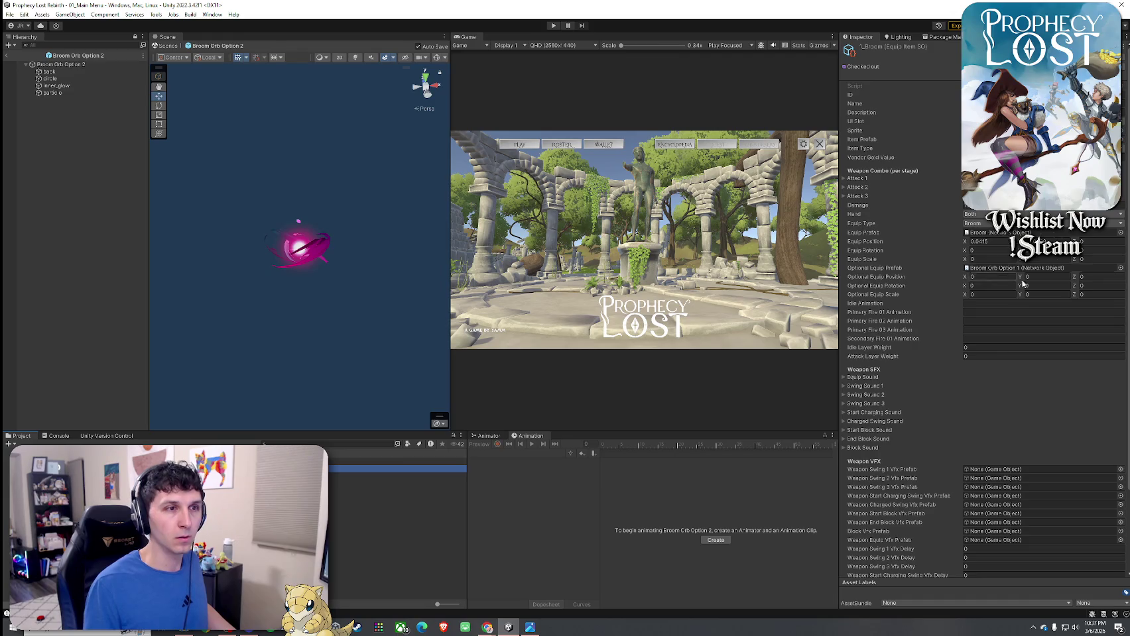
left_click(1122, 39)
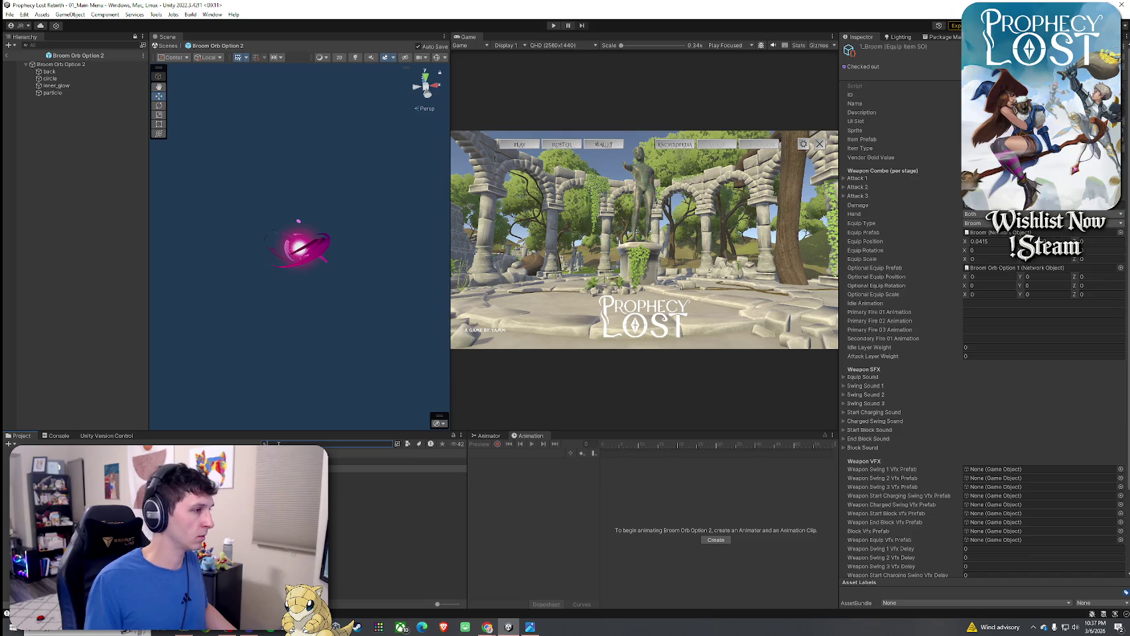
type("Option 2")
key("Return")
mouse_move(338, 462)
left_mouse_down()
mouse_move(1007, 330)
mouse_move(1015, 270)
left_mouse_up()
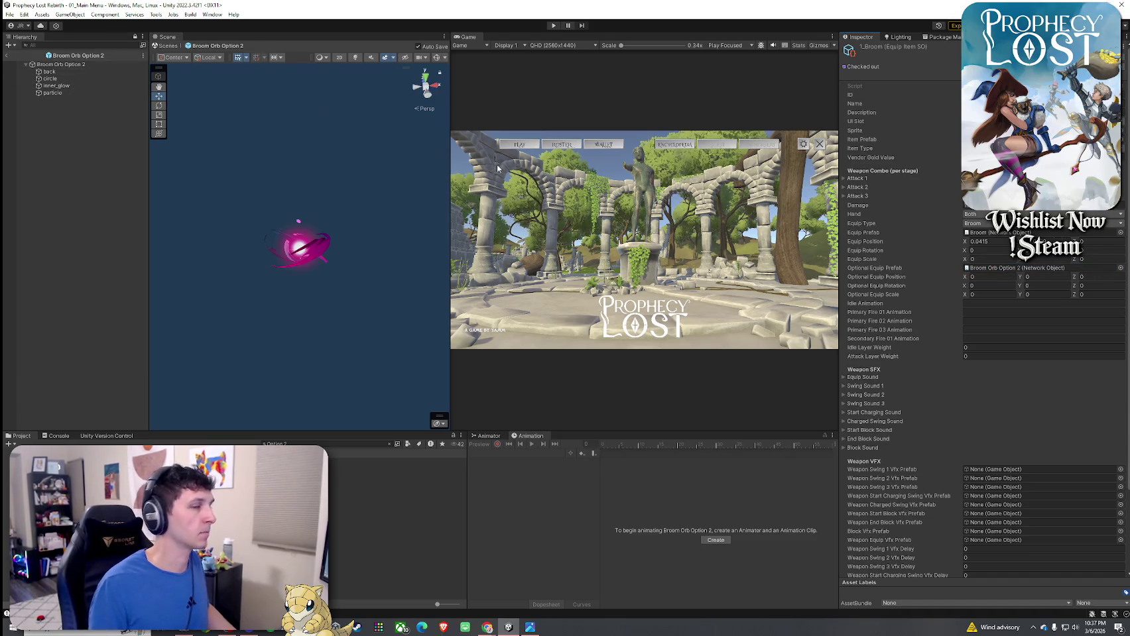
left_click(9, 55)
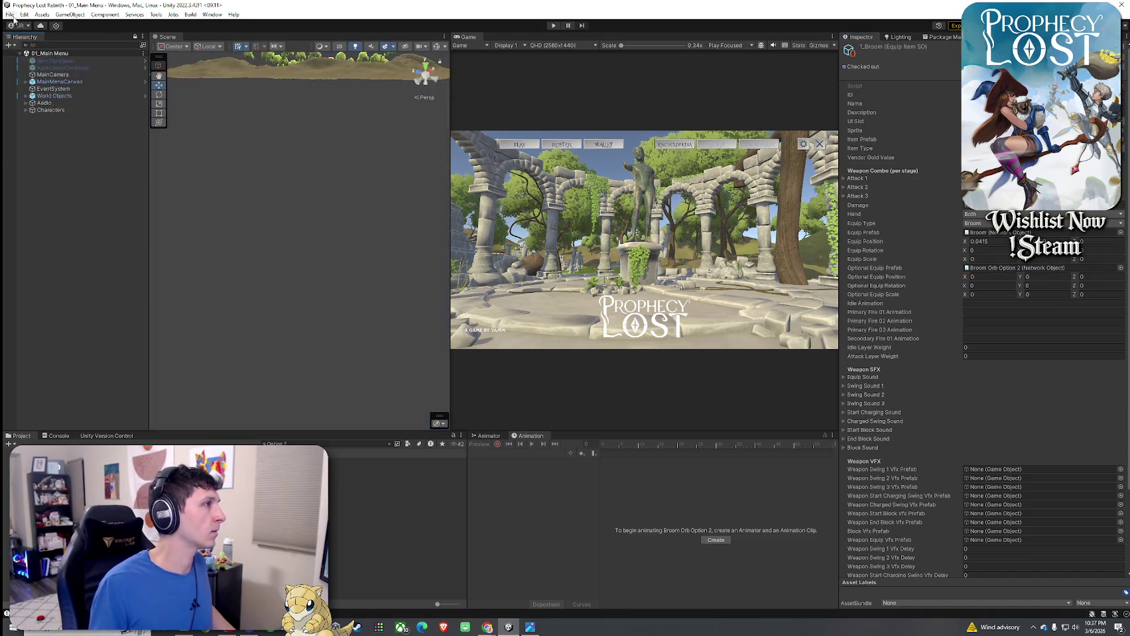
- Enter Play mode and go through PLAY, Find Match and START GAME to load 02_Test Scene
left_click(553, 25)
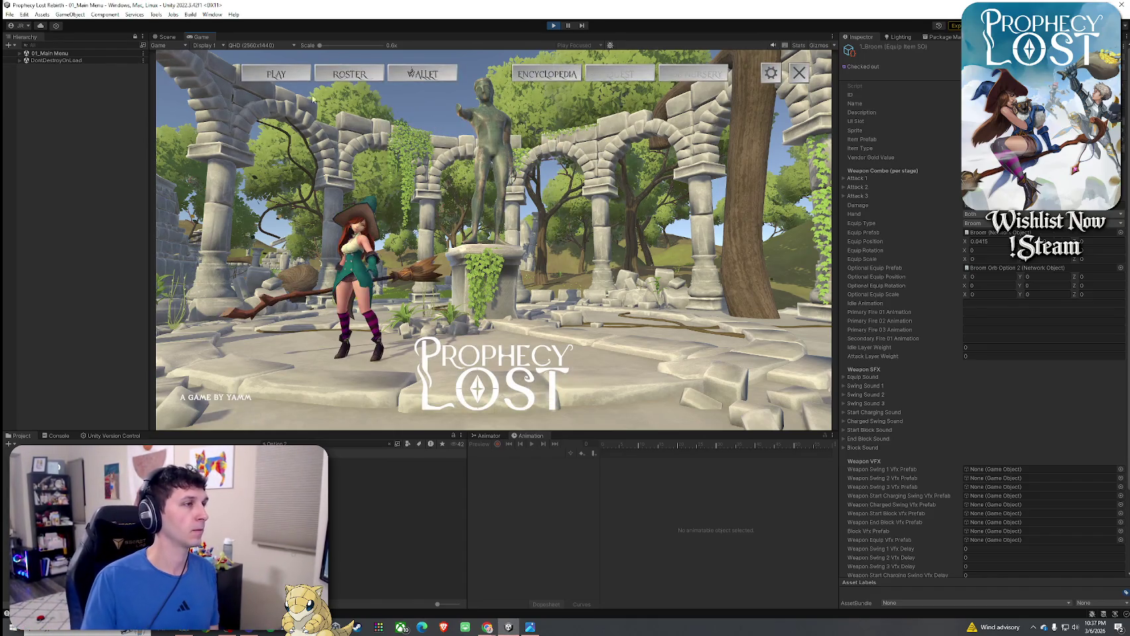
left_click(291, 78)
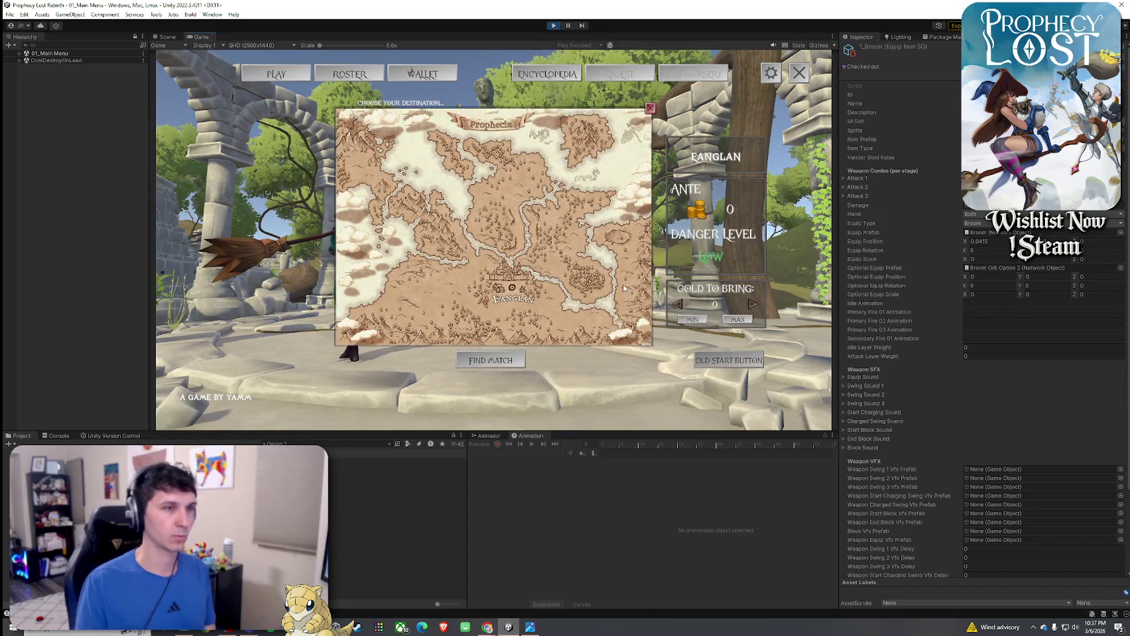
left_click(490, 360)
left_click(462, 325)
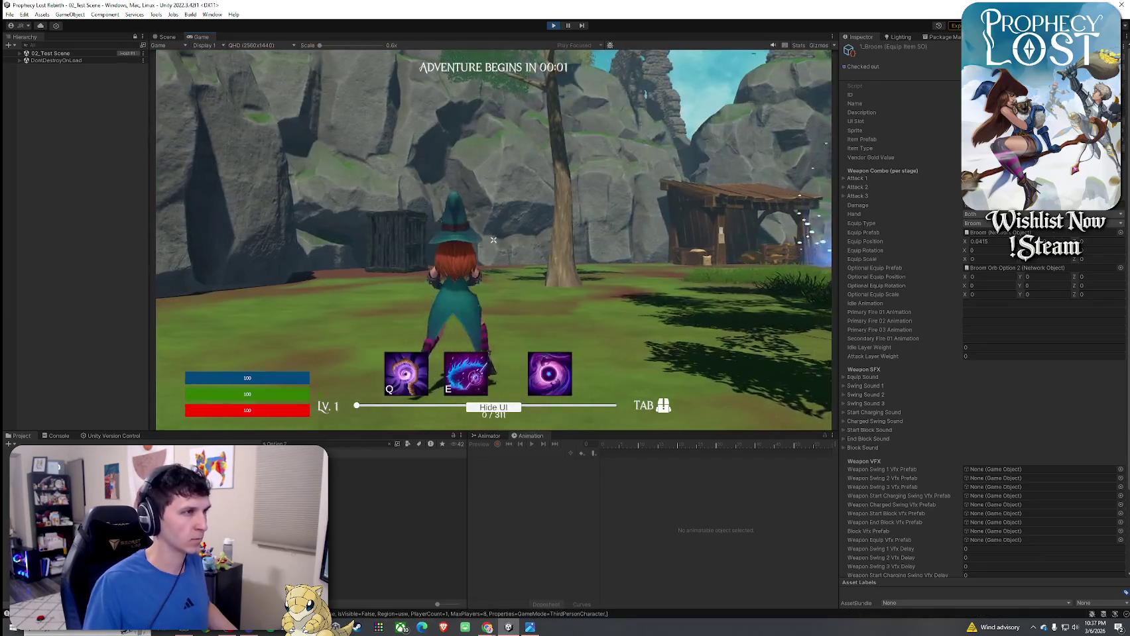
- Walk the witch forward, equip the broom from the inventory, and swing it
key("w")
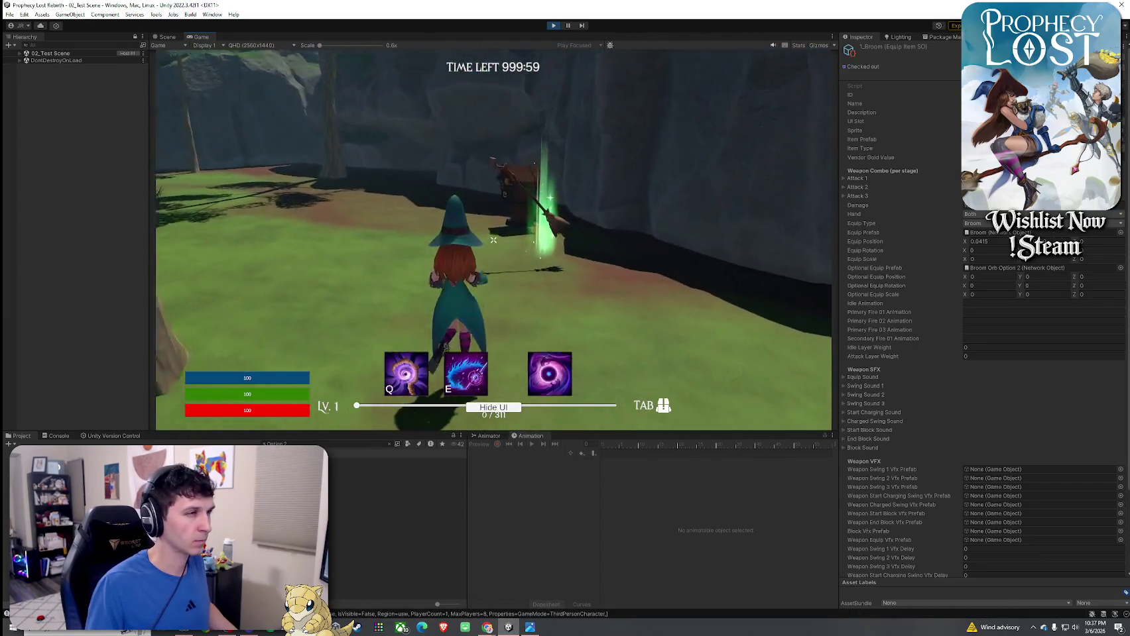
key("Tab")
left_click(643, 201)
key("Tab")
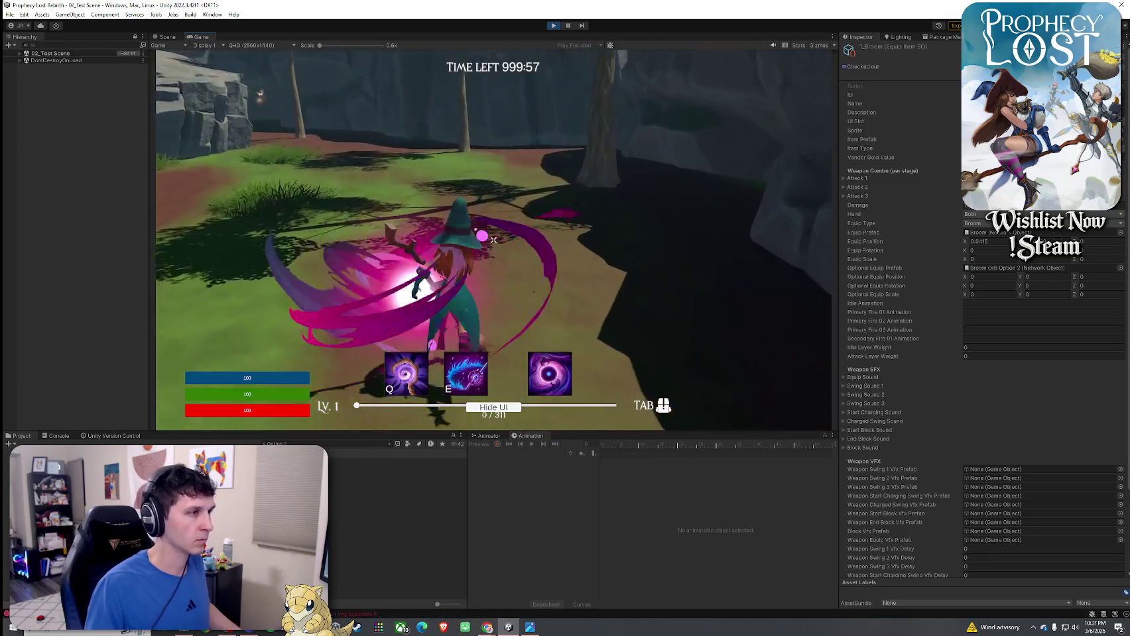
key("super")
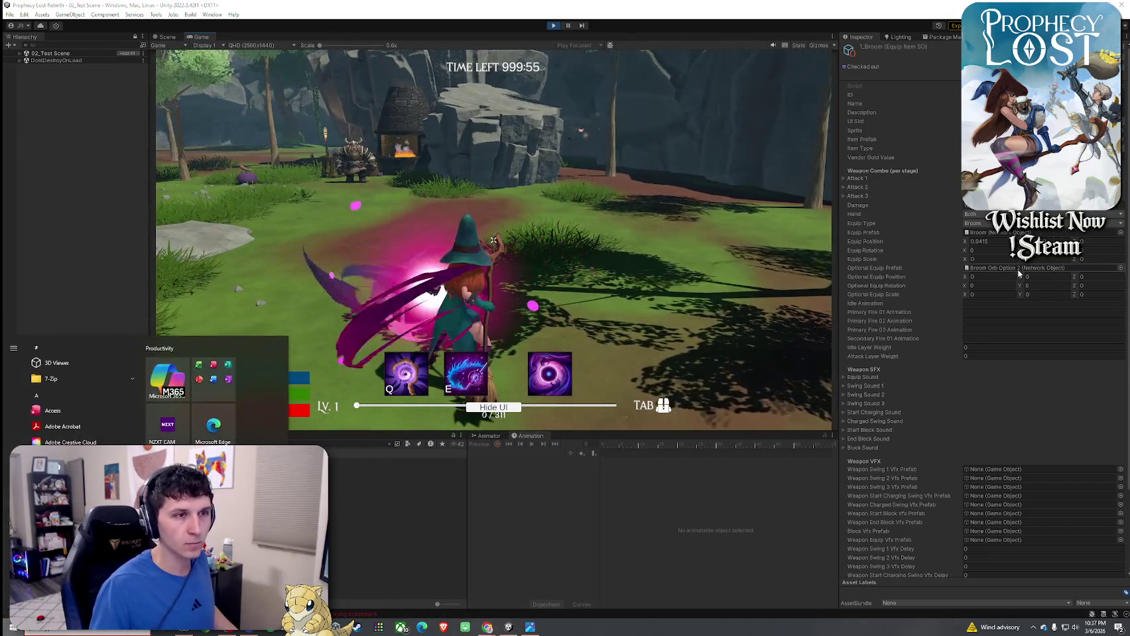
left_click(175, 155)
- Dock the Scene view beside the Game view, select Broom Orb Option 2, and return to the test scene
mouse_move(168, 36)
left_mouse_down()
mouse_move(161, 108)
mouse_move(139, 111)
left_mouse_up()
left_click(84, 64)
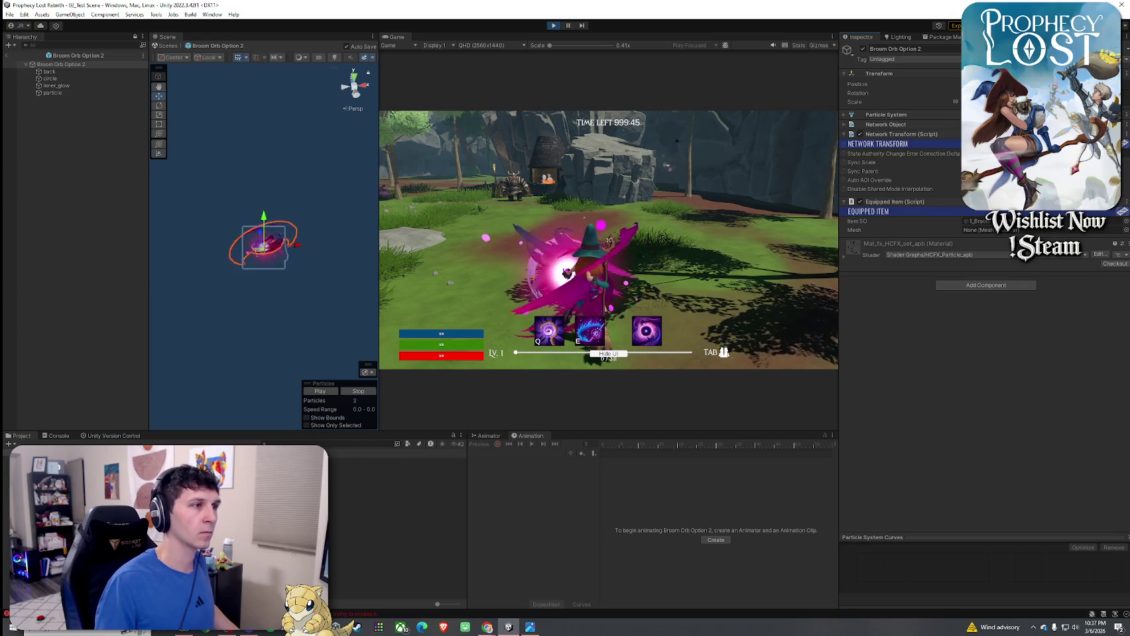
key("Tab")
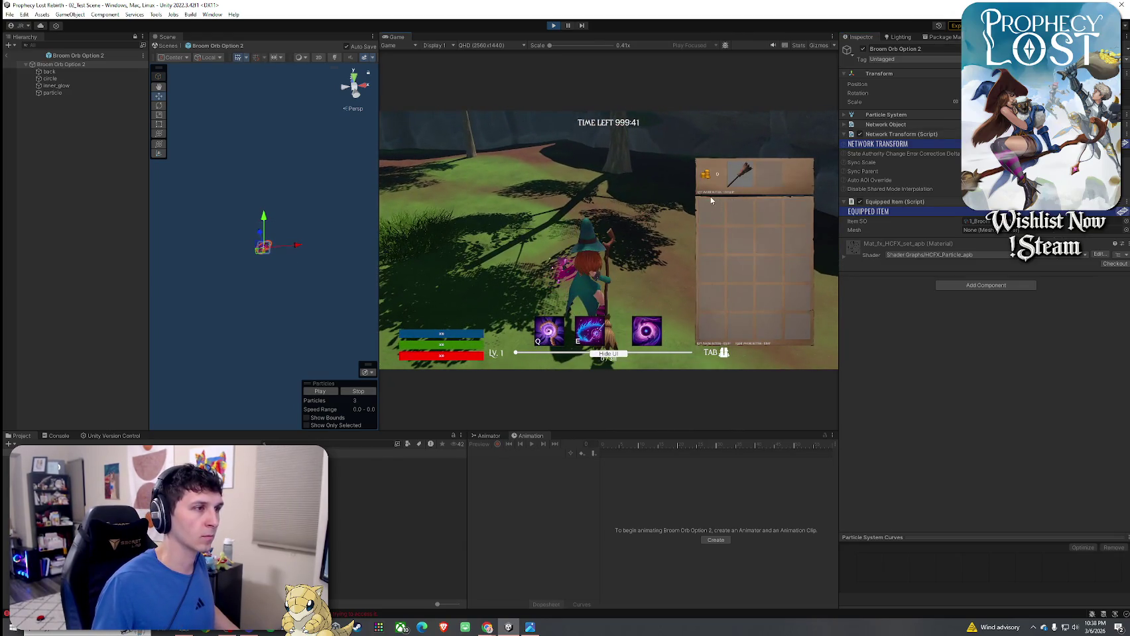
key("Tab")
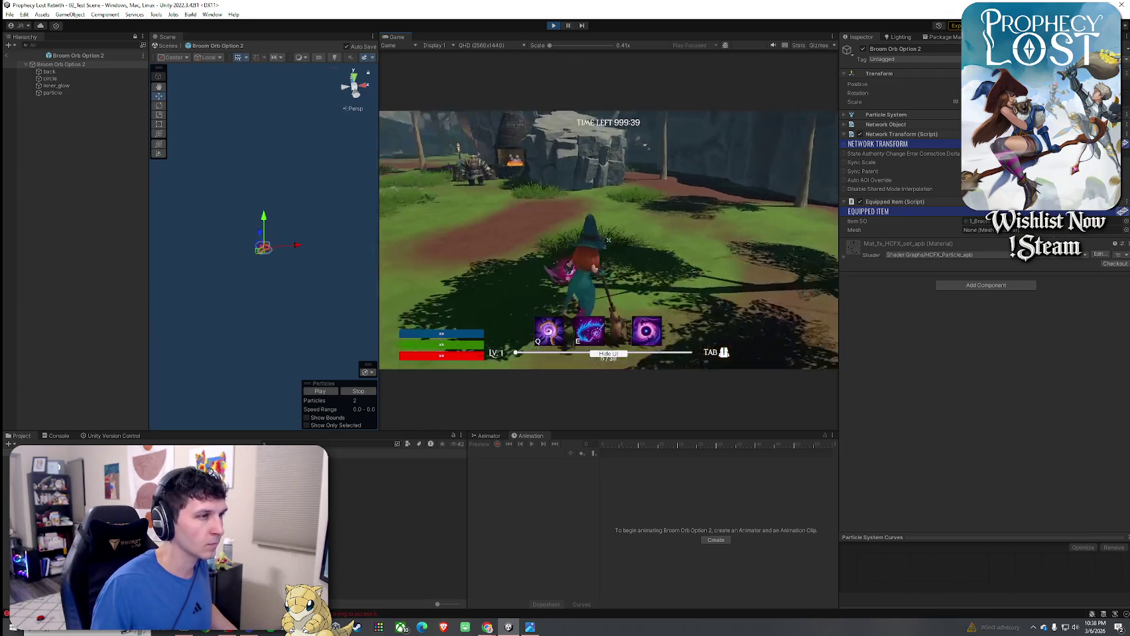
key("super")
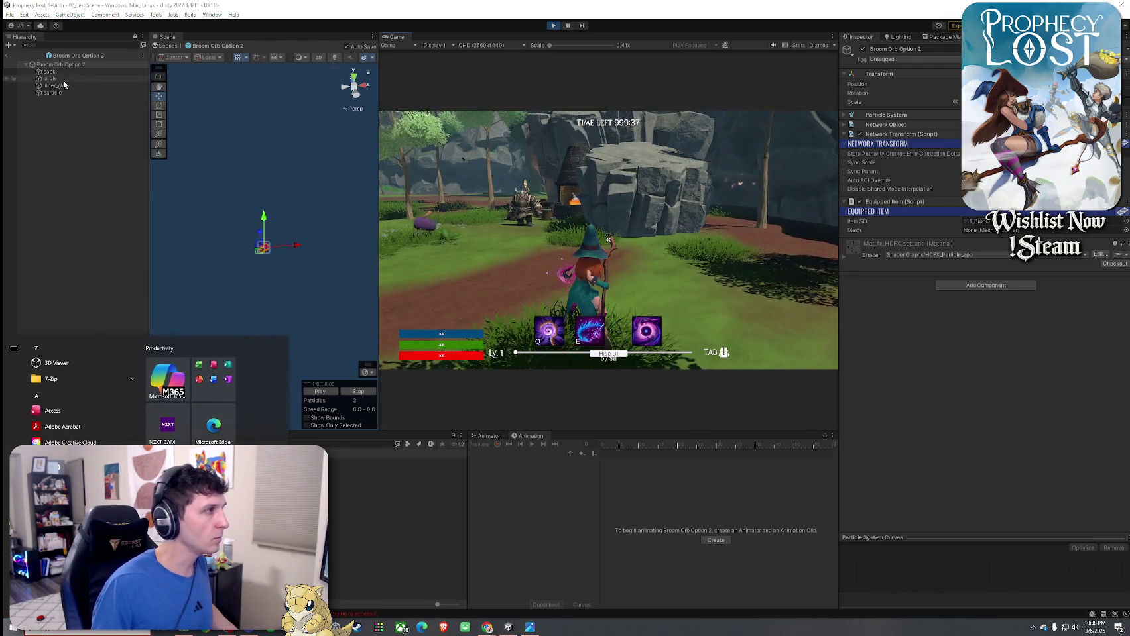
key("super")
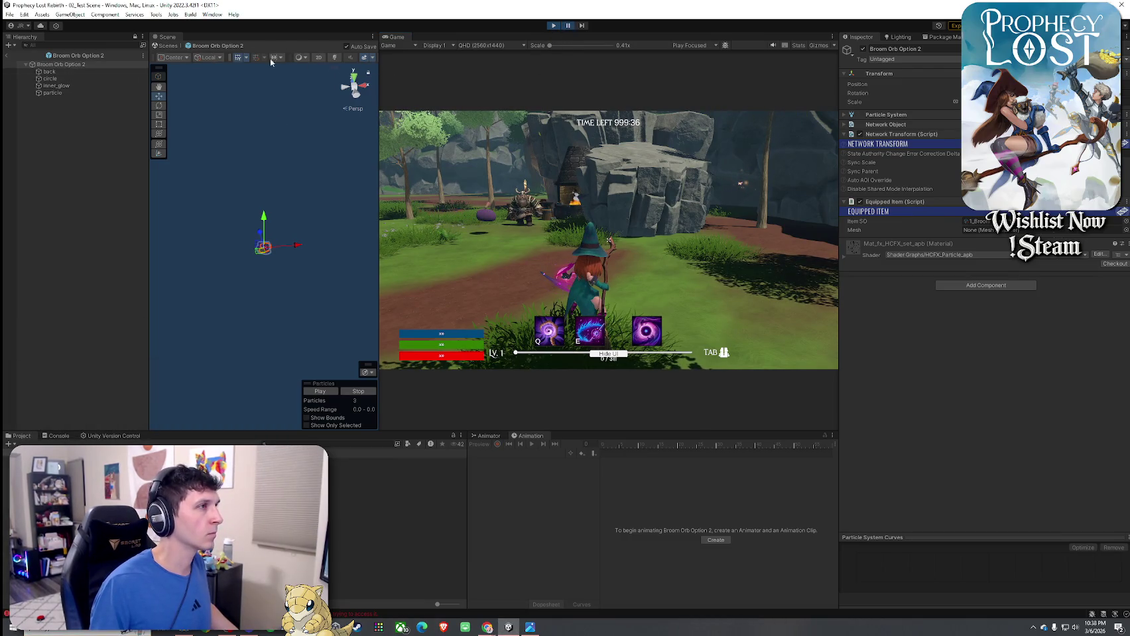
left_click(6, 55)
- Expand 02_Test Scene, Player 1(Clone), WitchB_01 and the Bip001 spine bones in the Hierarchy
mouse_move(208, 172)
left_mouse_down()
mouse_move(219, 220)
mouse_move(239, 192)
mouse_move(252, 199)
left_mouse_up()
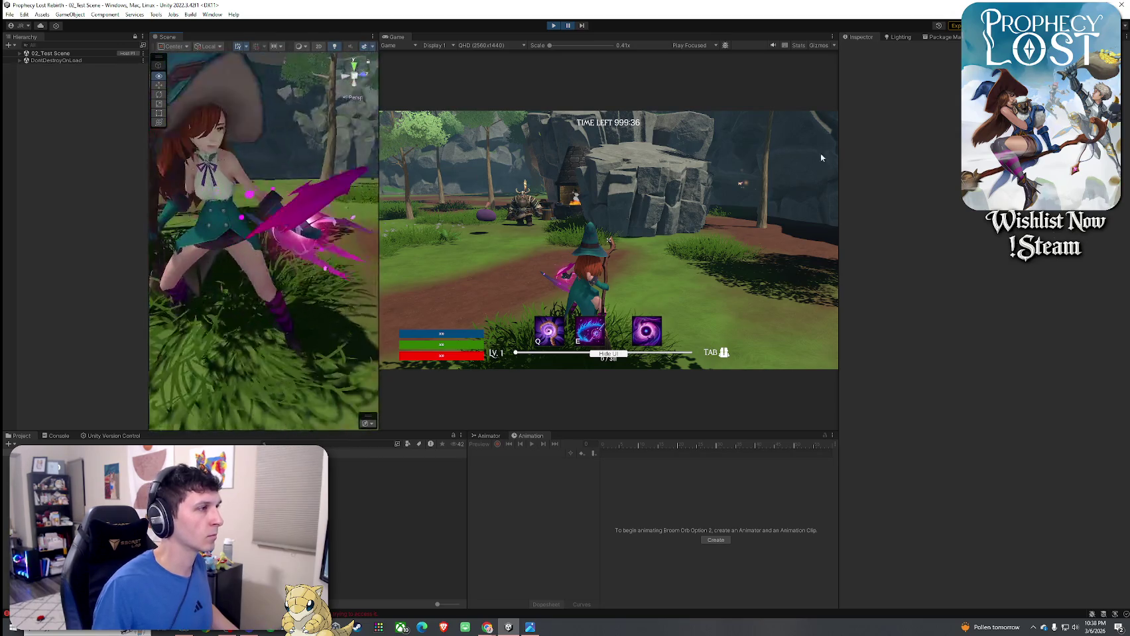
left_click(330, 220)
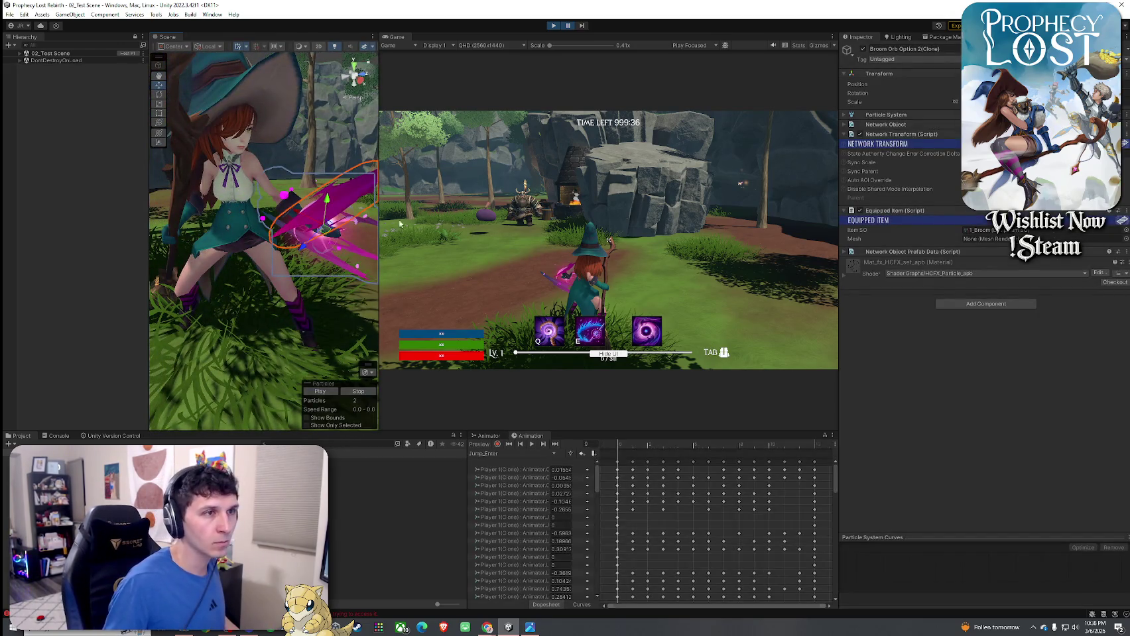
left_click(20, 53)
scroll(106, 311, "down", 3)
left_click(26, 406)
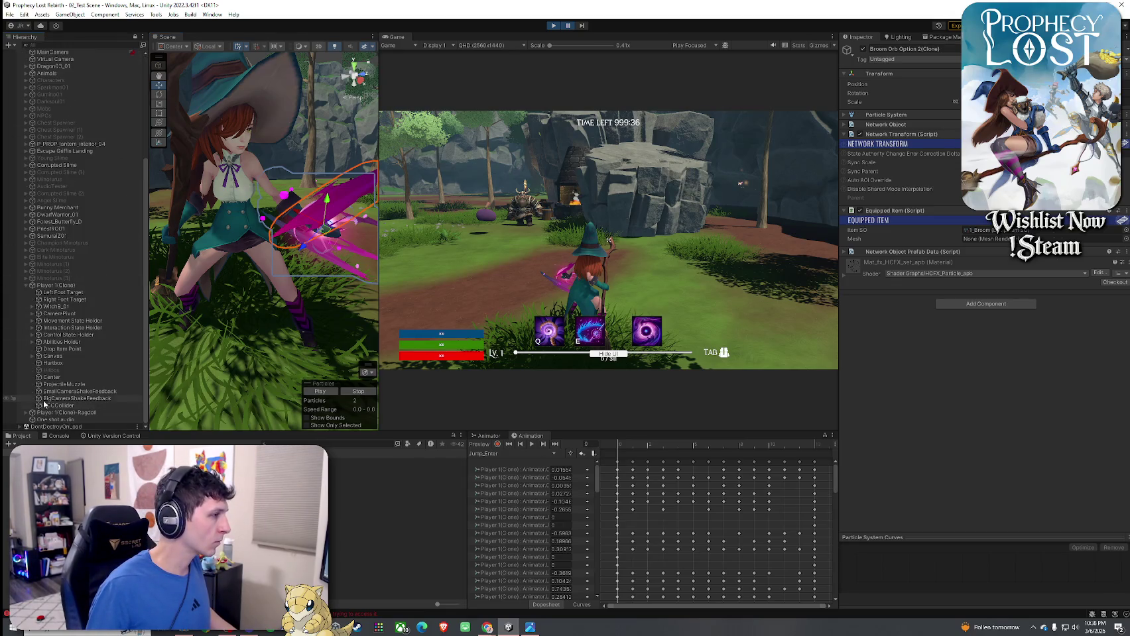
left_click(32, 307)
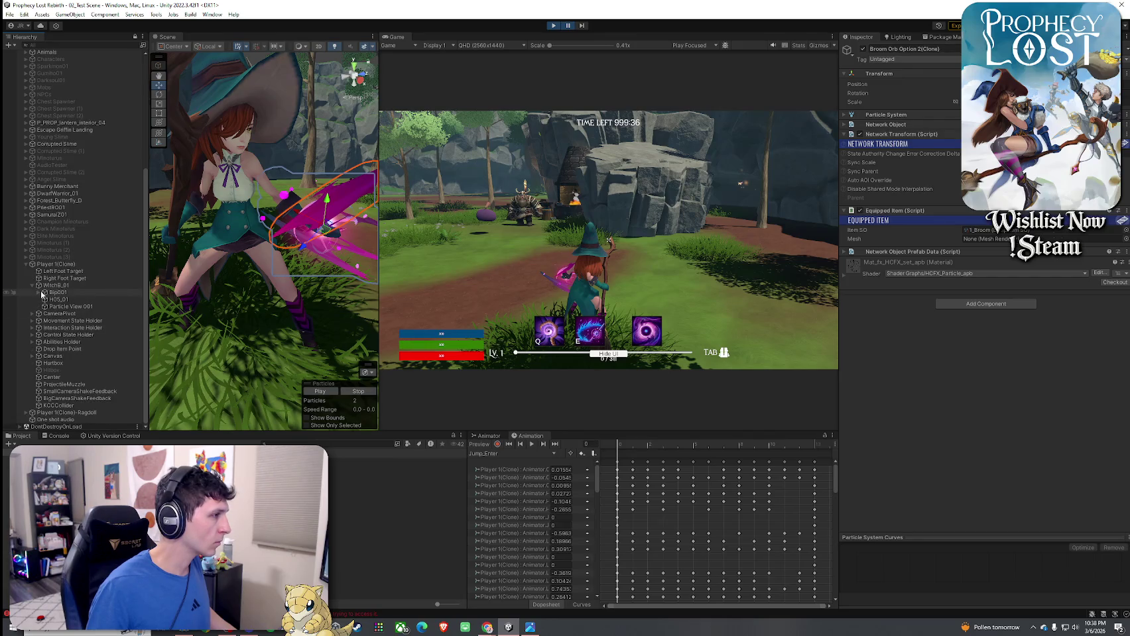
left_click(46, 292)
left_click(38, 292)
left_click(45, 306)
left_click(50, 328)
left_click(59, 342)
left_click(56, 335)
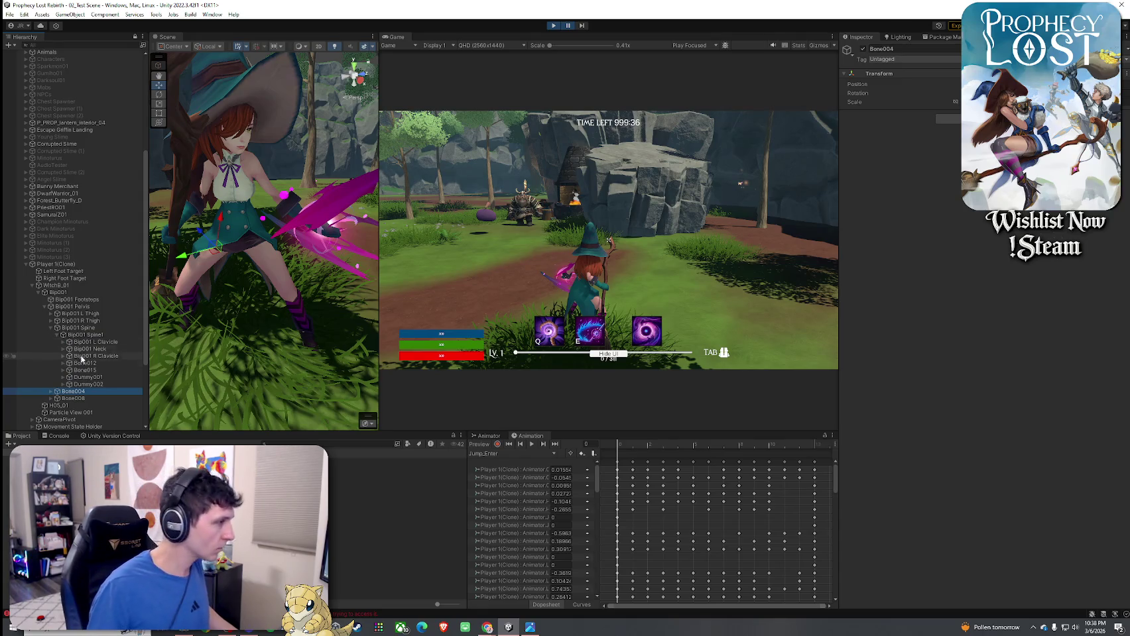
- Expand the right arm bones down to RightHandEquip to reveal Broom(Clone)
left_click(63, 356)
left_click(69, 363)
left_click(75, 370)
left_click(81, 377)
left_click(87, 405)
- Expand the left arm bones to LeftHandEquip and select the Broom Orb Option 2 clone
left_click(73, 348)
left_click(63, 343)
left_click(69, 349)
left_click(75, 356)
left_click(81, 364)
left_click(94, 384)
scroll(93, 371, "down", 3)
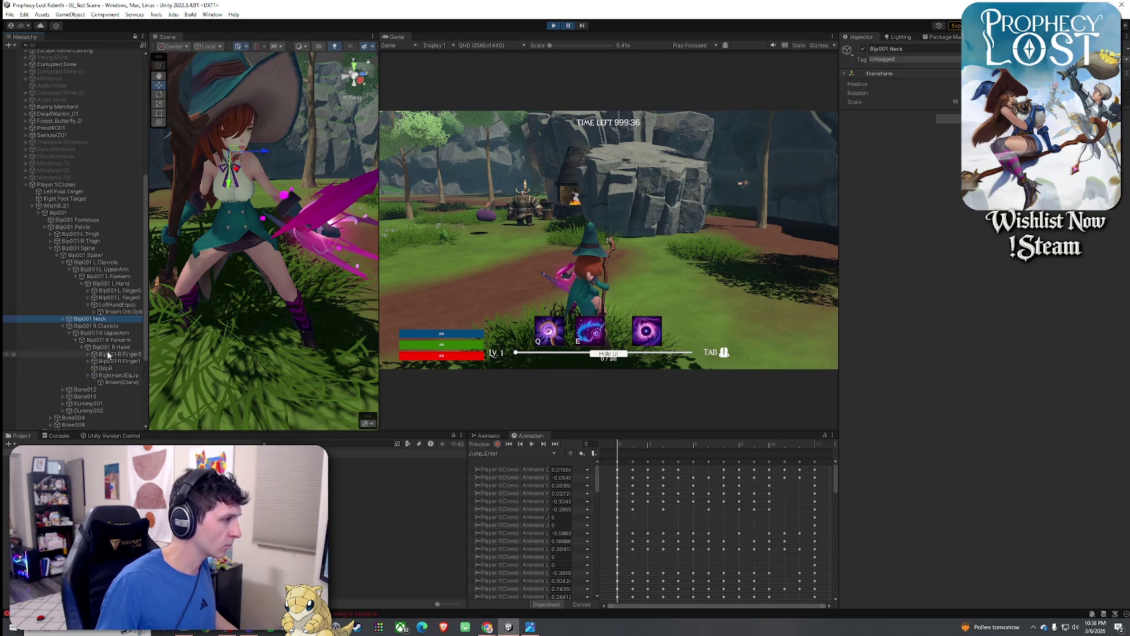
left_click(94, 311)
left_click(122, 312)
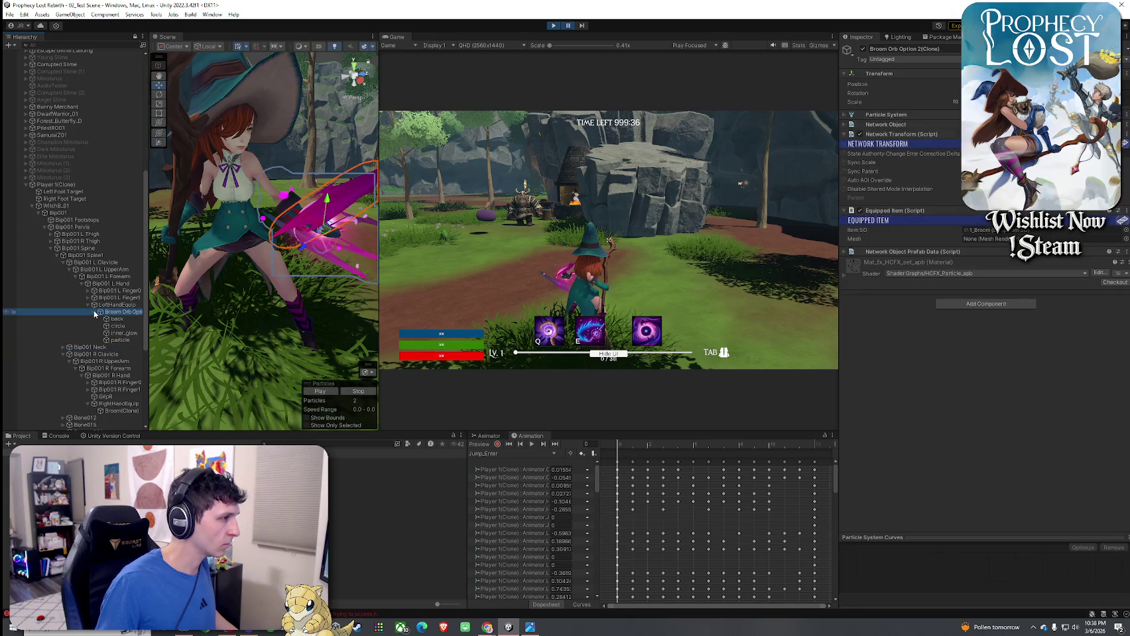
key("Left")
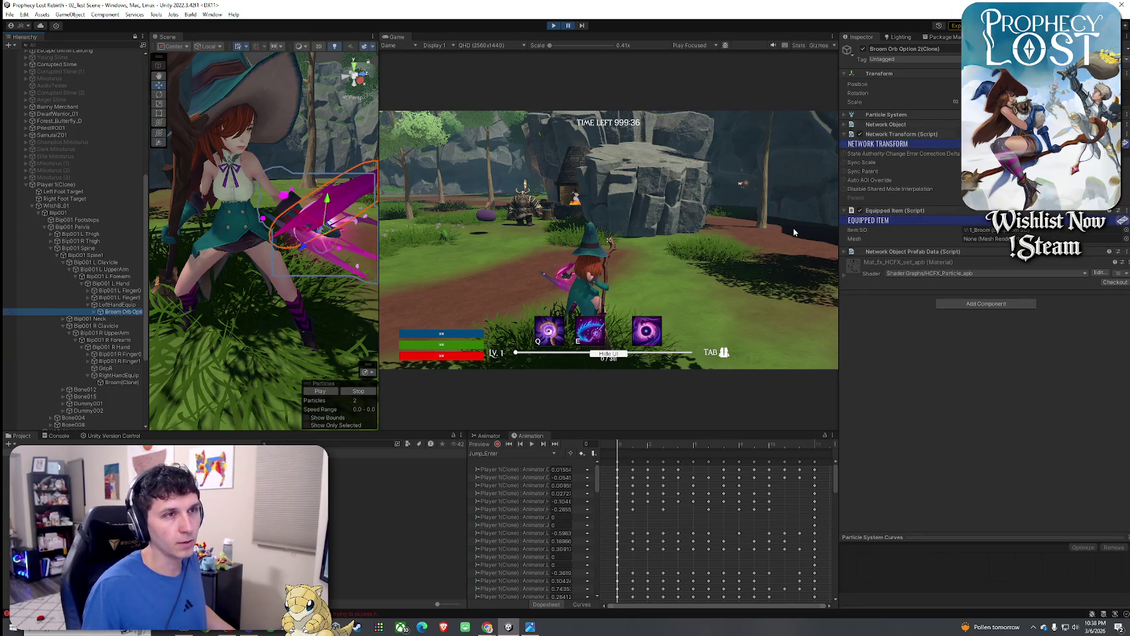
- Orbit and frame the Scene view to inspect the broom orb's position around the witch
mouse_move(318, 254)
left_mouse_down()
mouse_move(43, 229)
mouse_move(444, 251)
left_mouse_up()
key("f")
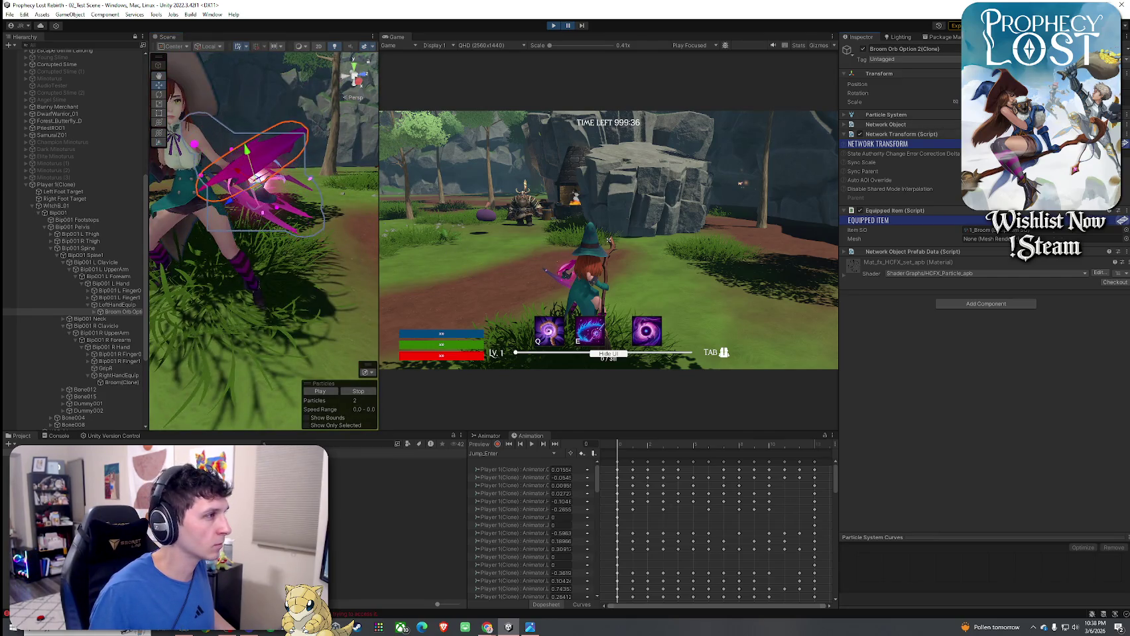
mouse_move(283, 204)
left_mouse_down()
mouse_move(211, 209)
mouse_move(927, 191)
mouse_move(910, 230)
mouse_move(1003, 247)
left_mouse_up()
key("f")
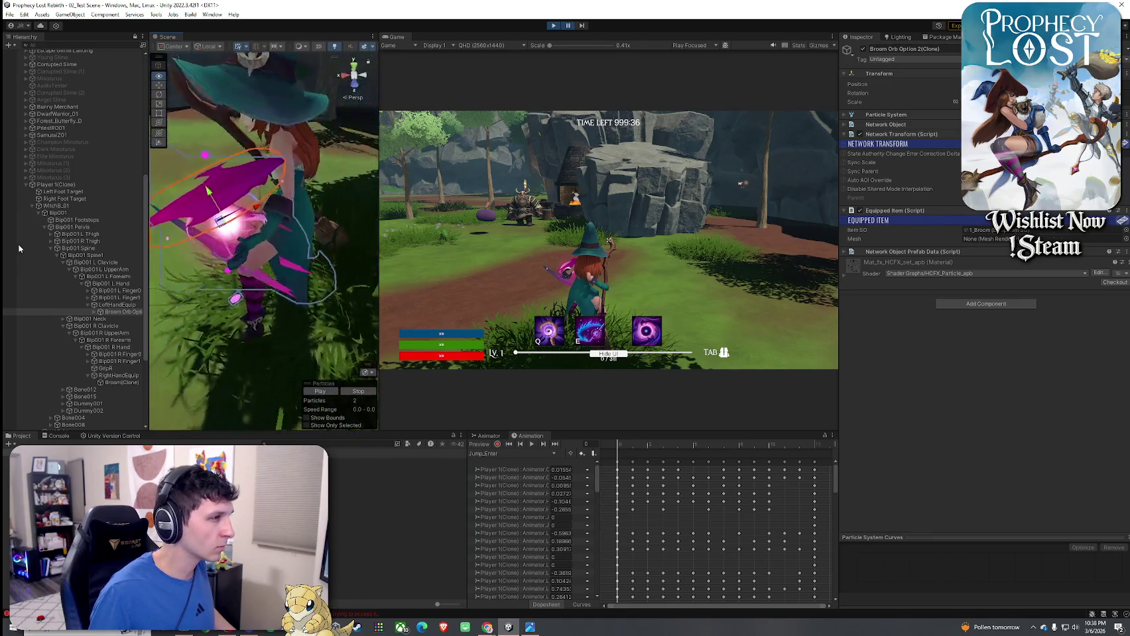
mouse_move(265, 212)
left_mouse_down()
mouse_move(952, 222)
mouse_move(916, 220)
left_mouse_up()
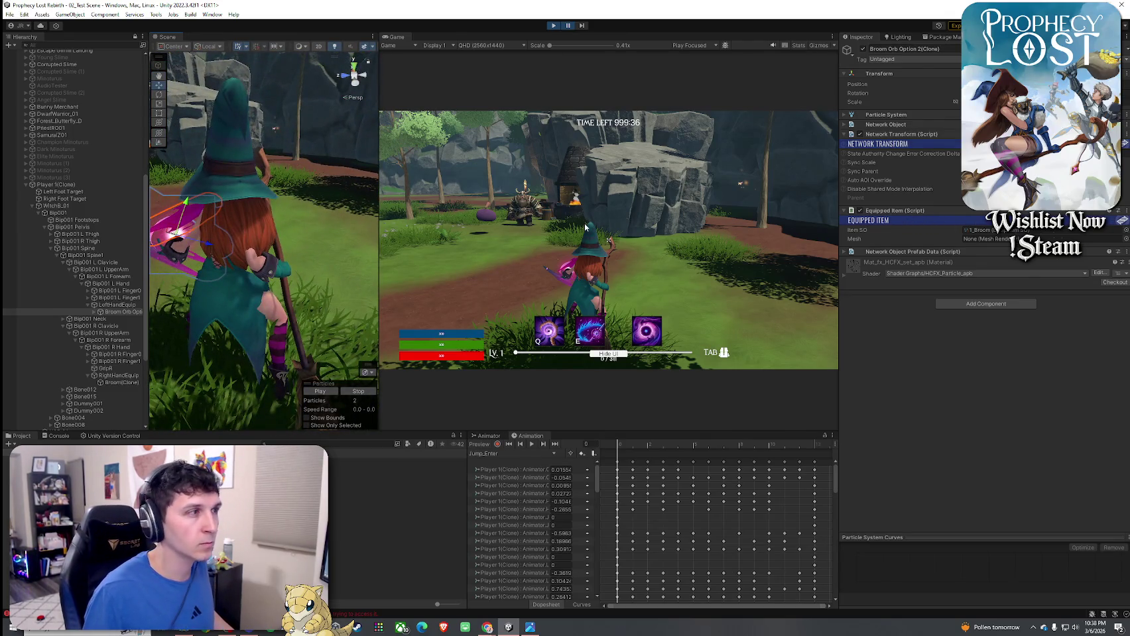
mouse_move(315, 239)
left_mouse_down()
mouse_move(443, 187)
mouse_move(456, 287)
mouse_move(453, 265)
mouse_move(391, 269)
mouse_move(724, 164)
left_mouse_up()
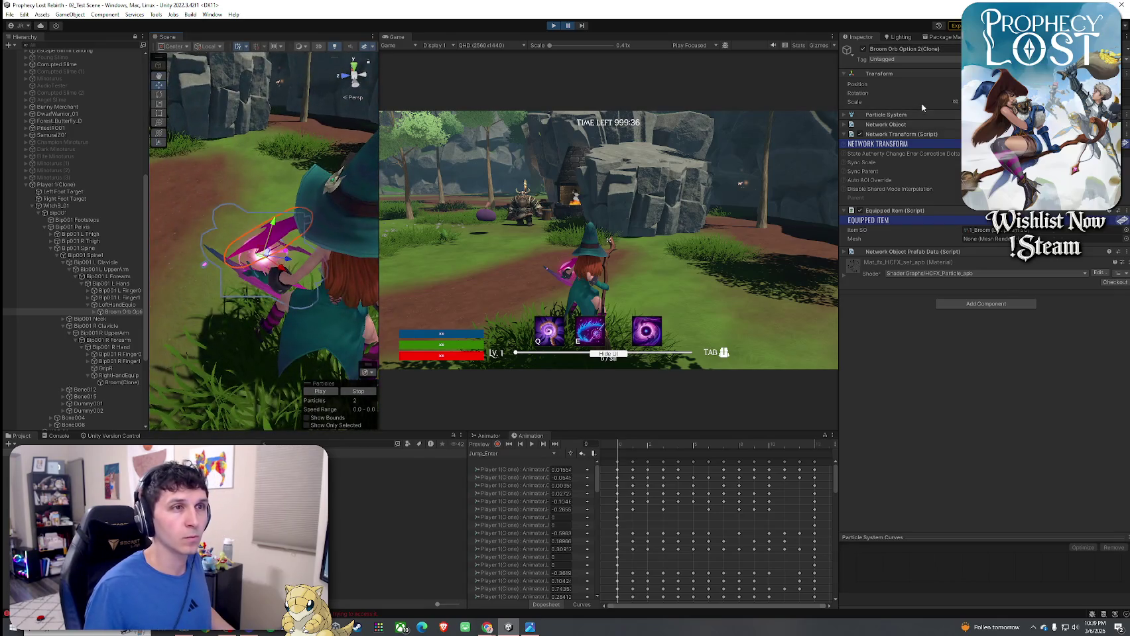
- Stop Play mode and open the 1_Broom item's Optional Equip Position Y field
left_click(557, 30)
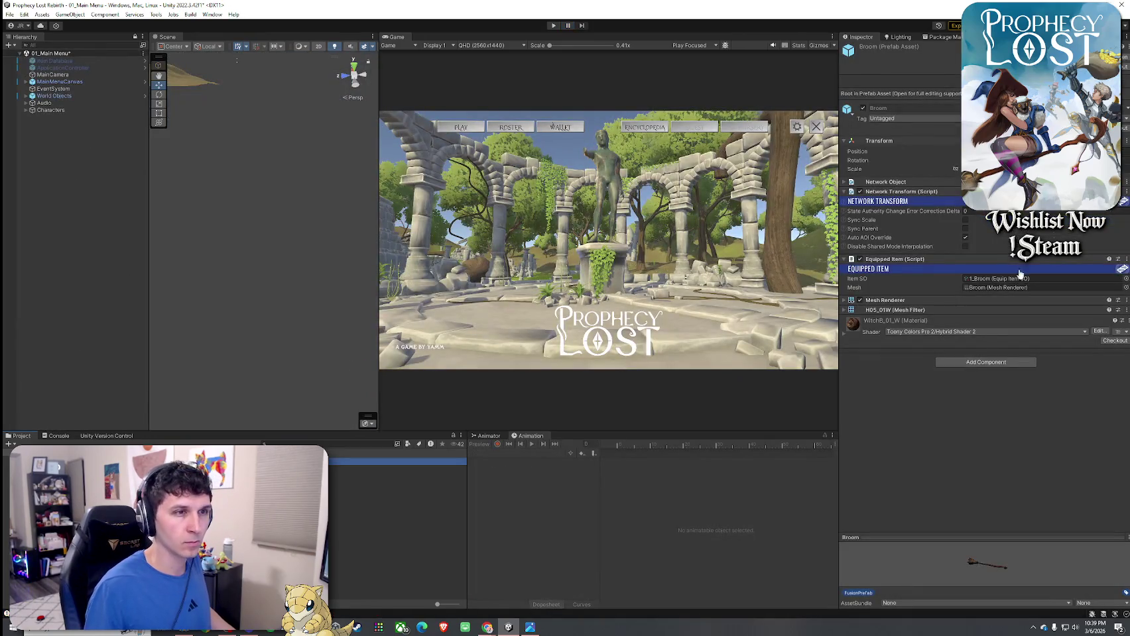
double_click(1015, 279)
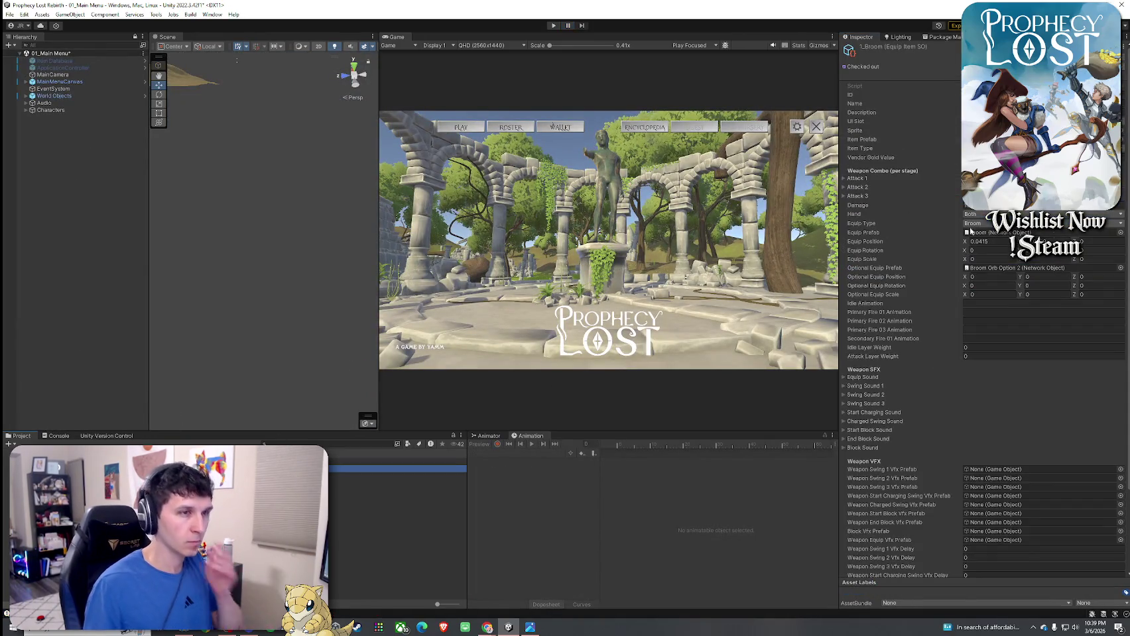
left_click(1043, 277)
- Set Optional Equip Position Y to 0.09, save, and start Play mode with Ctrl+P
type("0.09")
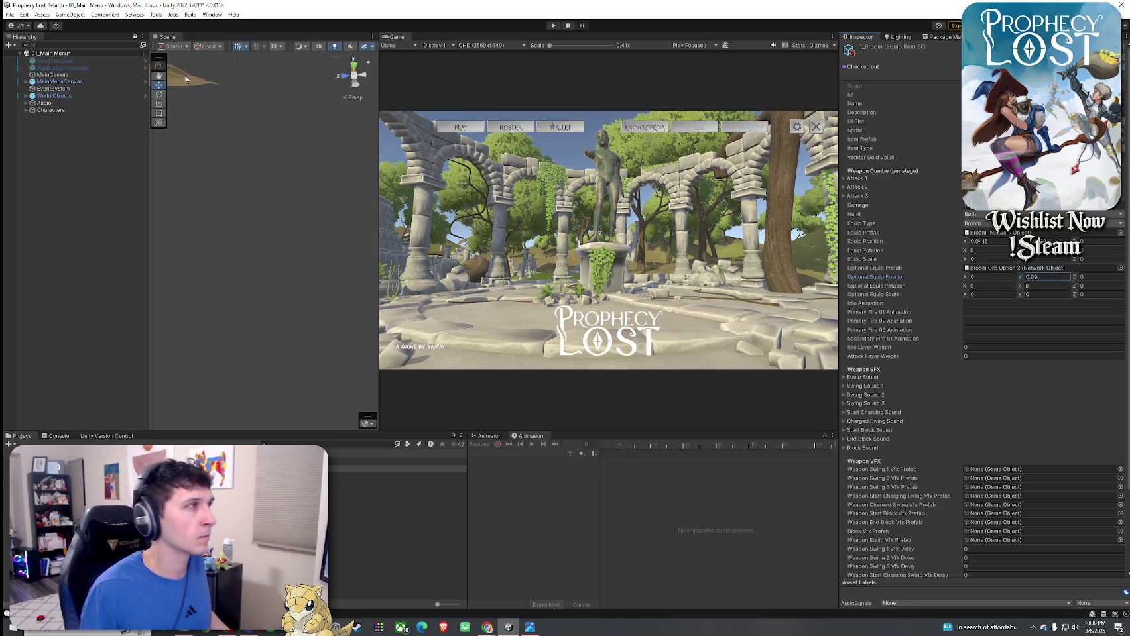
left_click(9, 14)
left_click(27, 57)
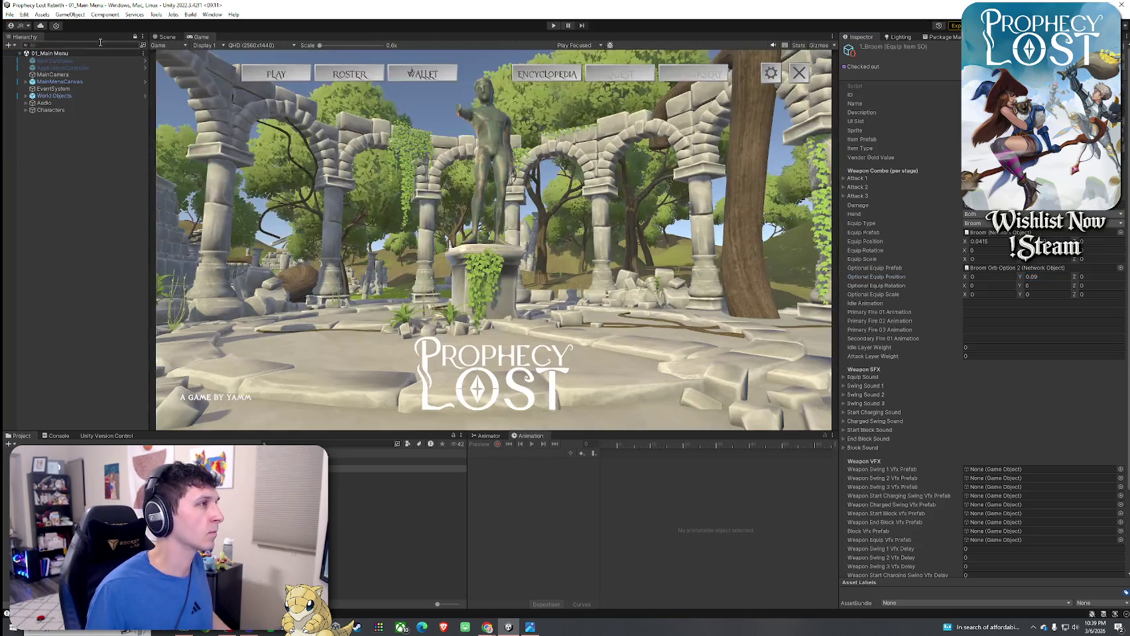
left_click(9, 13)
key("ctrl+p")
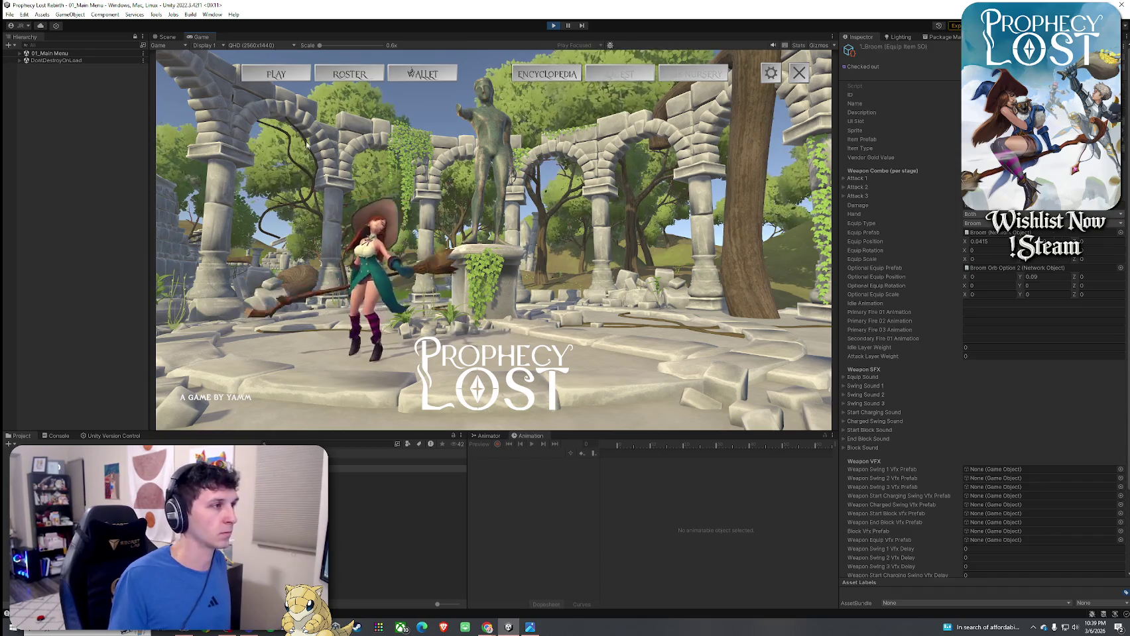
- Choose PLAY on the main menu, then start the match from the destination map
left_click(287, 77)
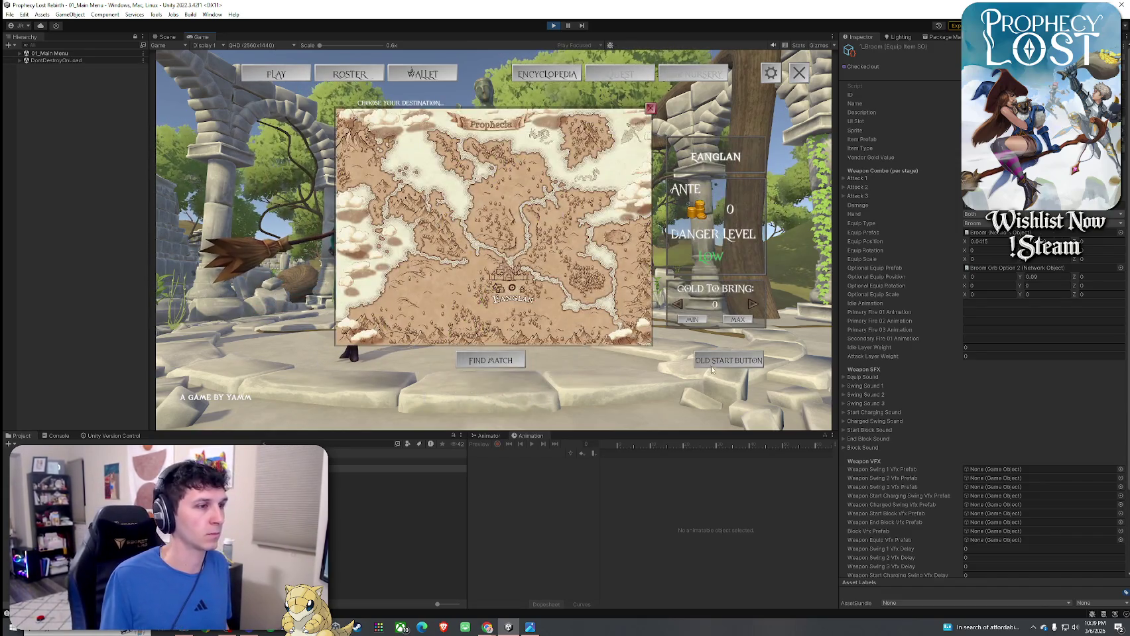
left_click(712, 368)
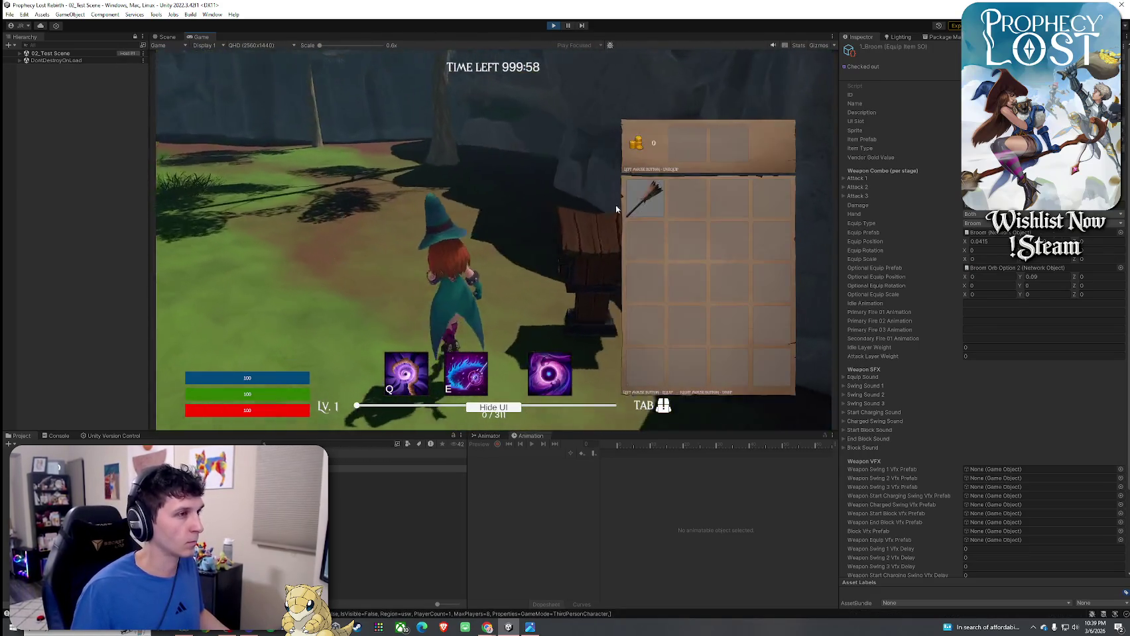
- Swing the broom, toggle the inventory open and closed, and attack again
left_click(493, 240)
key("Tab")
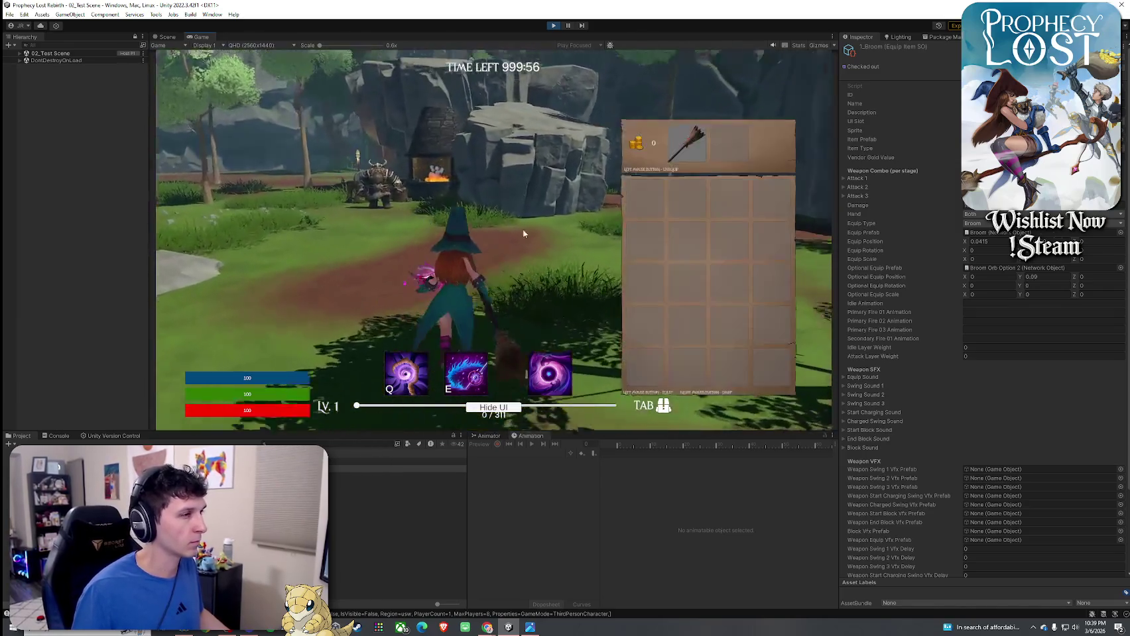
key("Tab")
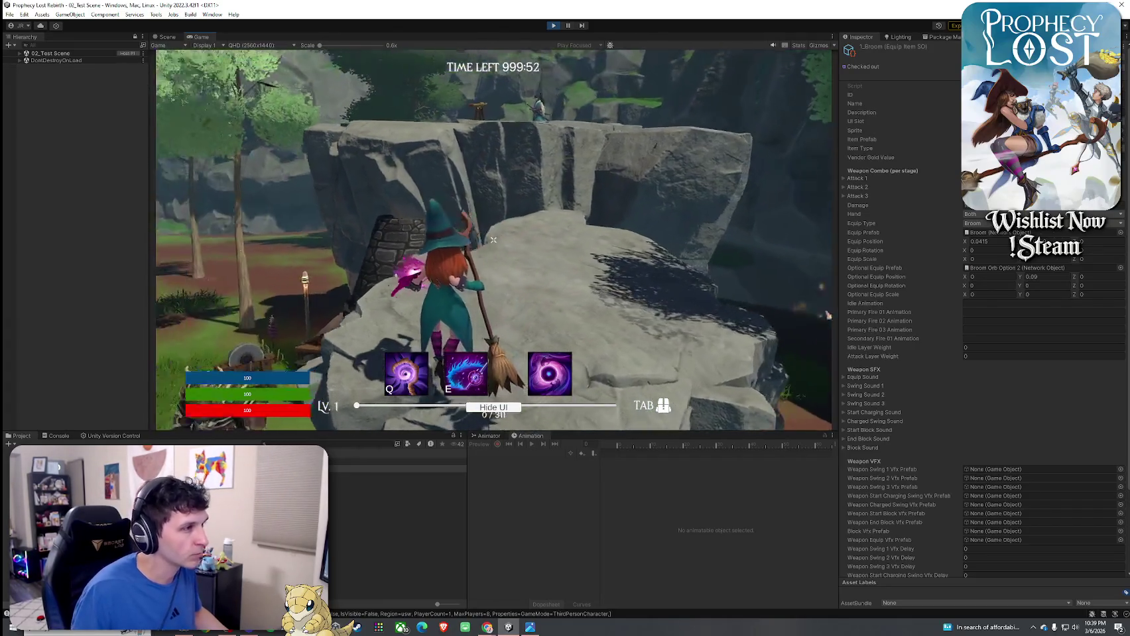
left_click(493, 240)
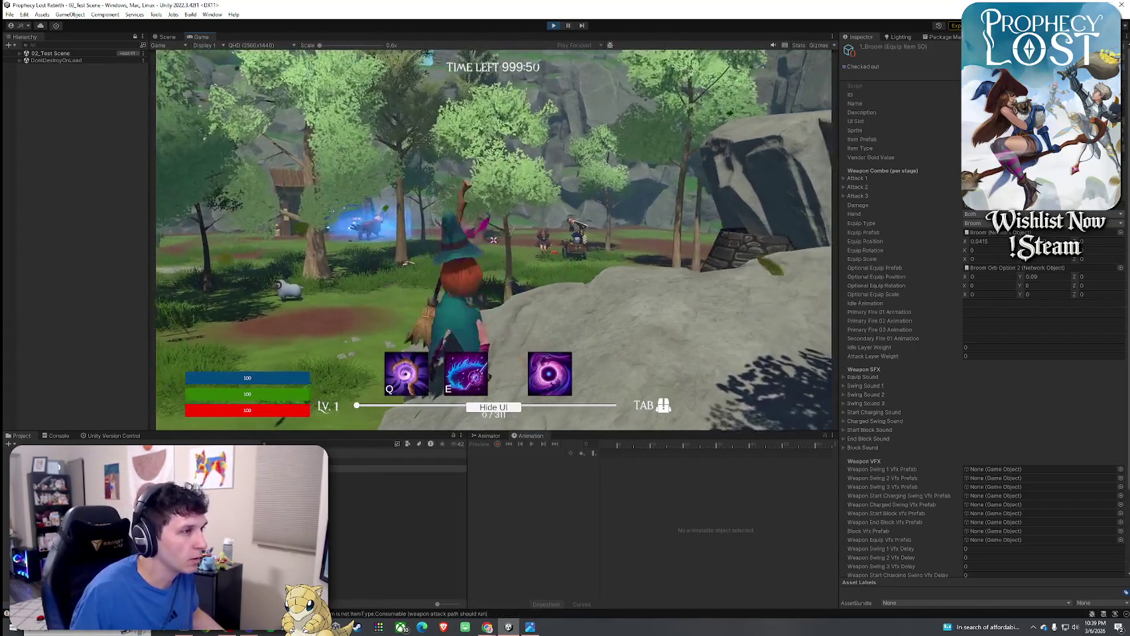
- Walk the witch forward across the rocks, then maximize the Game view with Shift+Space
key("w")
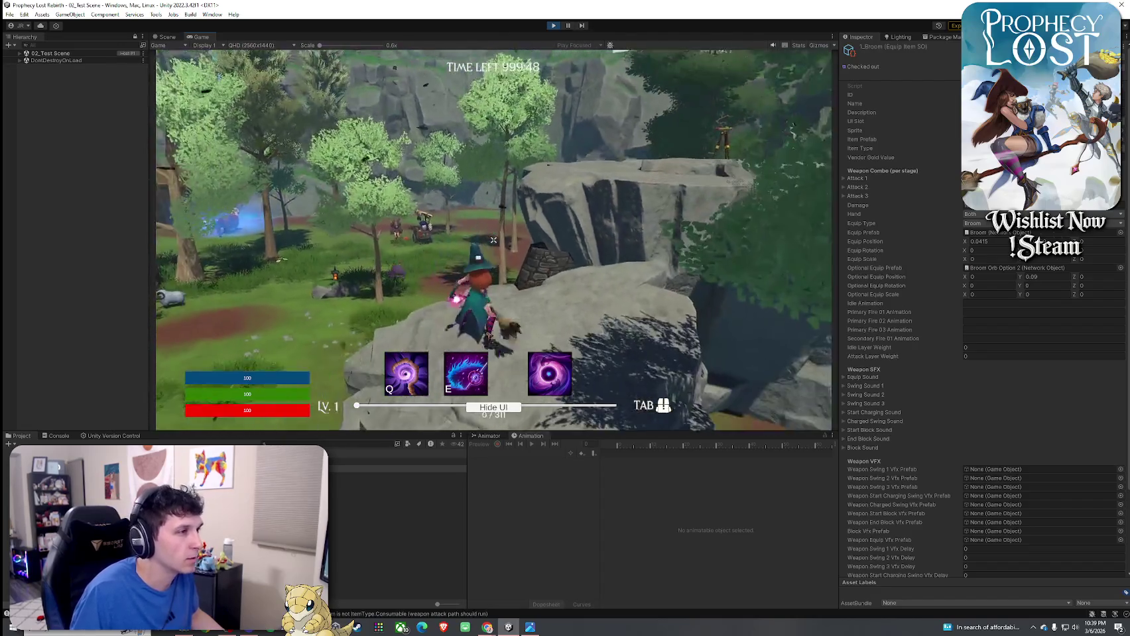
key("w")
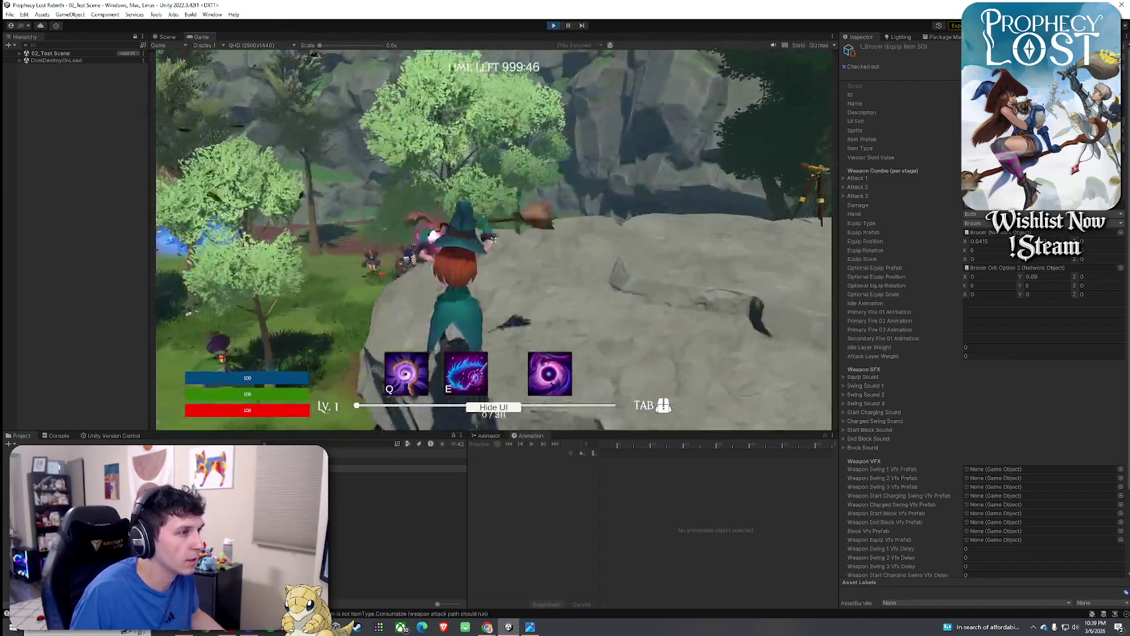
key("w")
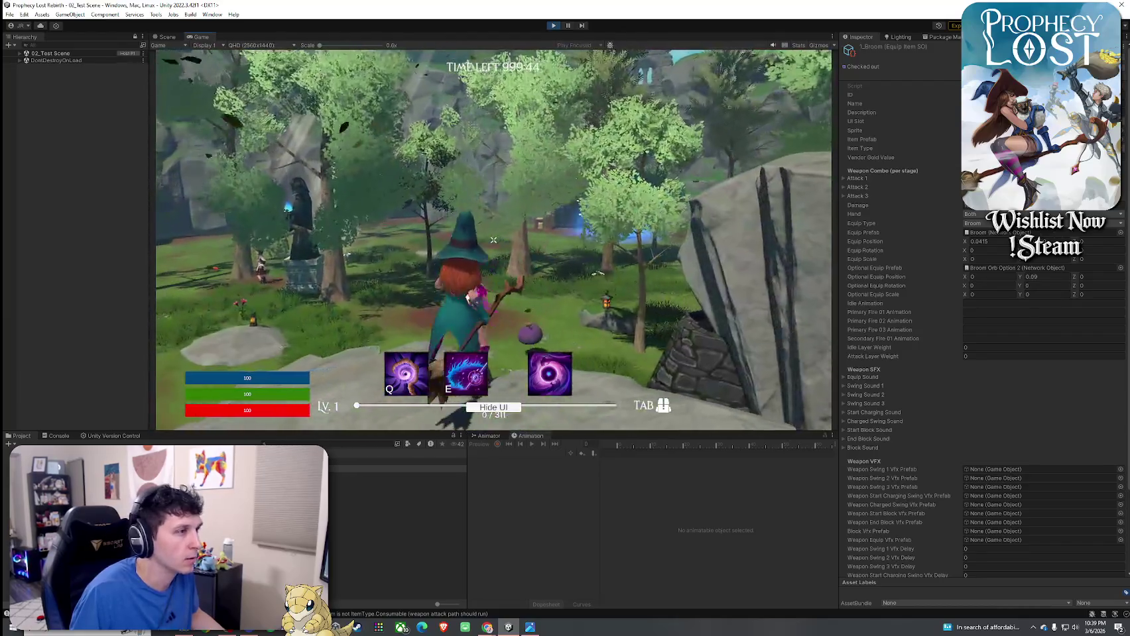
key("w")
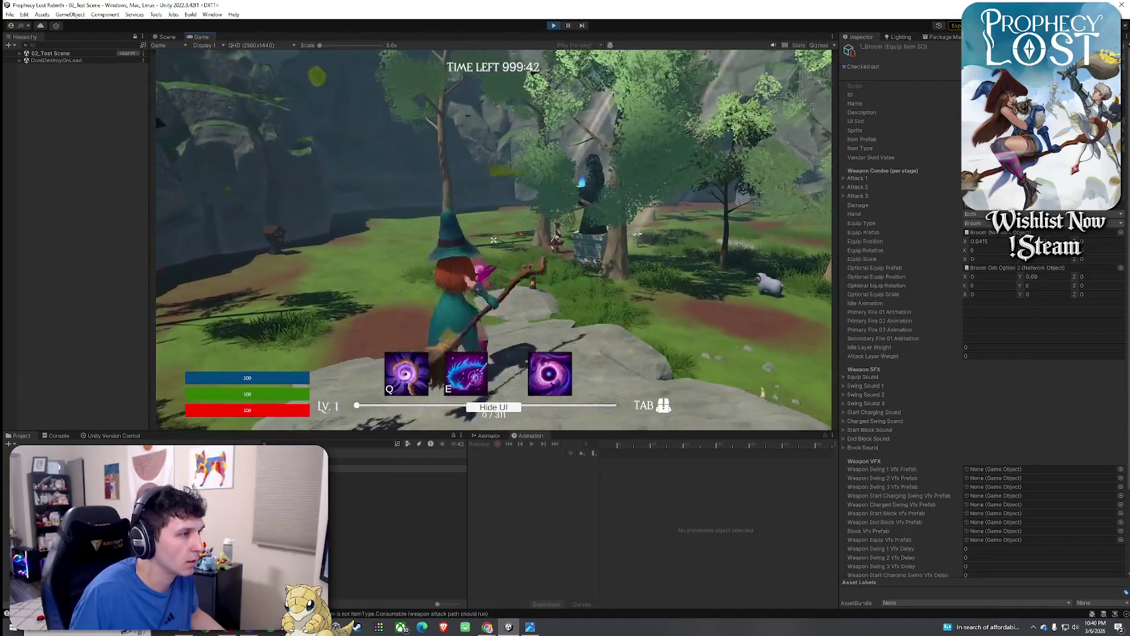
key("w")
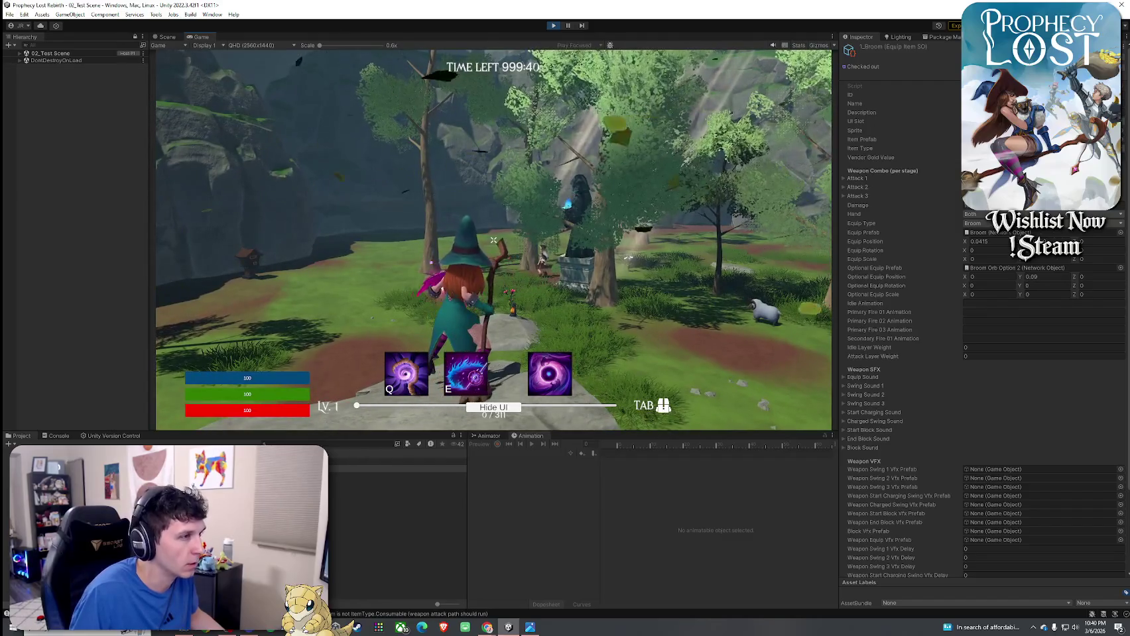
key("w")
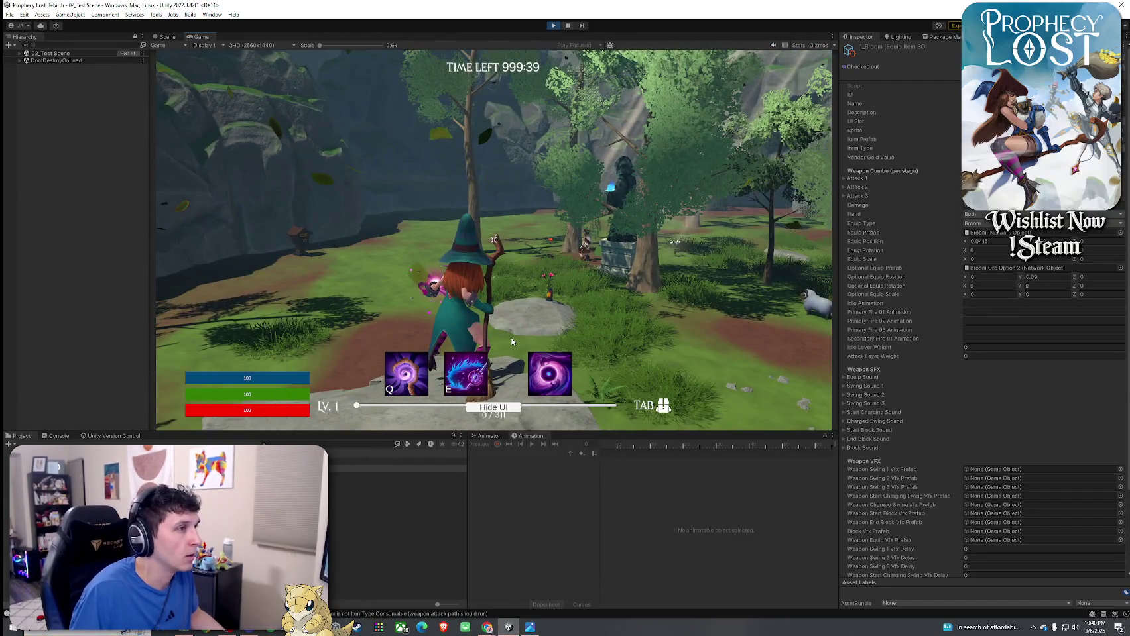
key("shift+space")
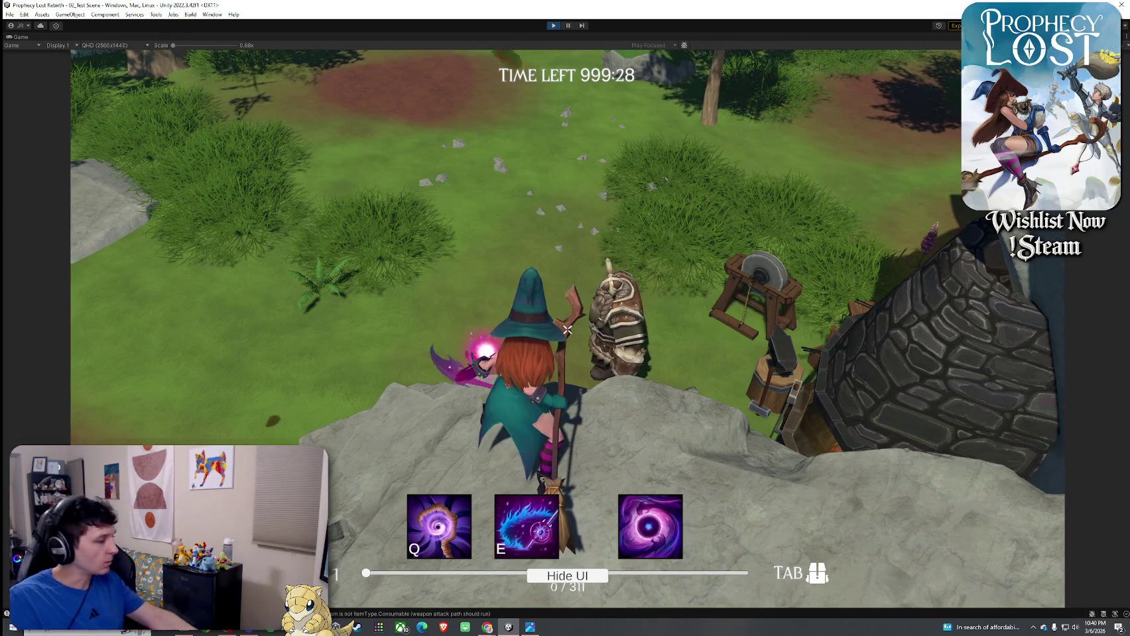
- Return to the running game and walk the witch forward off the cliff ledge
key("super")
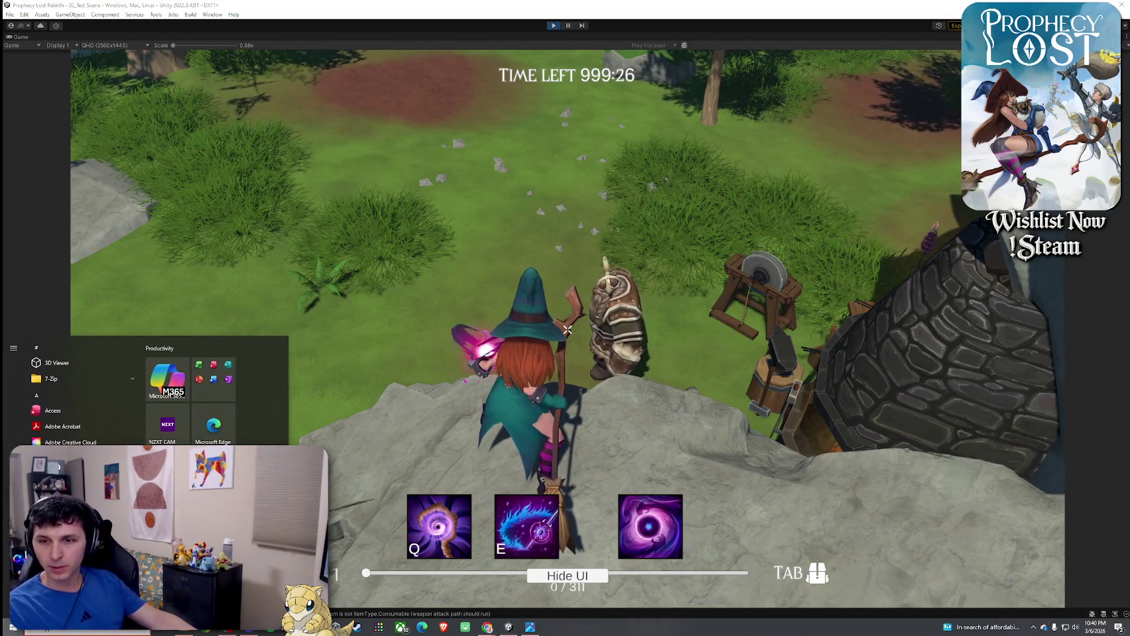
key("super")
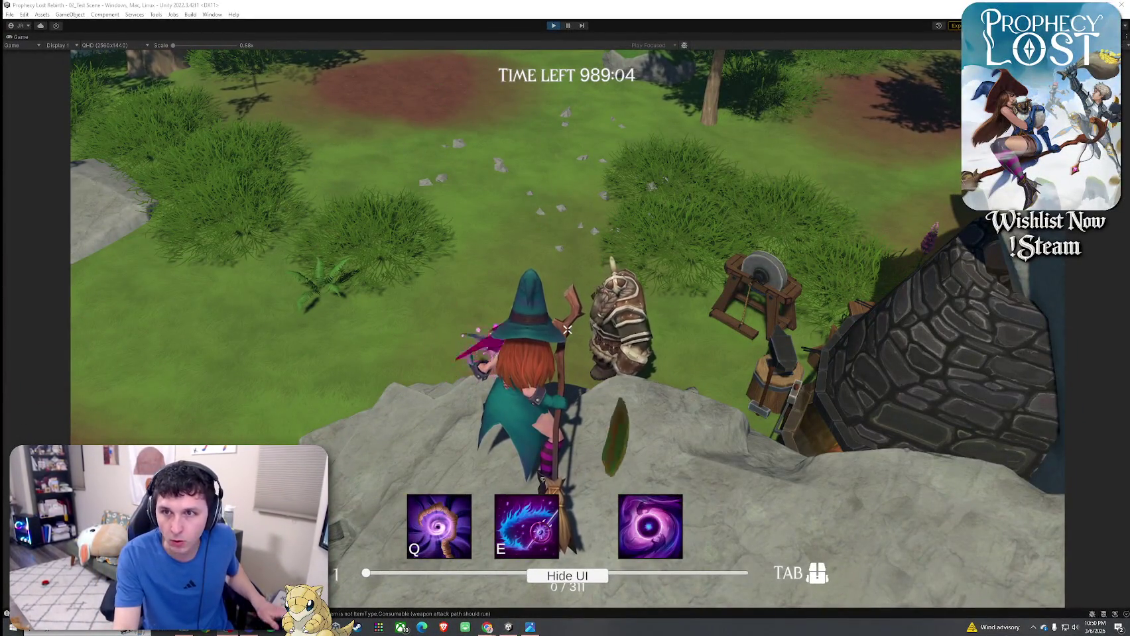
key("w")
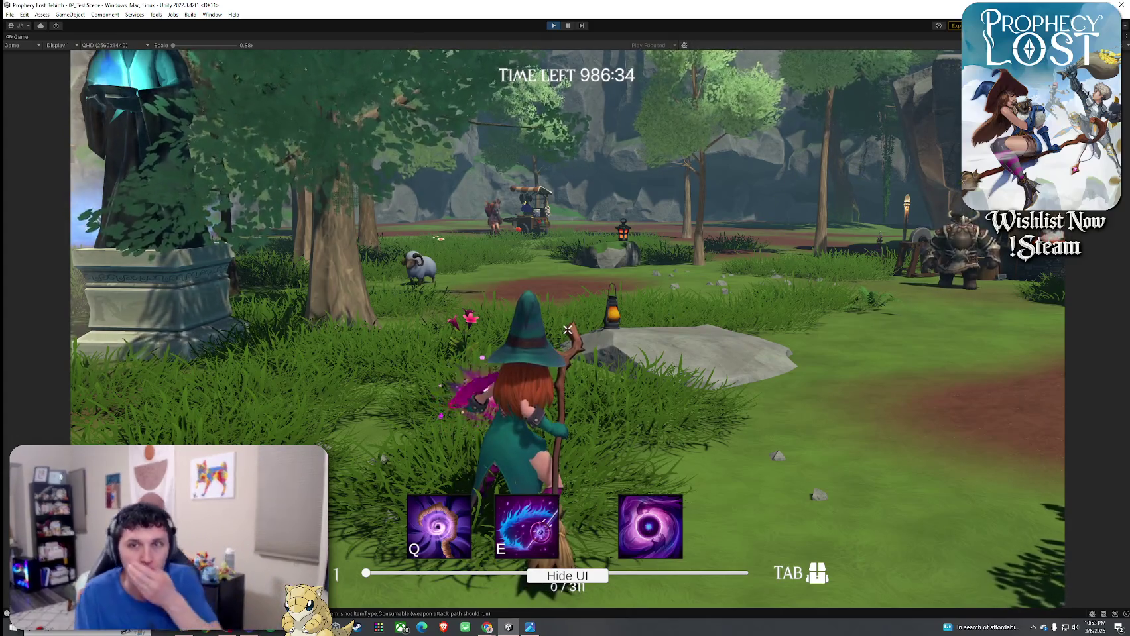
- Cast the witch's purple ground burst, scythe slash and aura abilities while moving near the forge
mouse_move(567, 330)
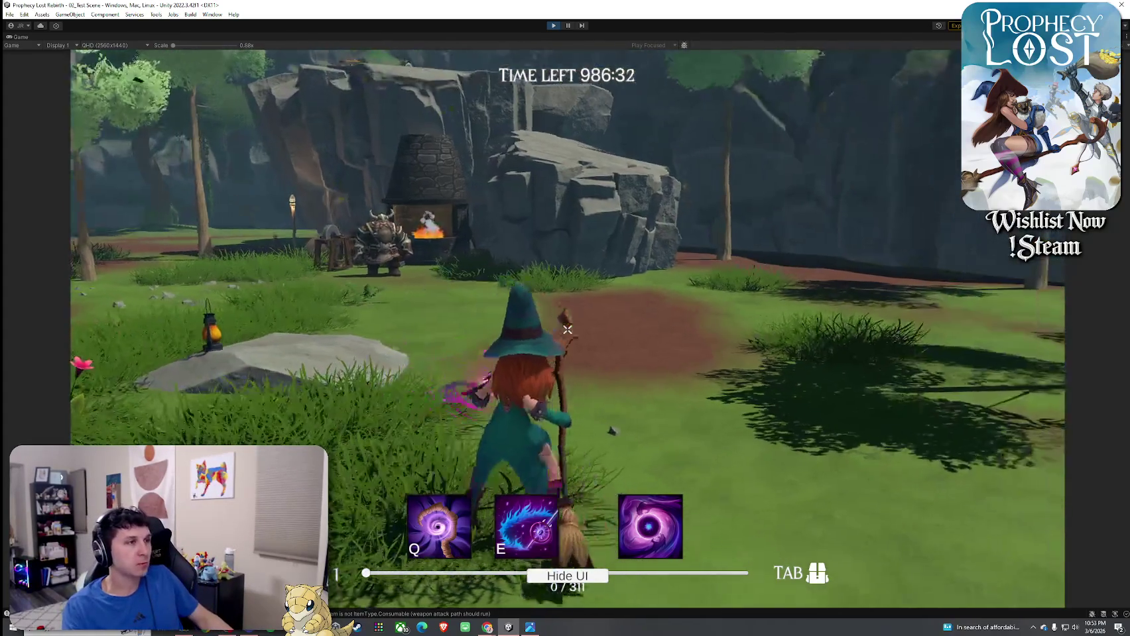
key("e")
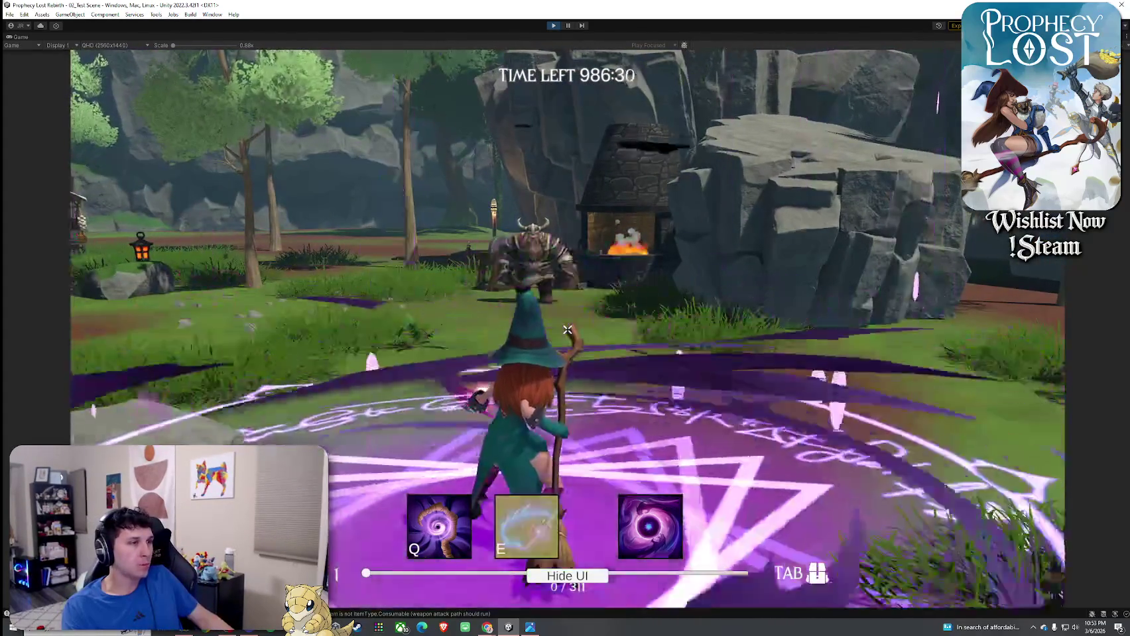
key("s")
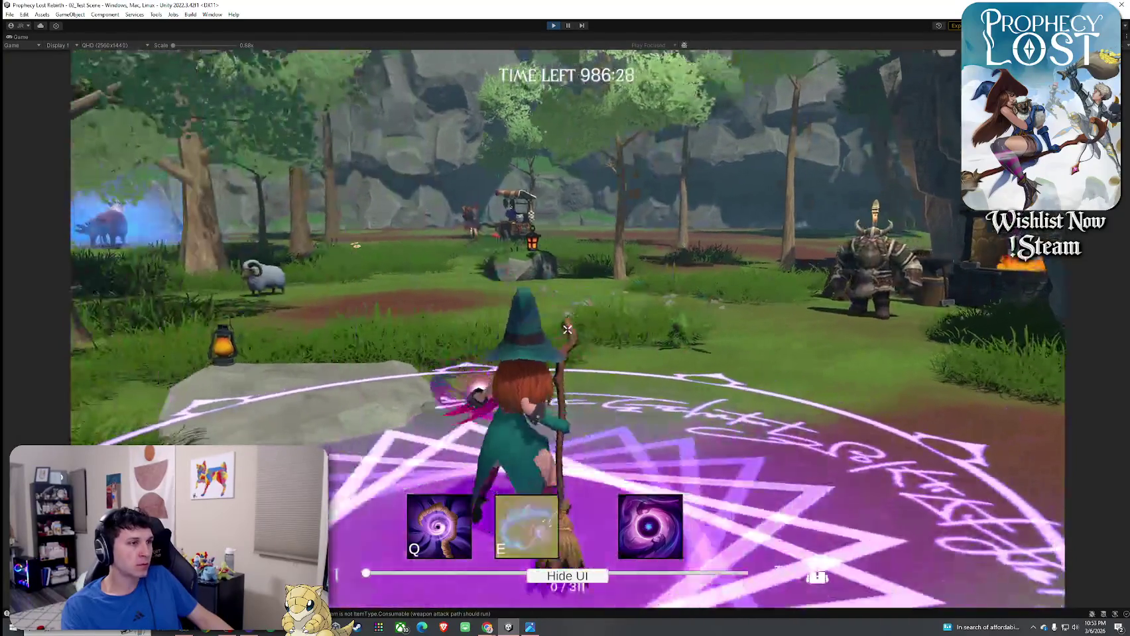
key("q")
key("e")
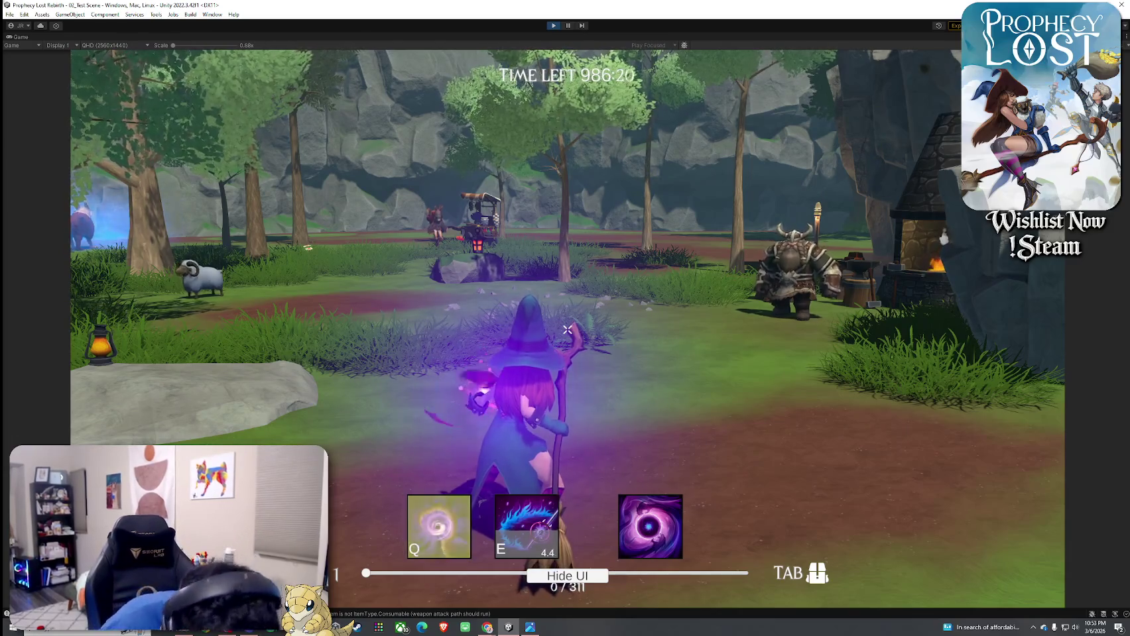
key("q")
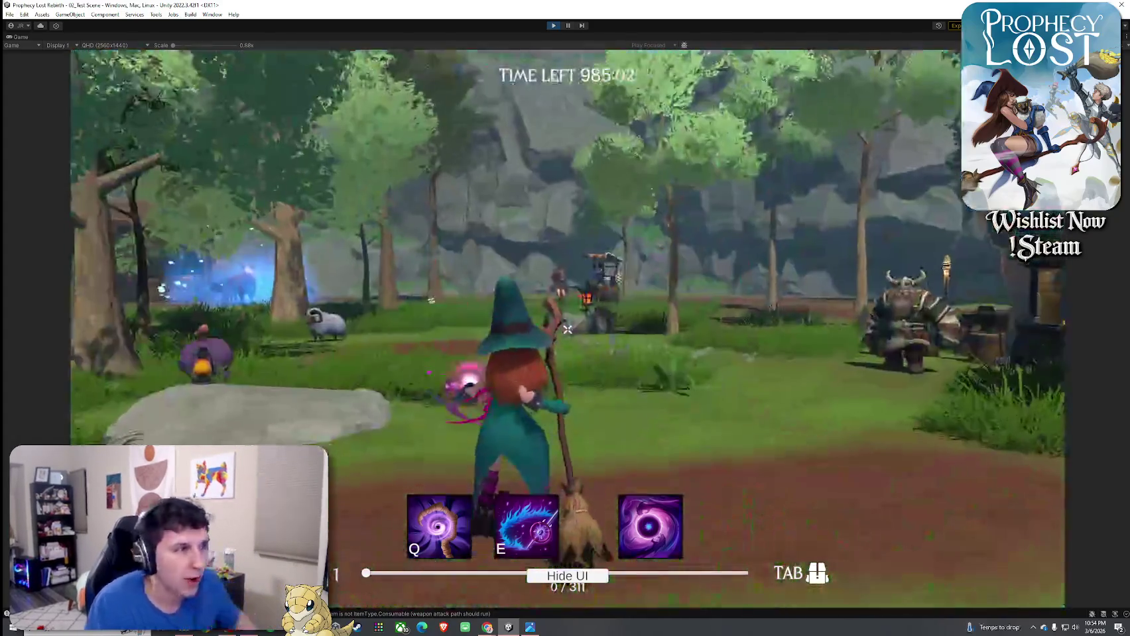
key("super")
- Walk the witch forward through the level, then stop Play mode to return to 01_Main Menu
left_click(936, 146)
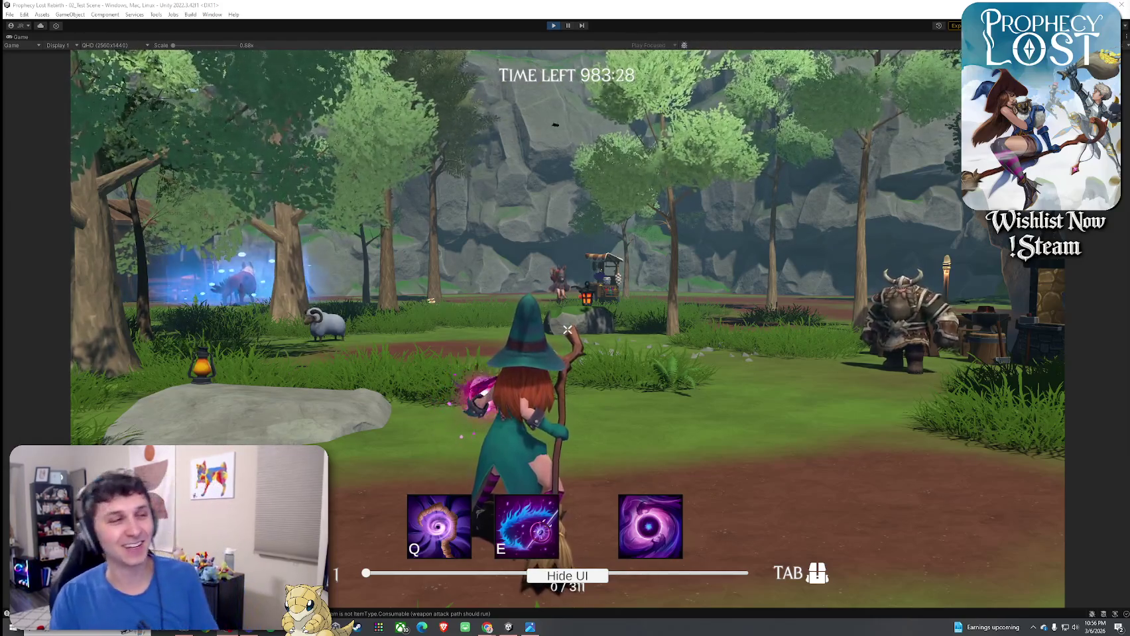
key("w")
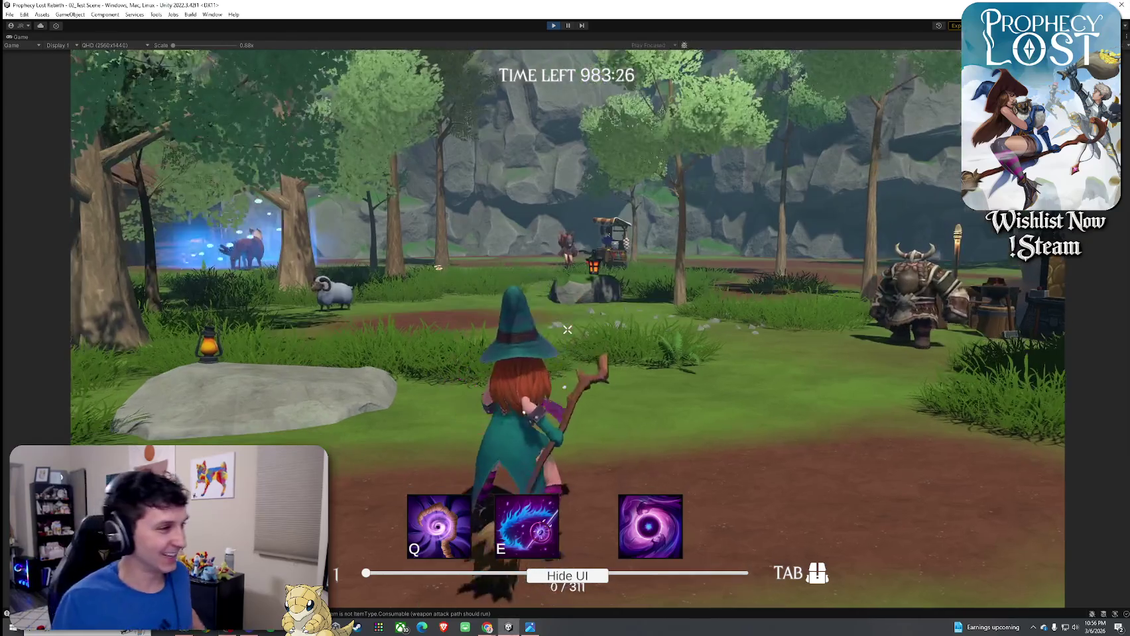
mouse_move(566, 329)
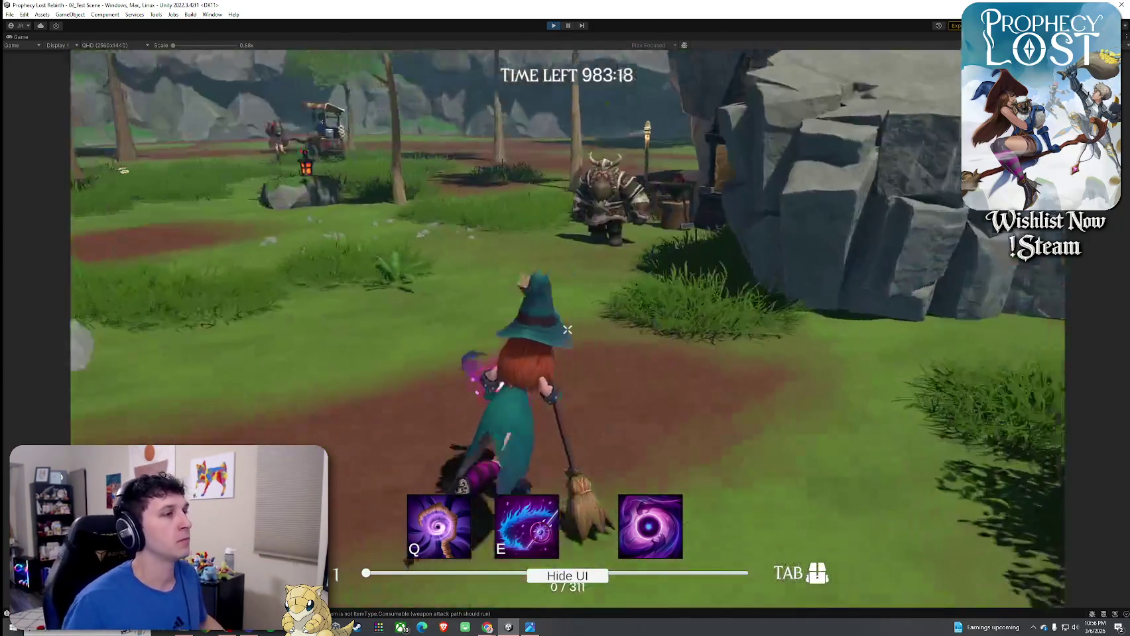
key("super")
key("super")
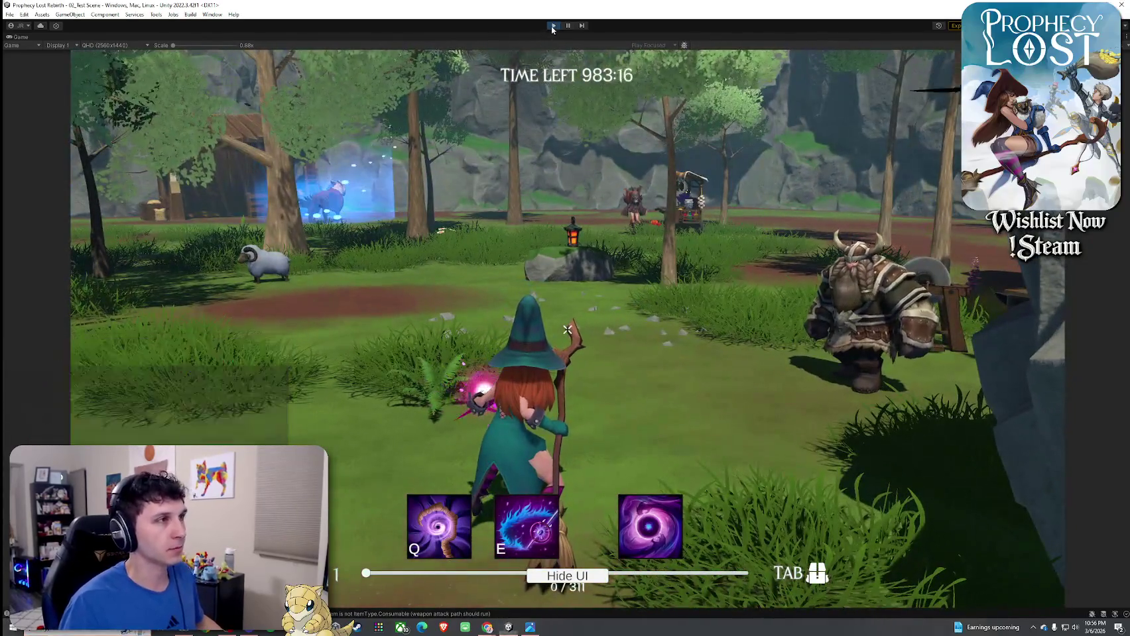
key("ctrl+p")
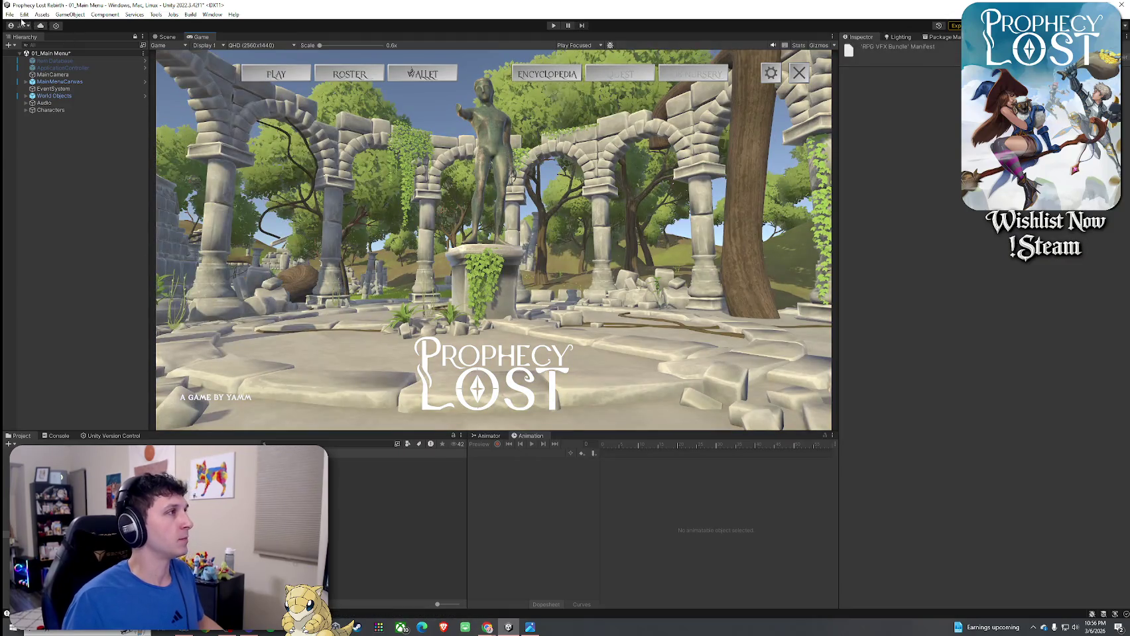
- Save the 01_Main Menu scene and switch the bottom panel to the Animator graph
left_click(9, 14)
left_click(104, 3)
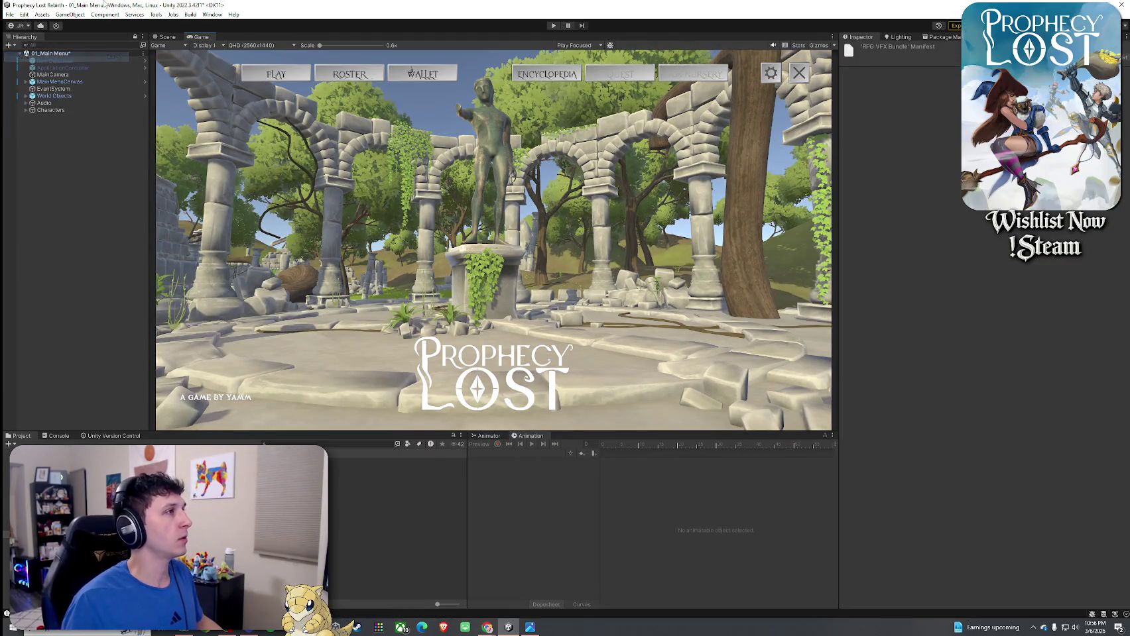
key("ctrl+s")
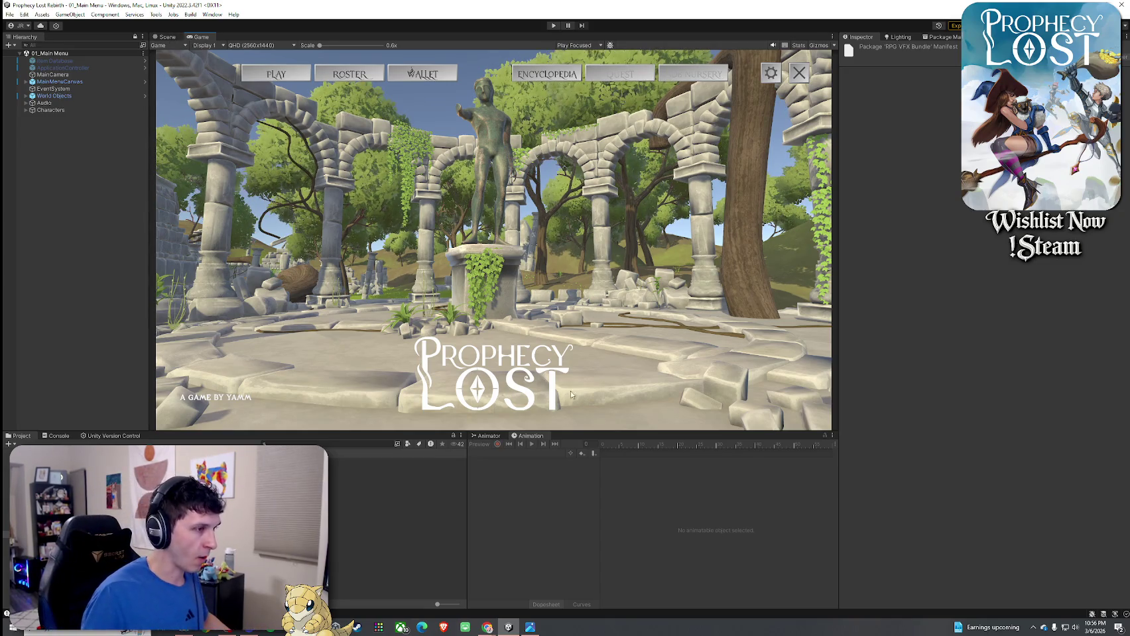
left_click(494, 437)
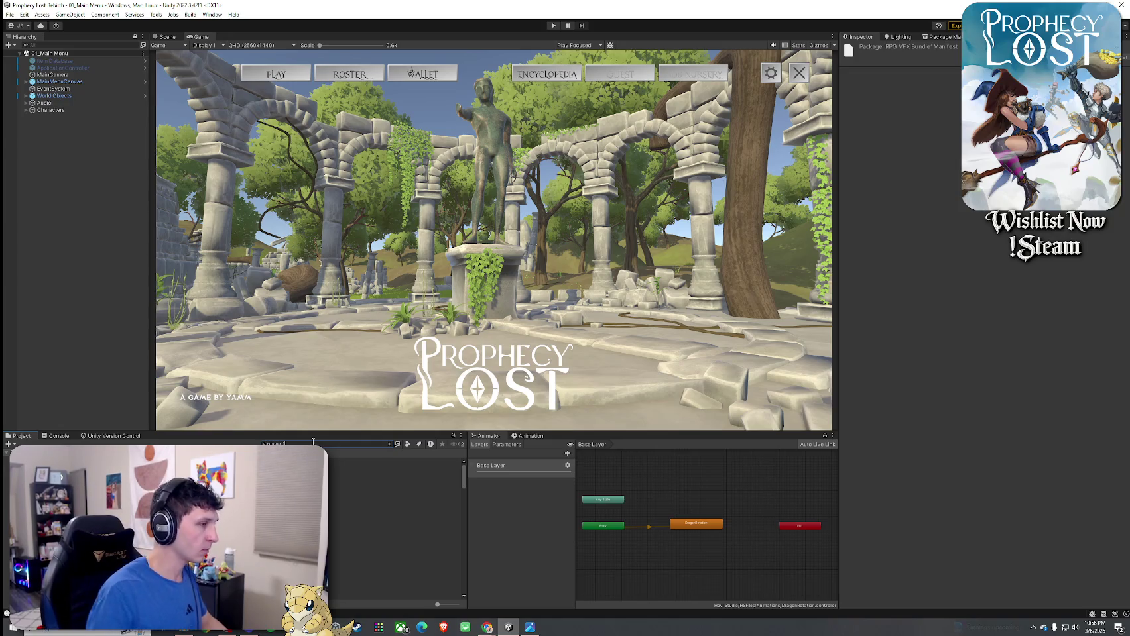
- Open the Player 1 prefab and drill through LocomotionHub into the Unarmed_LocomotionTree blend tree
double_click(299, 461)
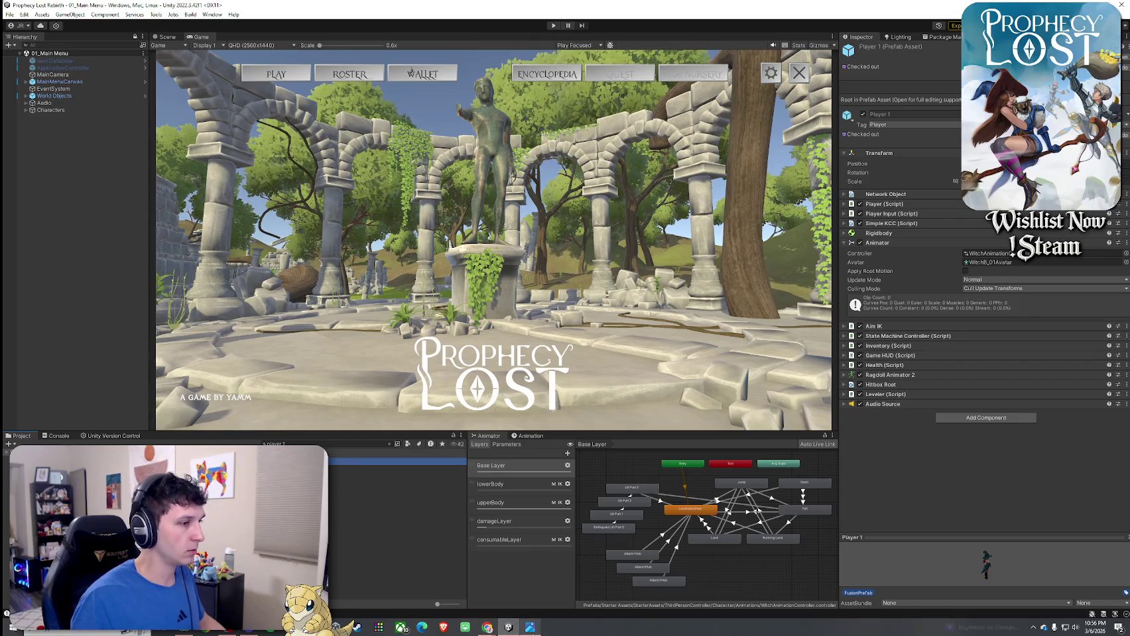
mouse_move(530, 630)
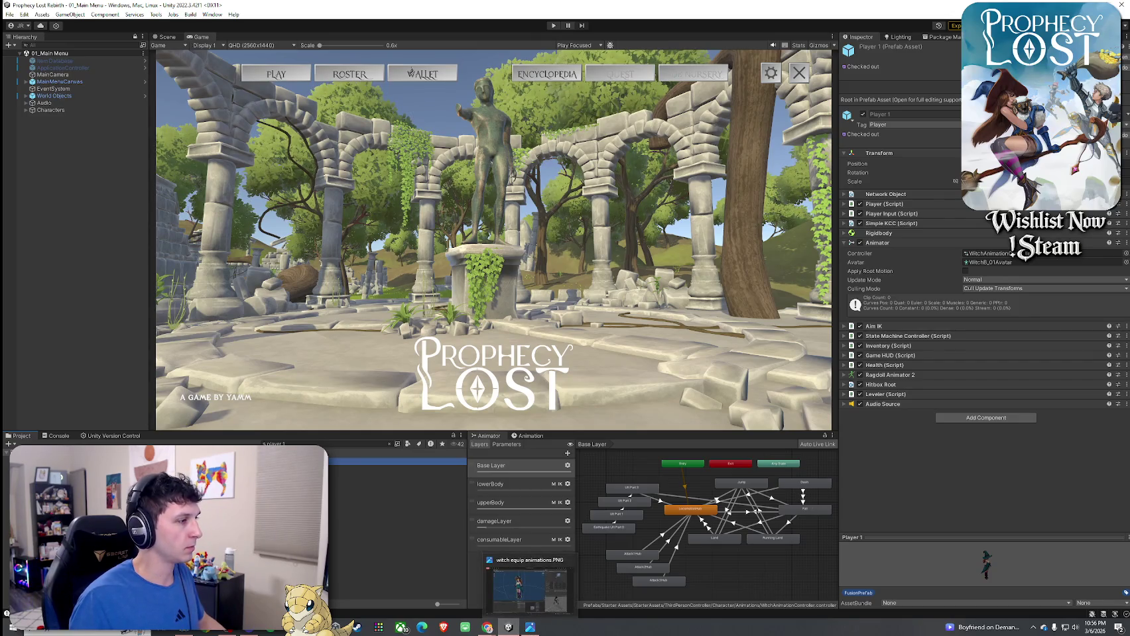
double_click(398, 462)
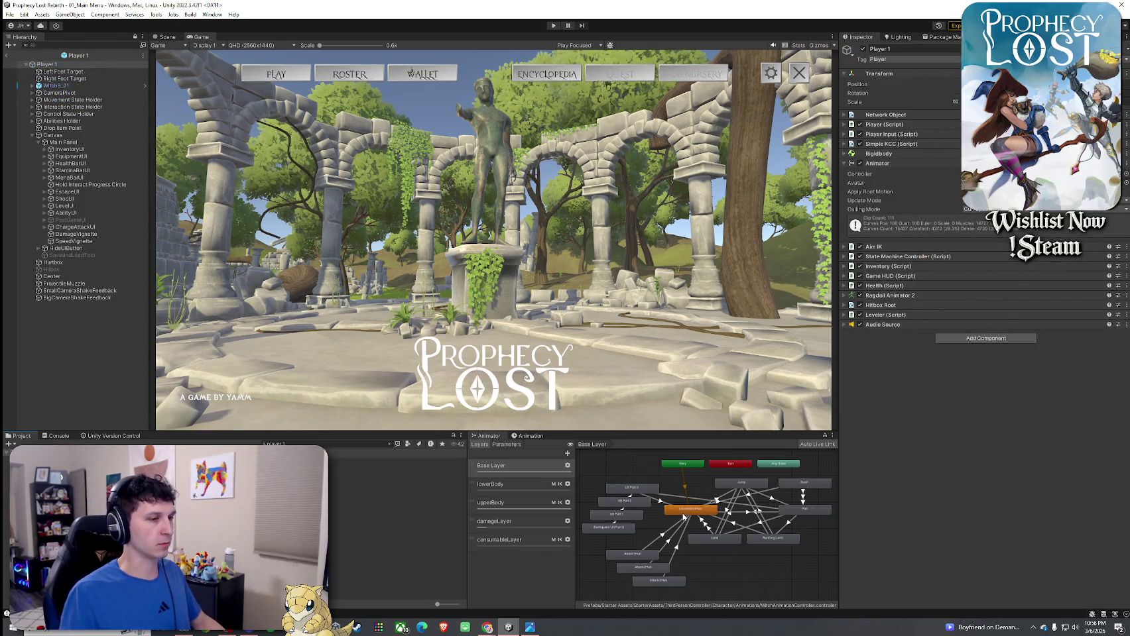
double_click(684, 513)
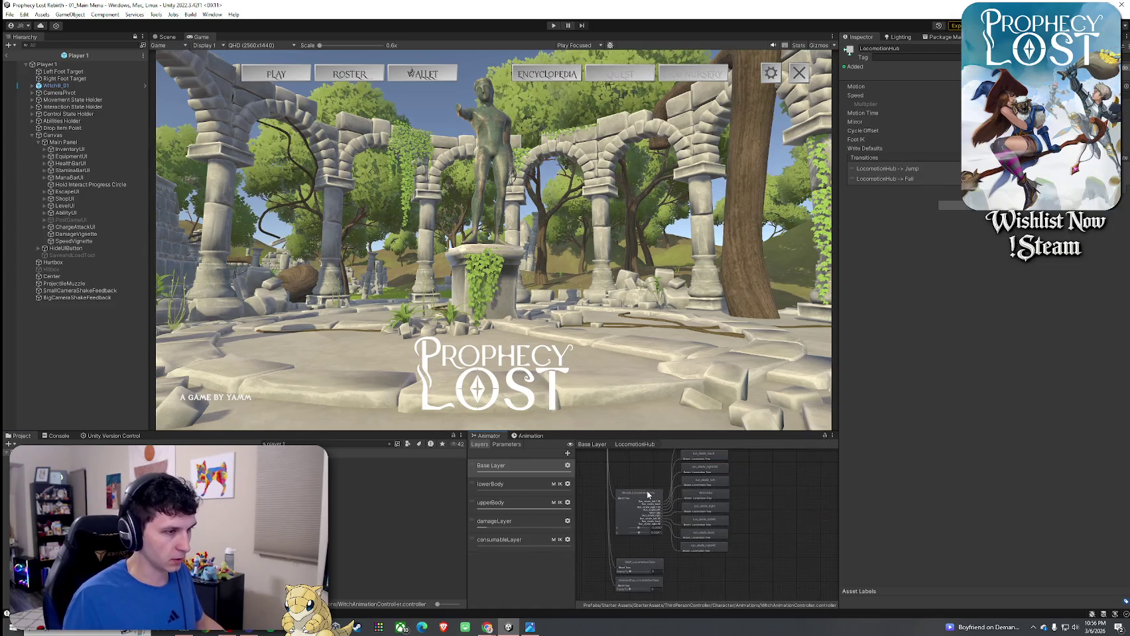
scroll(653, 567, "up", 5)
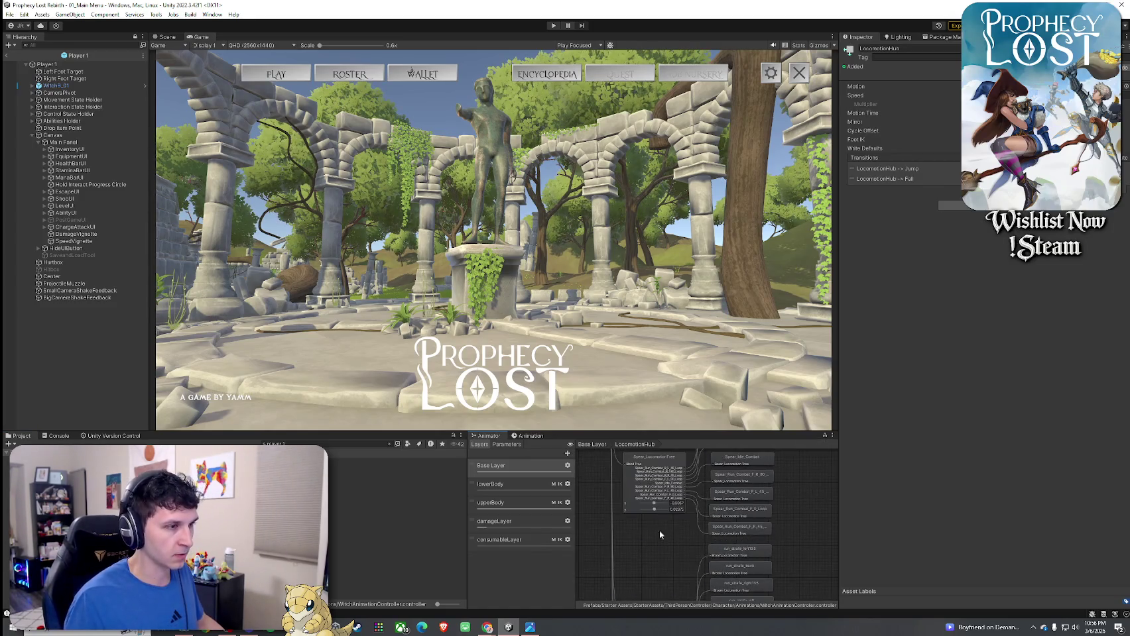
double_click(655, 564)
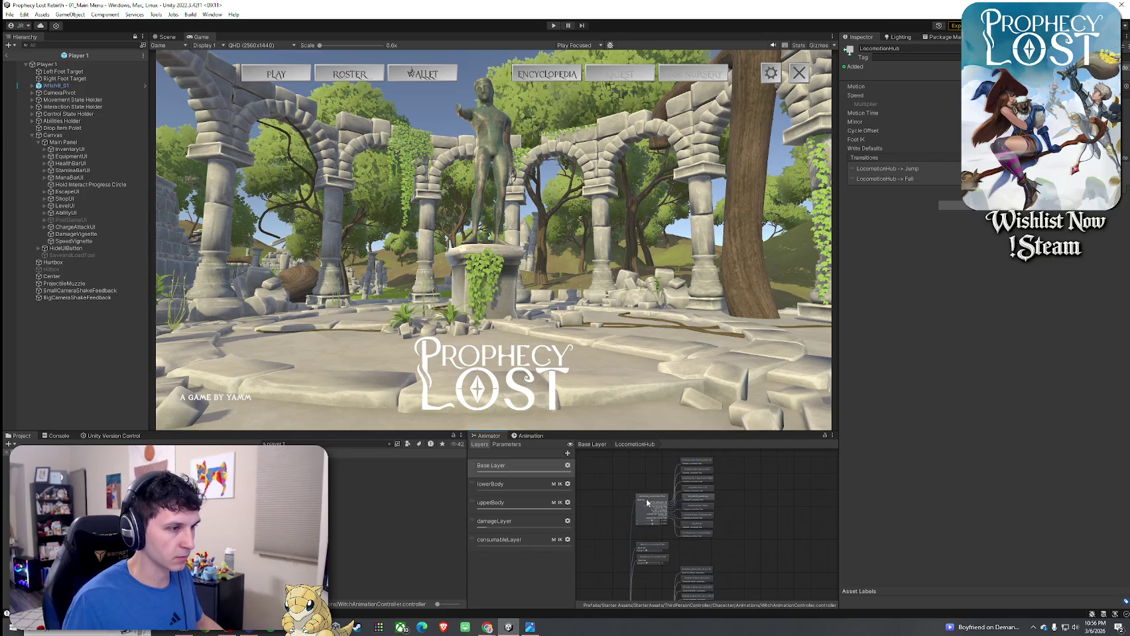
left_click(653, 509)
left_click(668, 517)
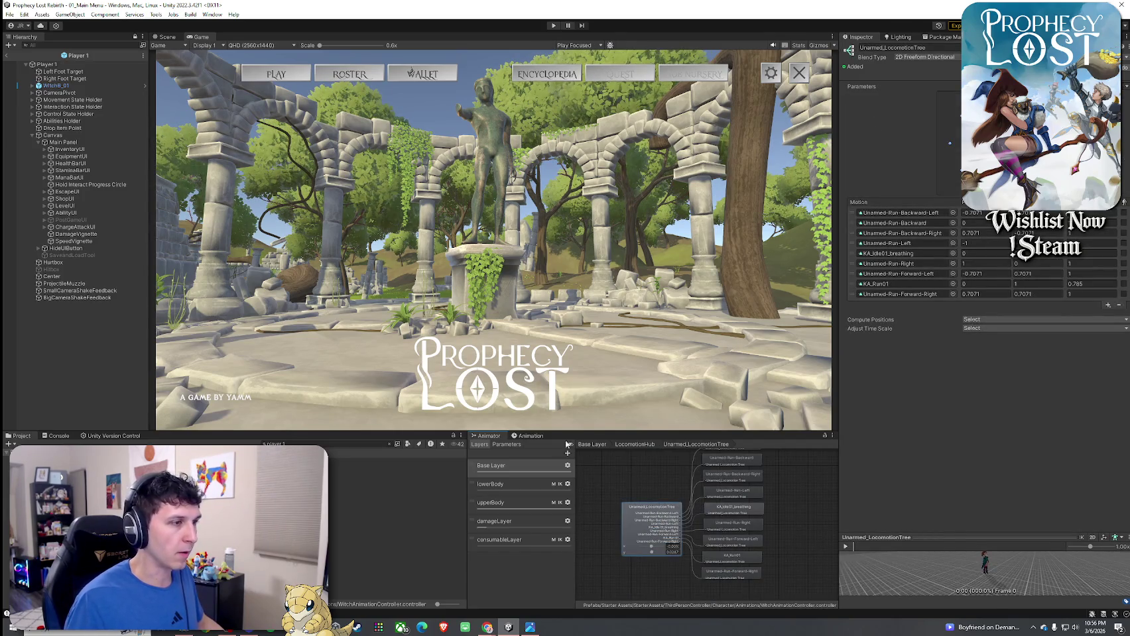
- Select the WitchB_01 model and show its Jump_Enter clip keyframes in the Animation window
key("ctrl+1")
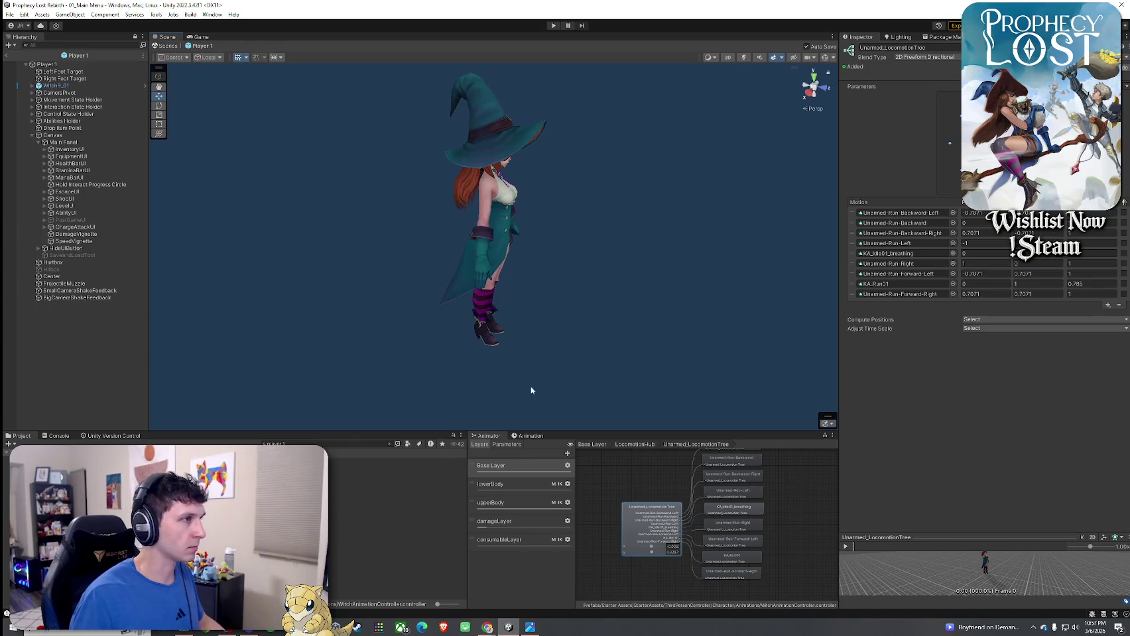
left_click(526, 437)
left_click(489, 436)
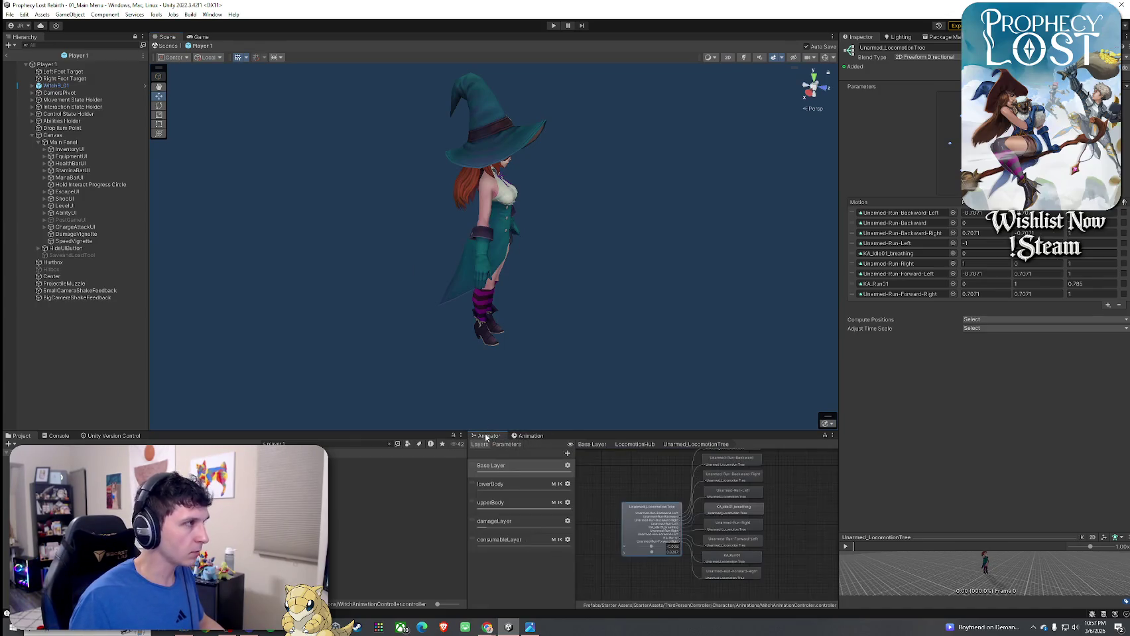
left_click(60, 86)
left_click(528, 437)
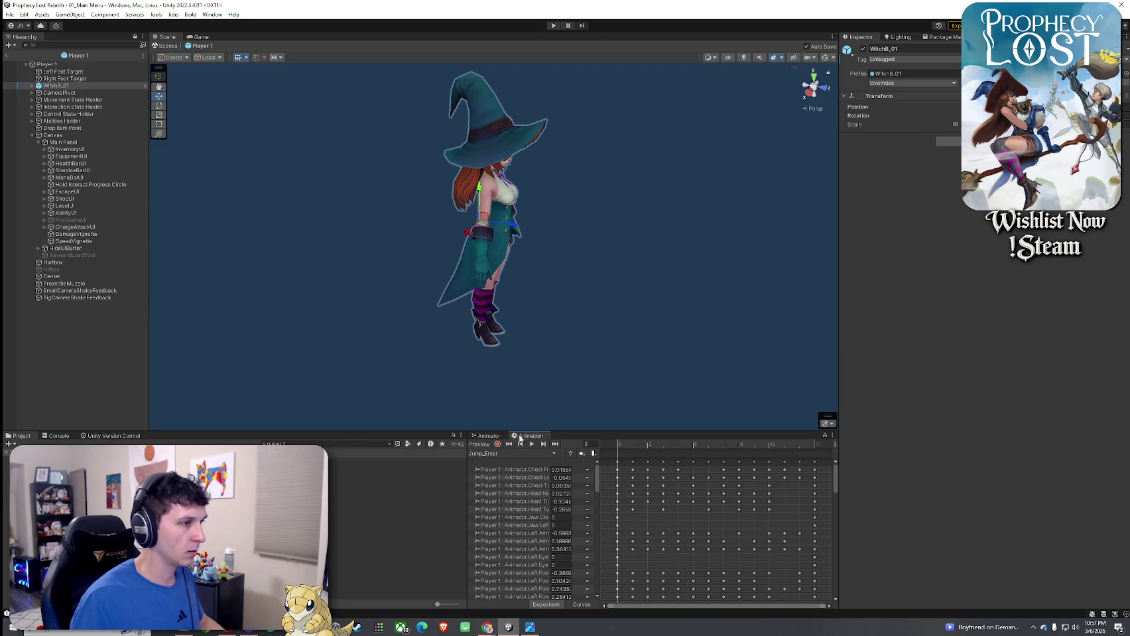
left_click(486, 449)
key("Escape")
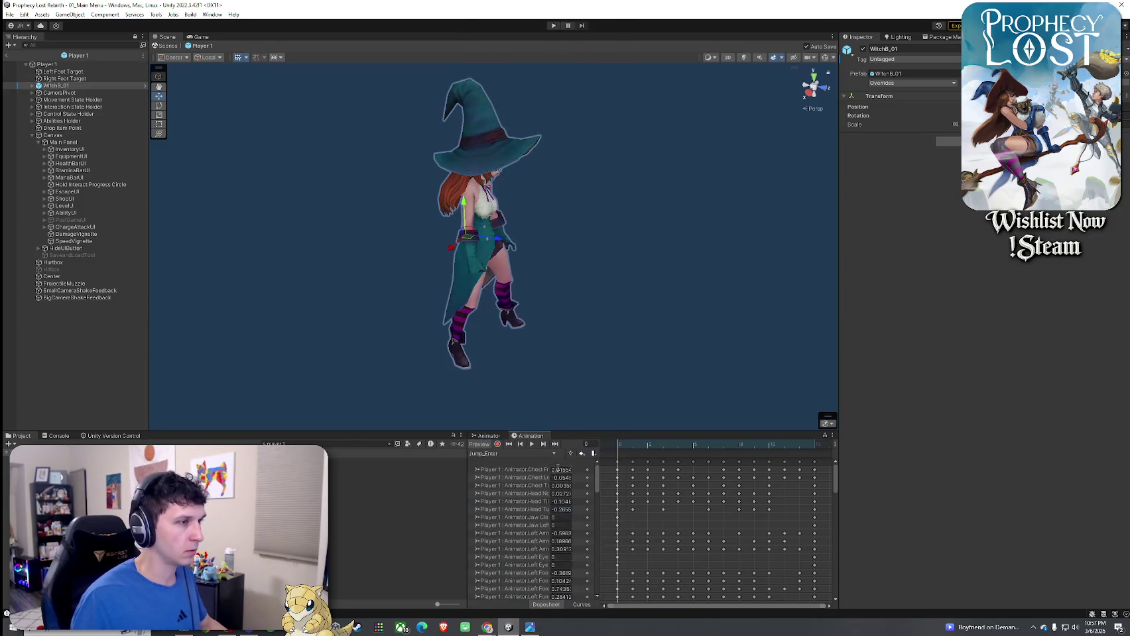
left_click(490, 436)
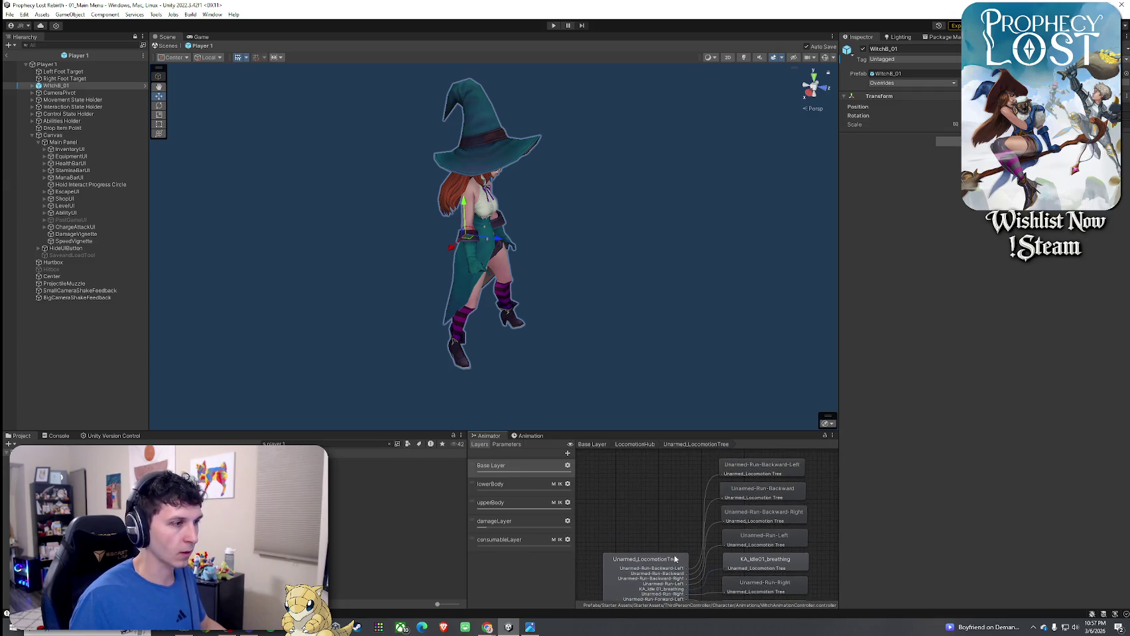
scroll(705, 535, "down", 3)
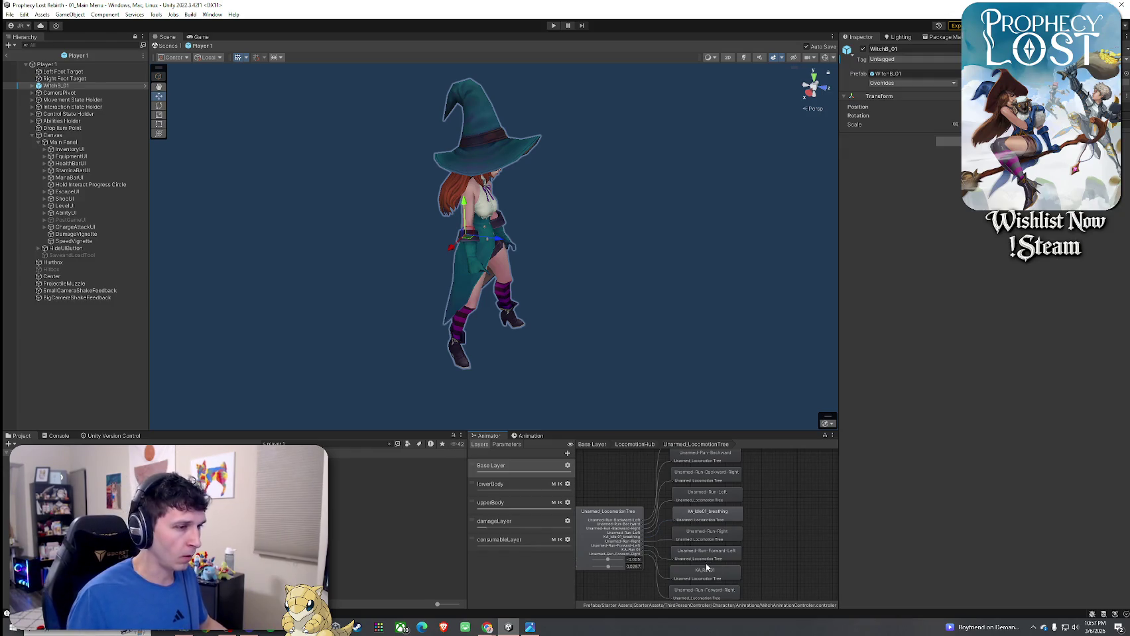
left_click(527, 436)
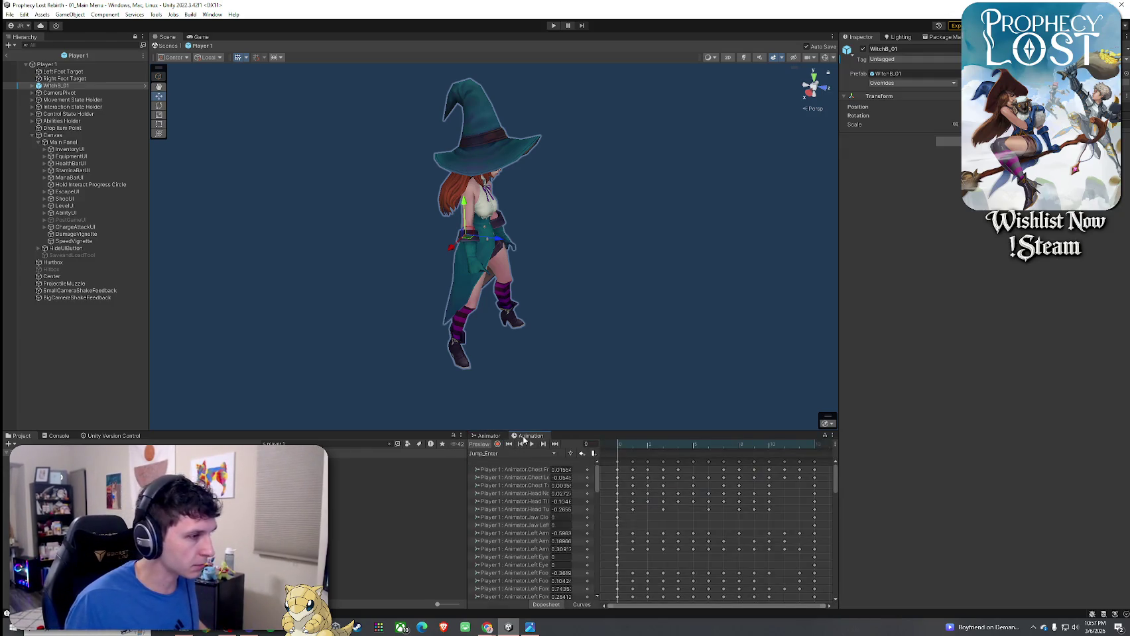
left_click(491, 436)
left_click(529, 436)
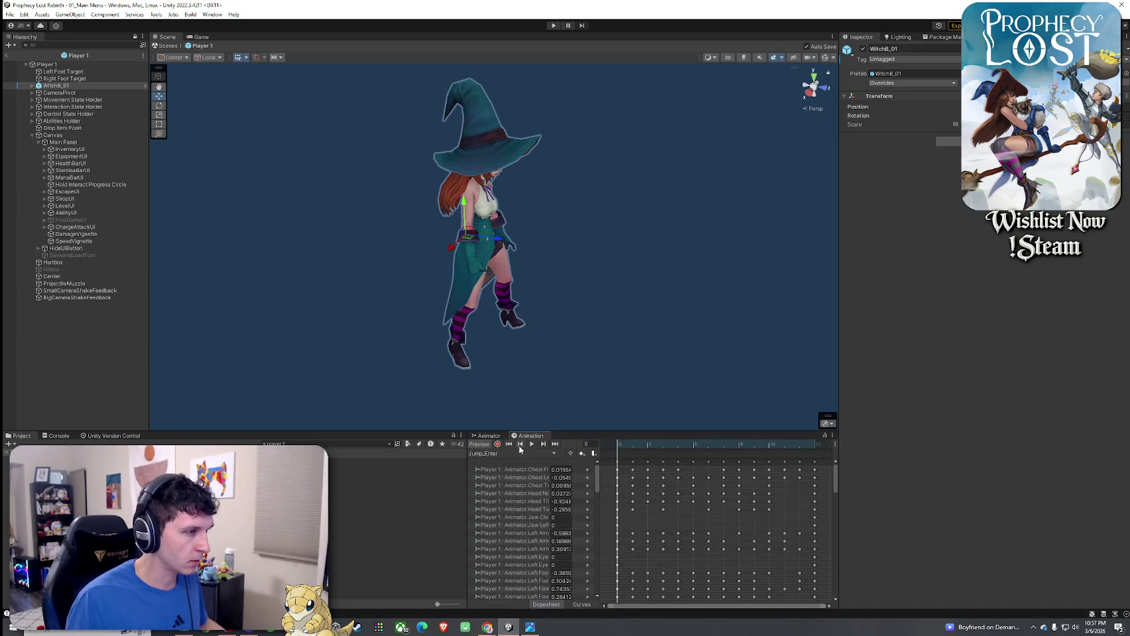
- Load the Unarmed-Run-Backward-Right clip and inspect its OnFootstep event
left_click(519, 454)
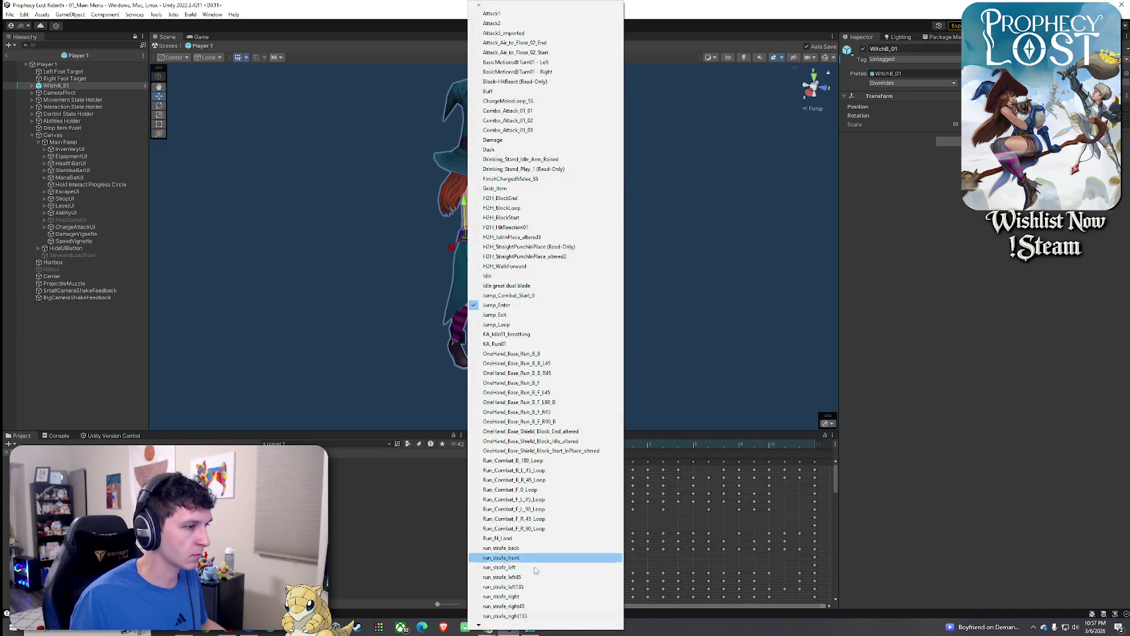
mouse_move(504, 628)
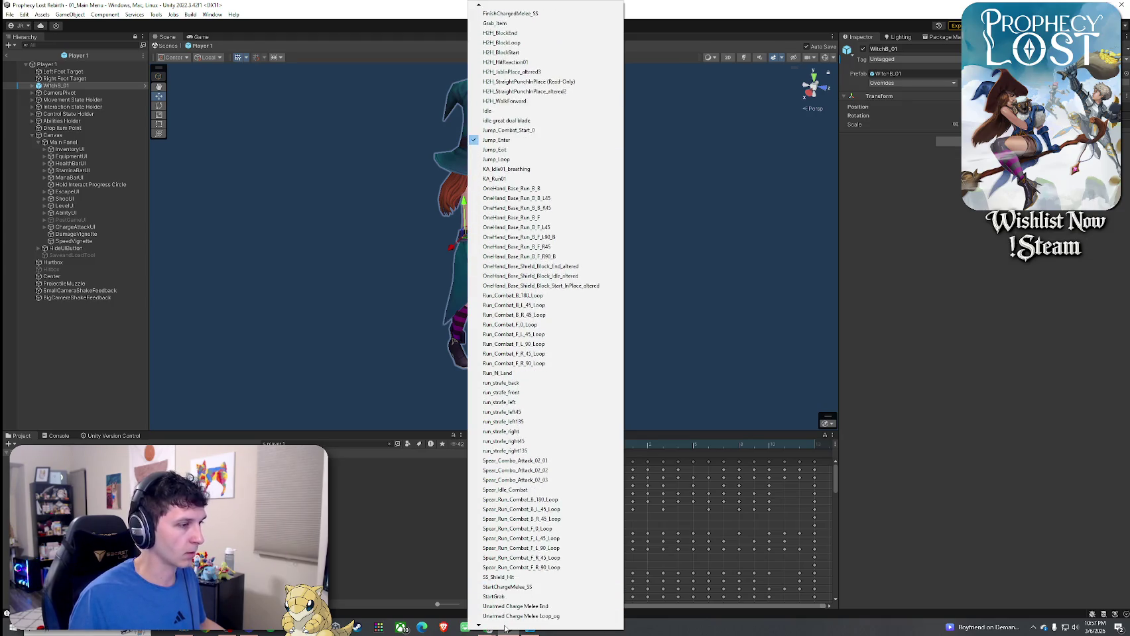
left_click(549, 597)
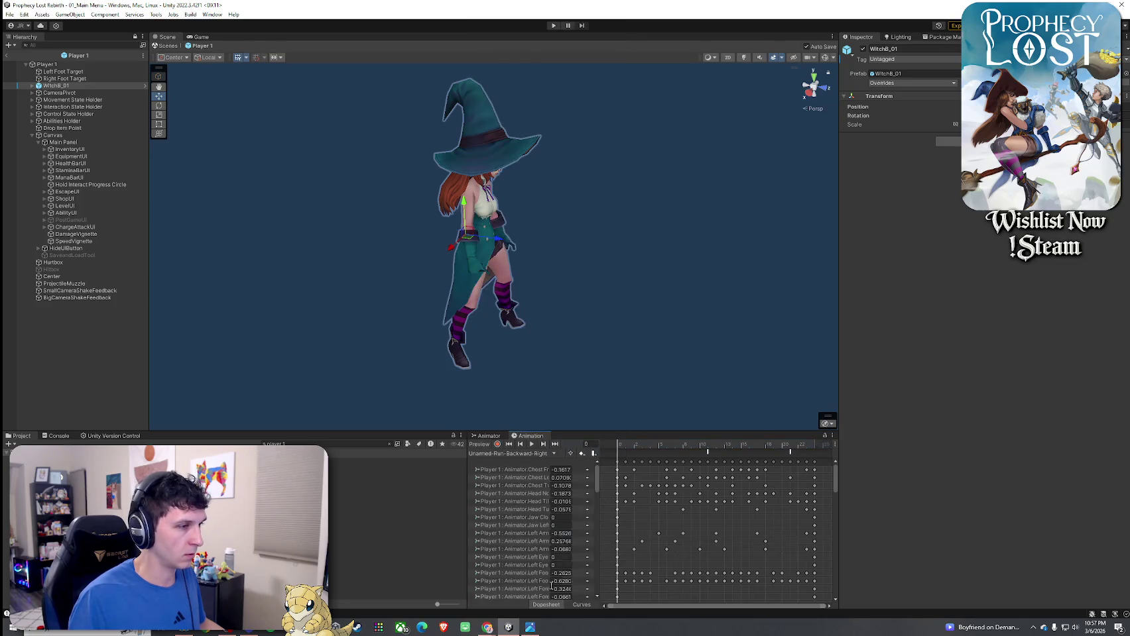
left_click(708, 453)
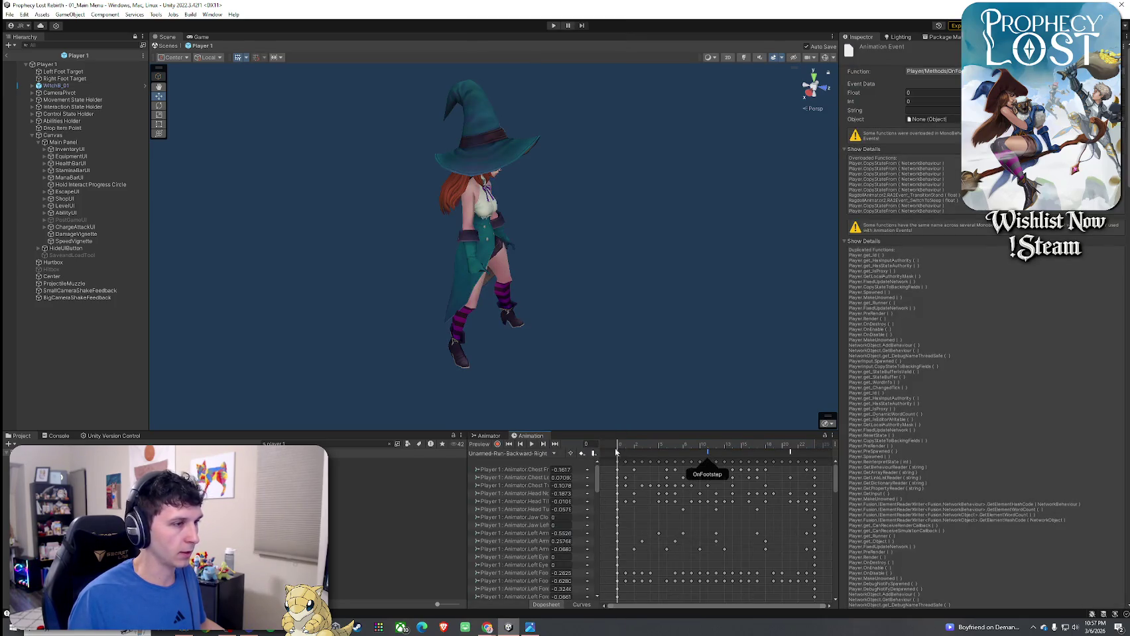
- Load and play the KA_Run01 clip on the witch, then return to the Animator graph
left_click(502, 455)
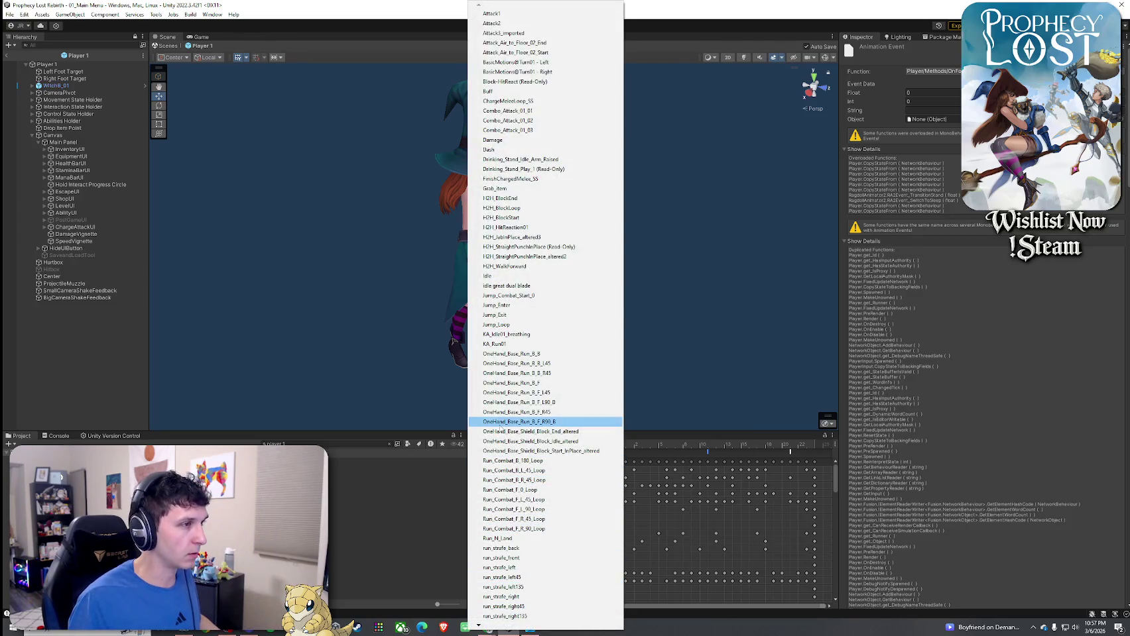
left_click(524, 344)
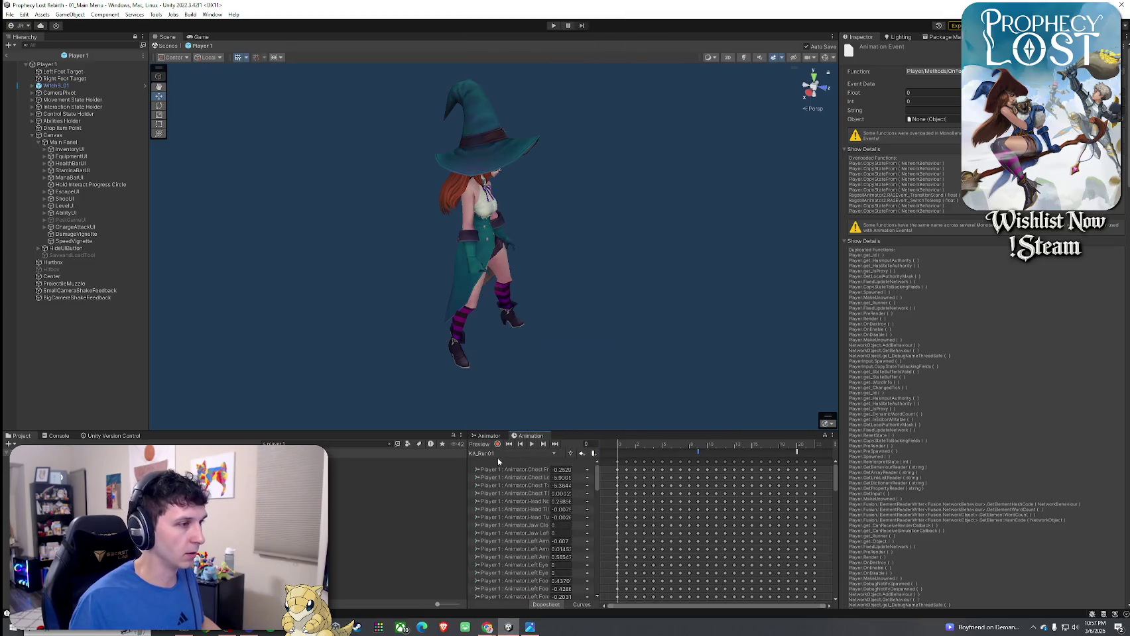
left_click(531, 444)
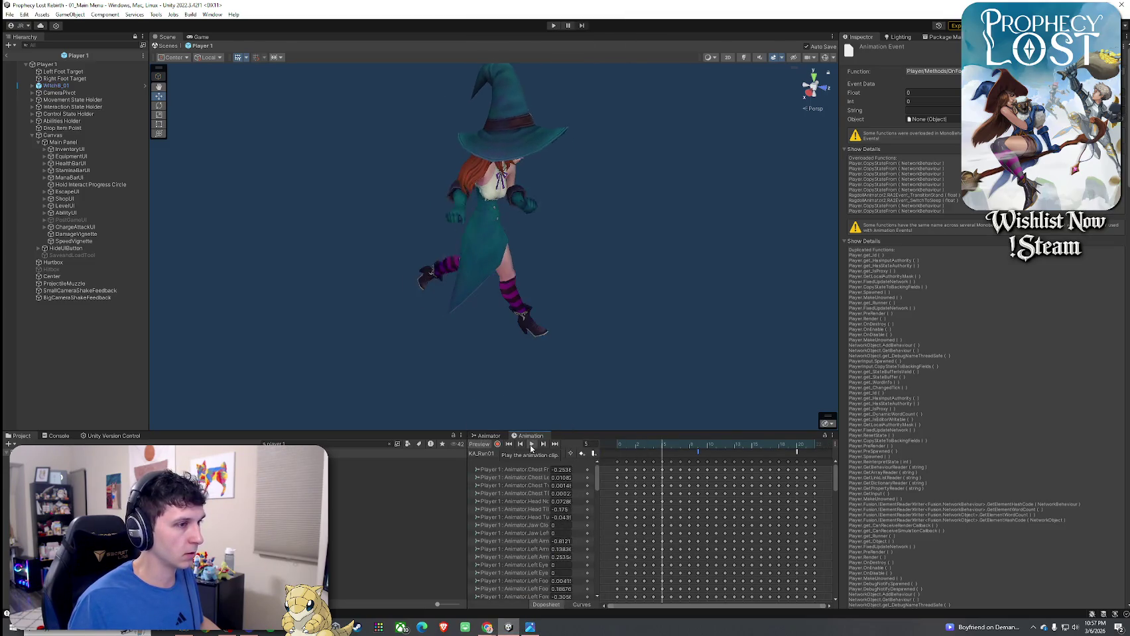
mouse_move(570, 358)
left_mouse_down()
mouse_move(590, 344)
mouse_move(532, 346)
left_mouse_up()
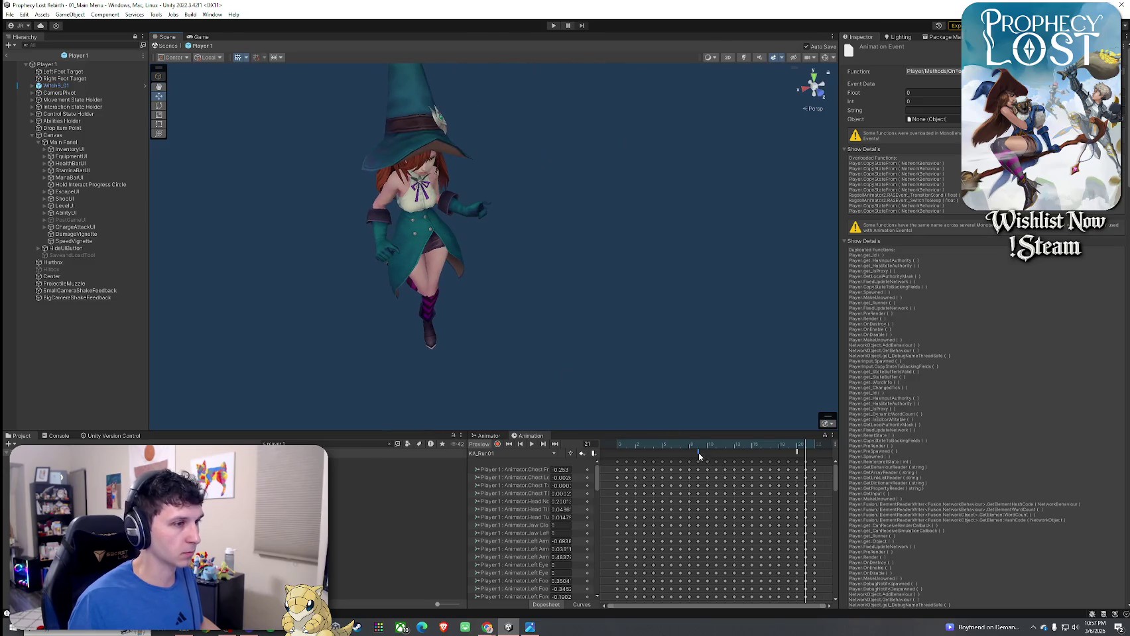
left_click(554, 454)
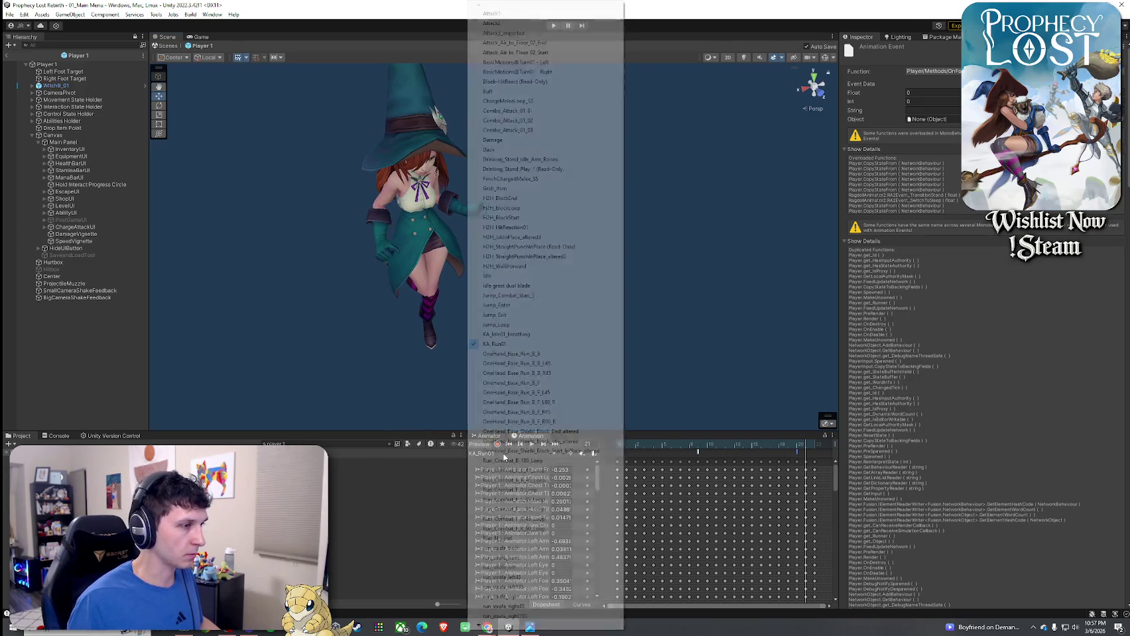
left_click(551, 438)
left_click(486, 436)
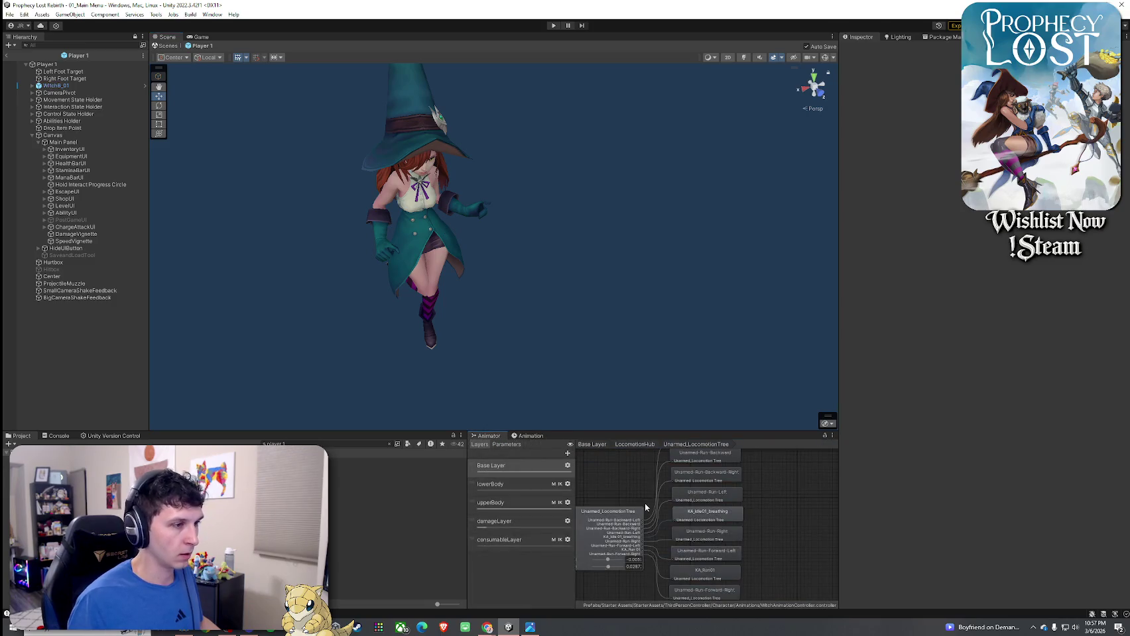
- Go back up to LocomotionHub and open the Broom_LocomotionTree blend tree with its run_strafe motions
left_click(621, 549)
scroll(621, 549, "down", 3)
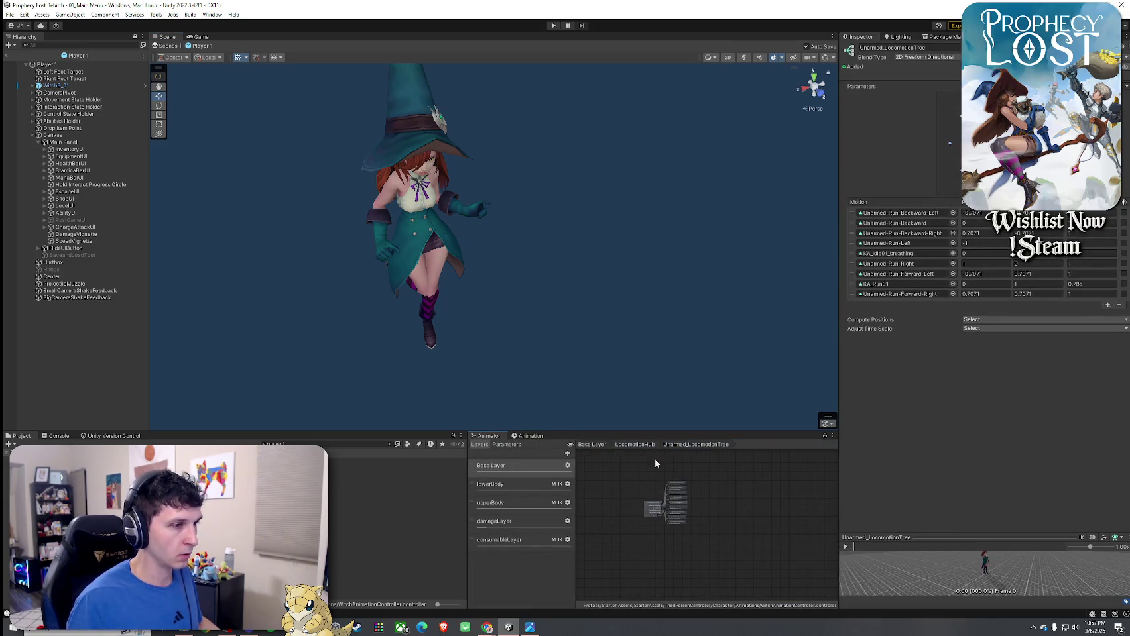
left_click(634, 444)
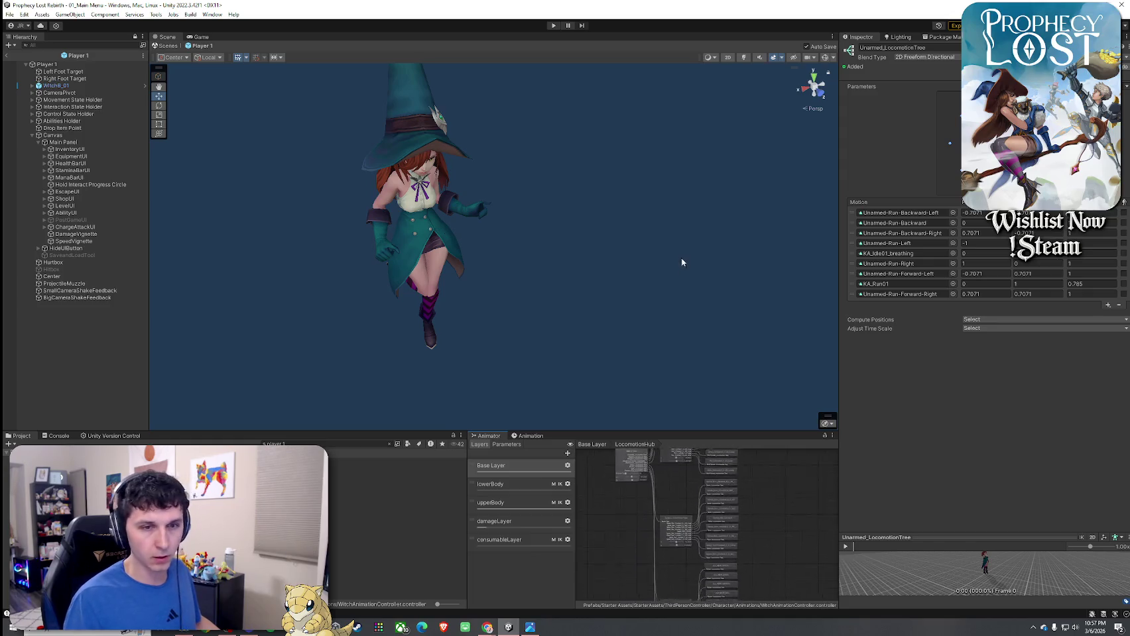
scroll(642, 537, "up", 5)
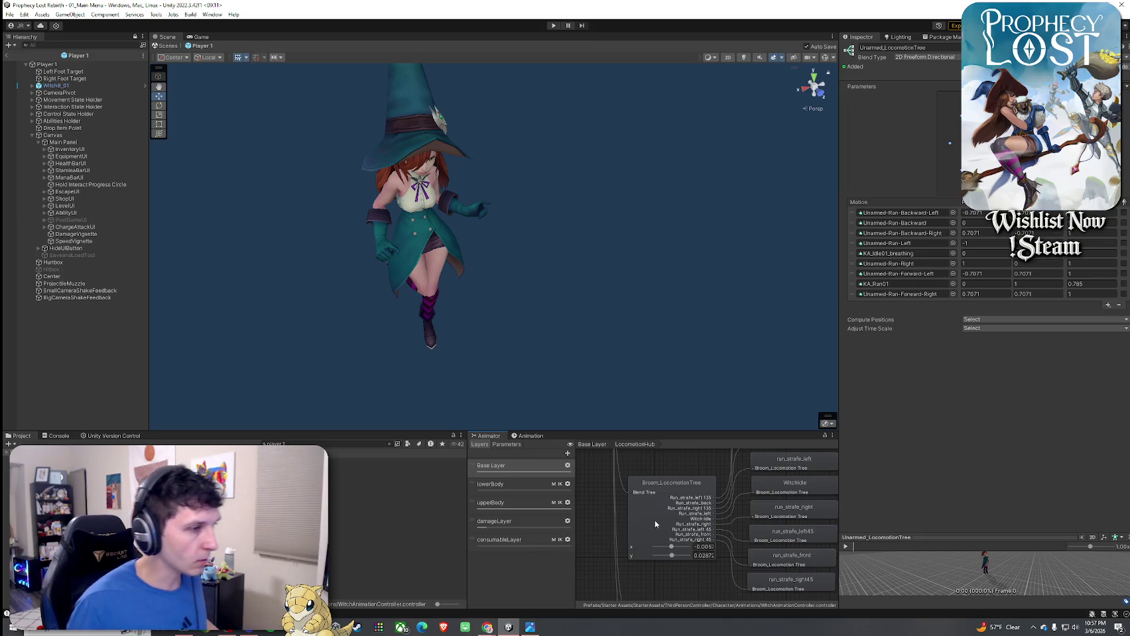
double_click(667, 511)
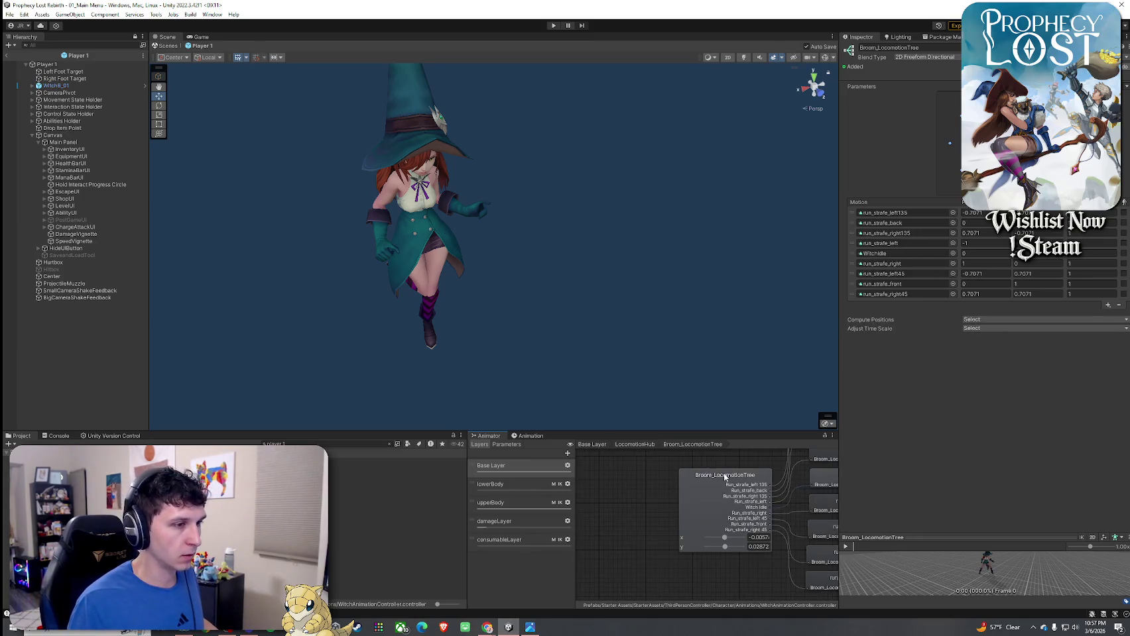
left_click(529, 438)
- Load the run_strafe_back clip onto the witch and preview its playback up close
left_click(496, 455)
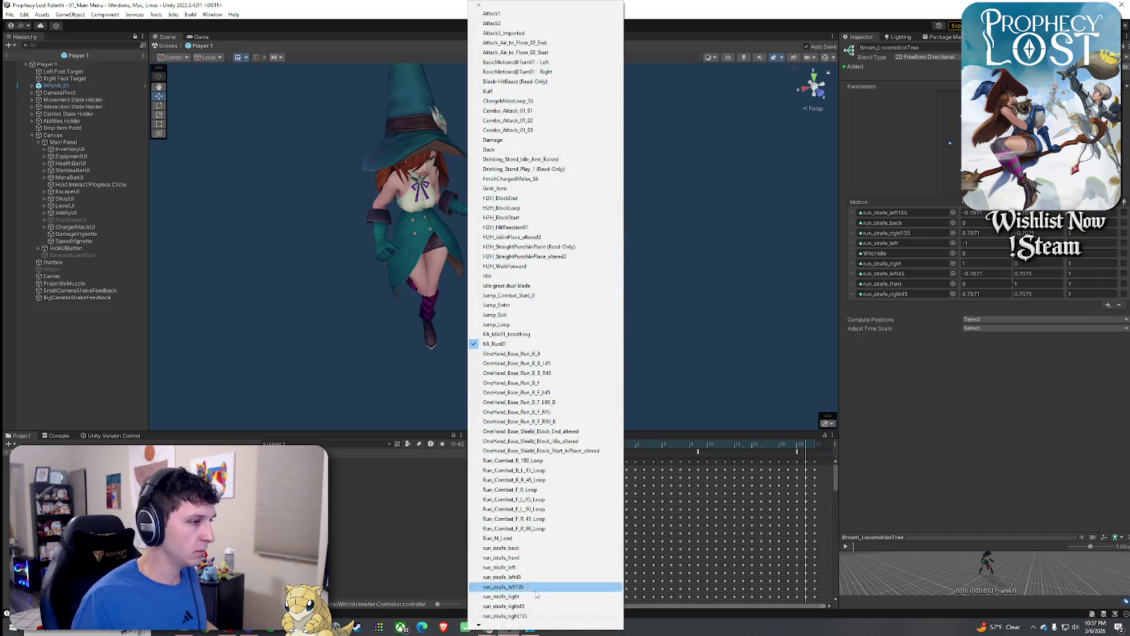
left_click(517, 548)
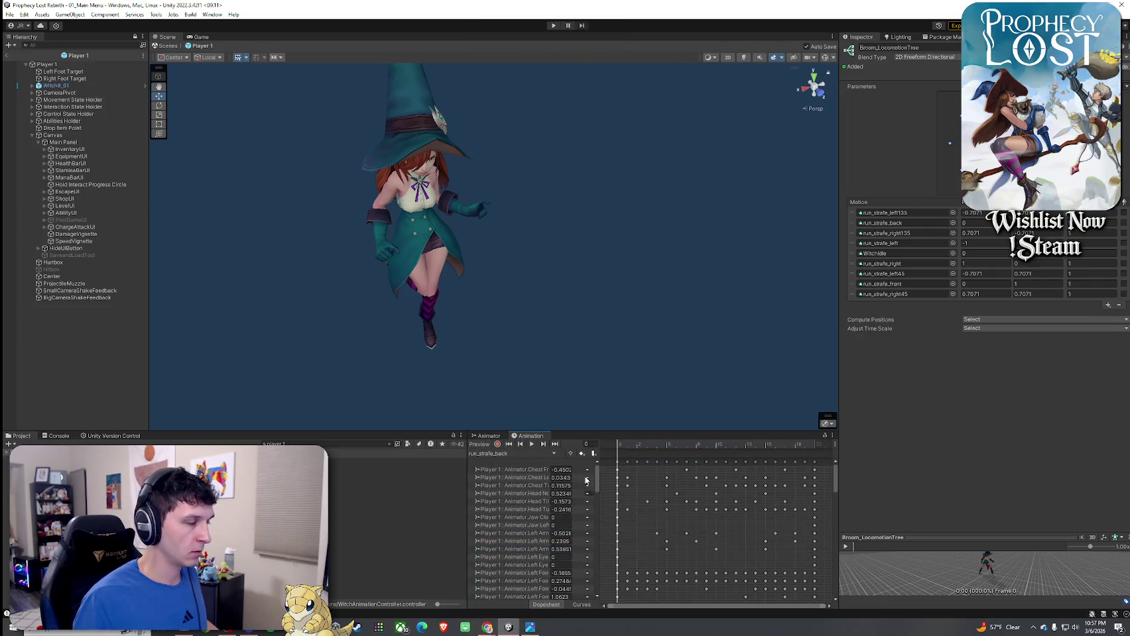
left_click(532, 444)
left_click(531, 444)
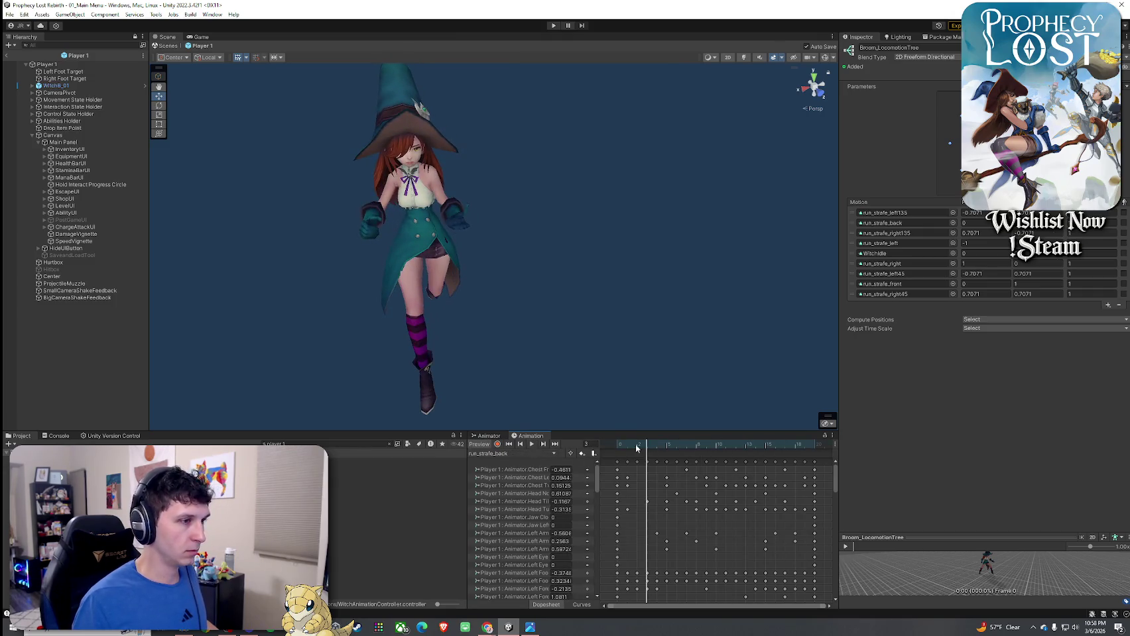
mouse_move(549, 406)
left_mouse_down()
mouse_move(583, 325)
mouse_move(573, 326)
mouse_move(640, 315)
mouse_move(560, 315)
left_mouse_up()
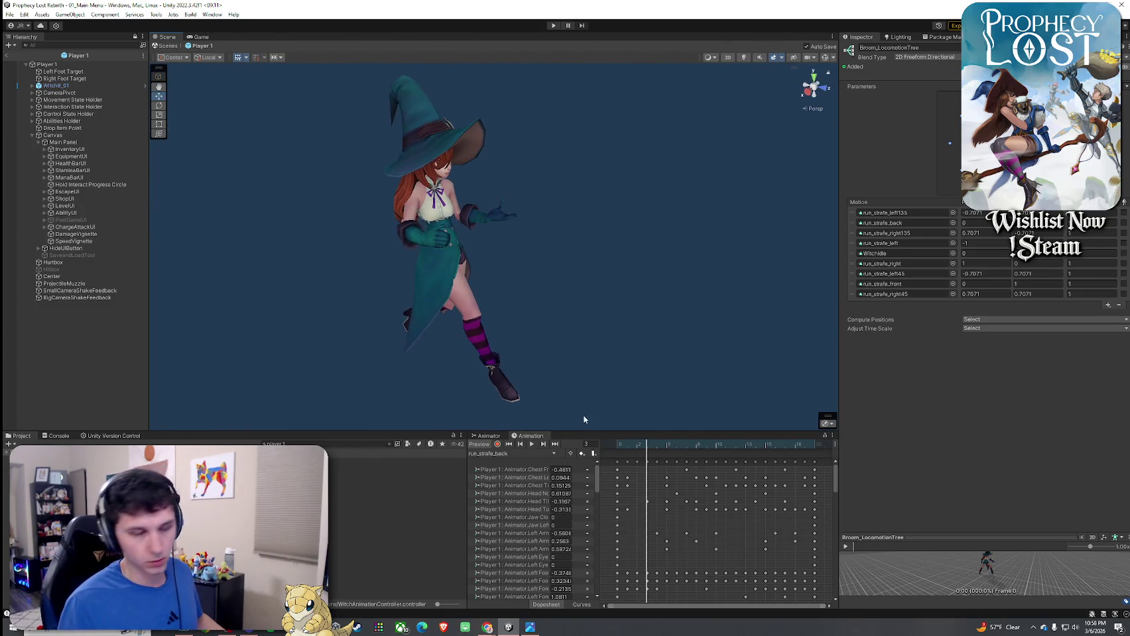
- Scrub run_strafe_back from frame 0 to a later frame, viewing the witch from the right side
left_click_drag(647, 448, 608, 453)
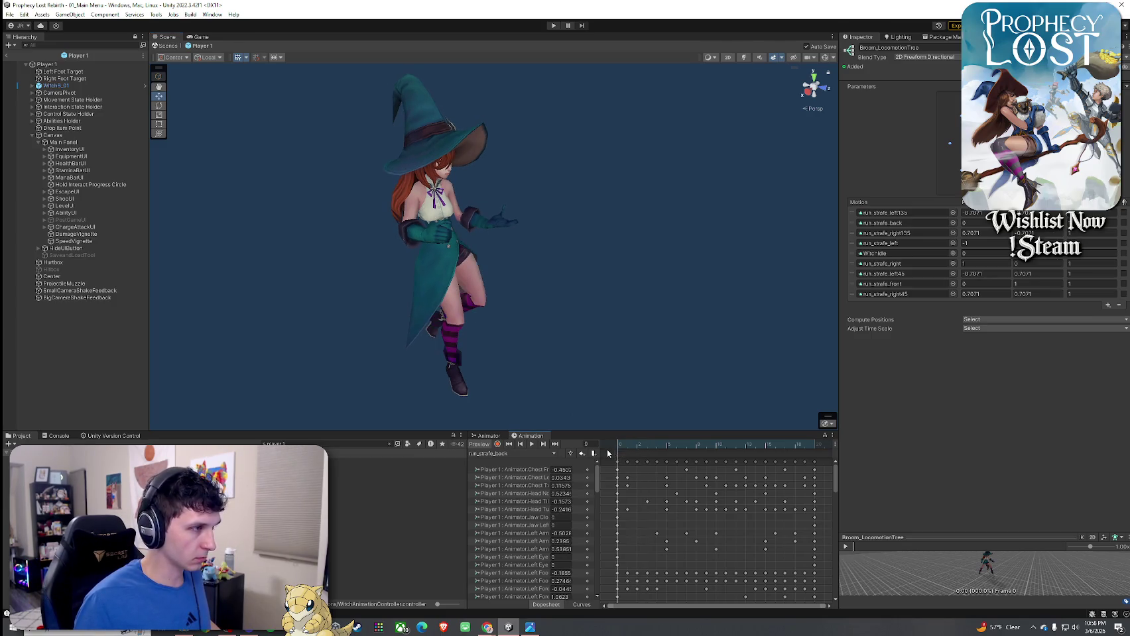
left_click(809, 108)
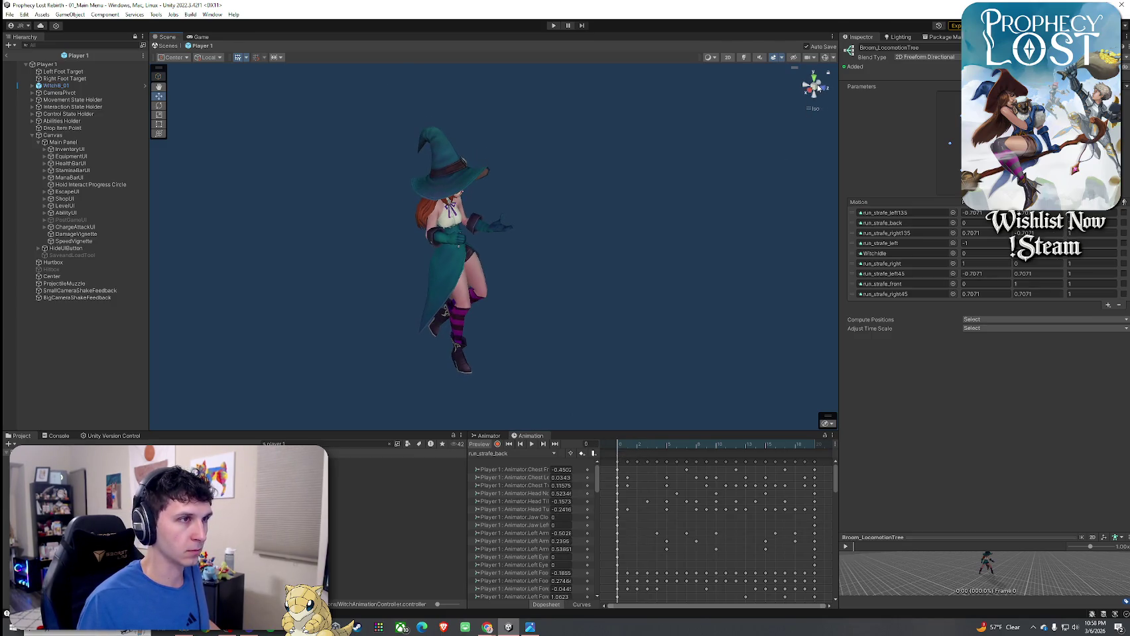
left_click(811, 93)
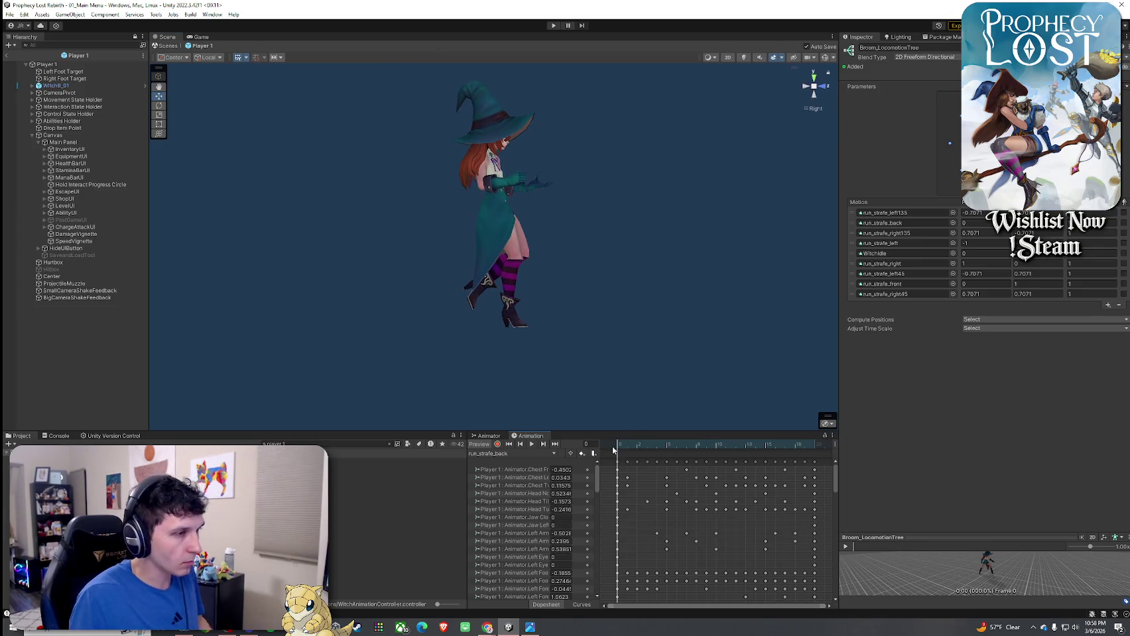
mouse_move(615, 451)
left_mouse_down()
mouse_move(704, 469)
mouse_move(563, 480)
mouse_move(696, 494)
mouse_move(664, 494)
mouse_move(685, 495)
left_mouse_up()
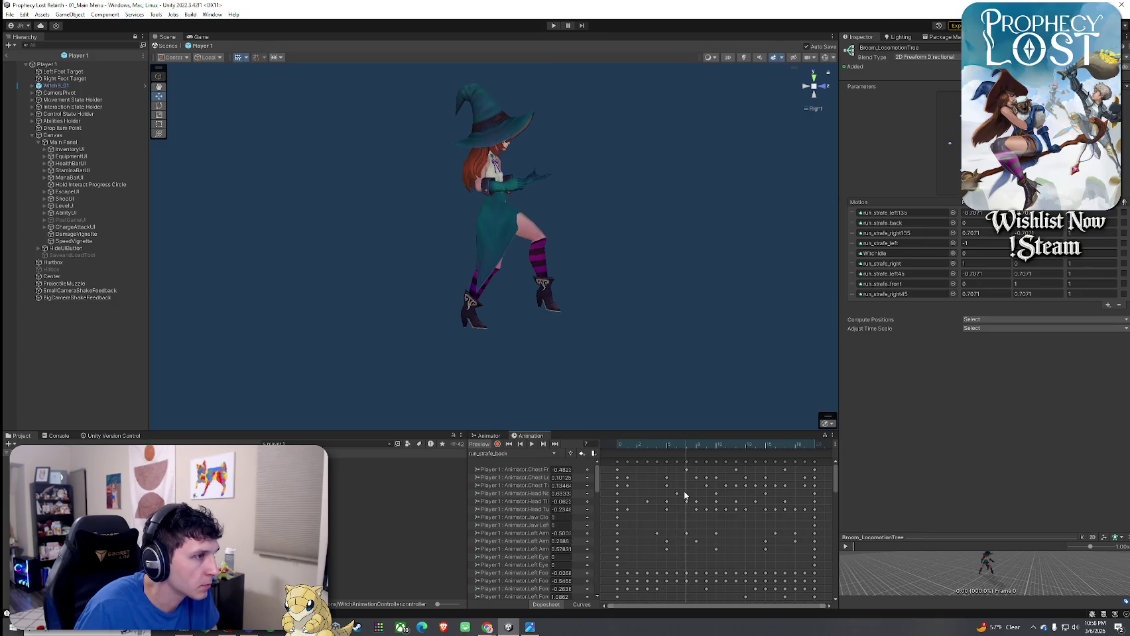
- Add an animation event at frame 7 of run_strafe_back and browse the Player functions for it
right_click(687, 454)
left_click(702, 457)
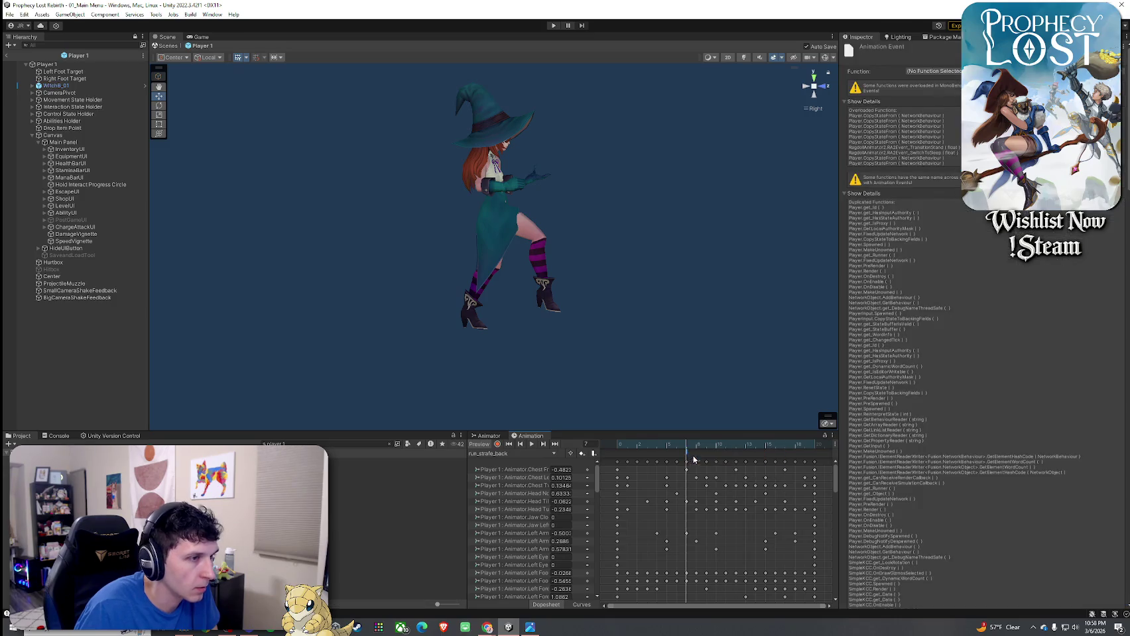
left_click(935, 71)
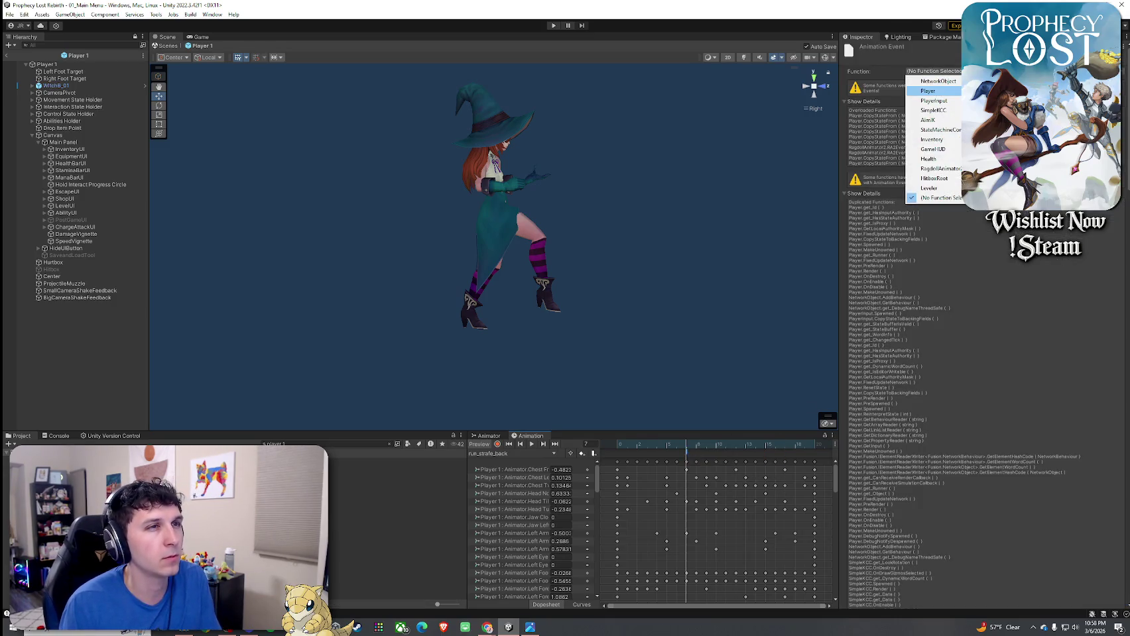
mouse_move(928, 91)
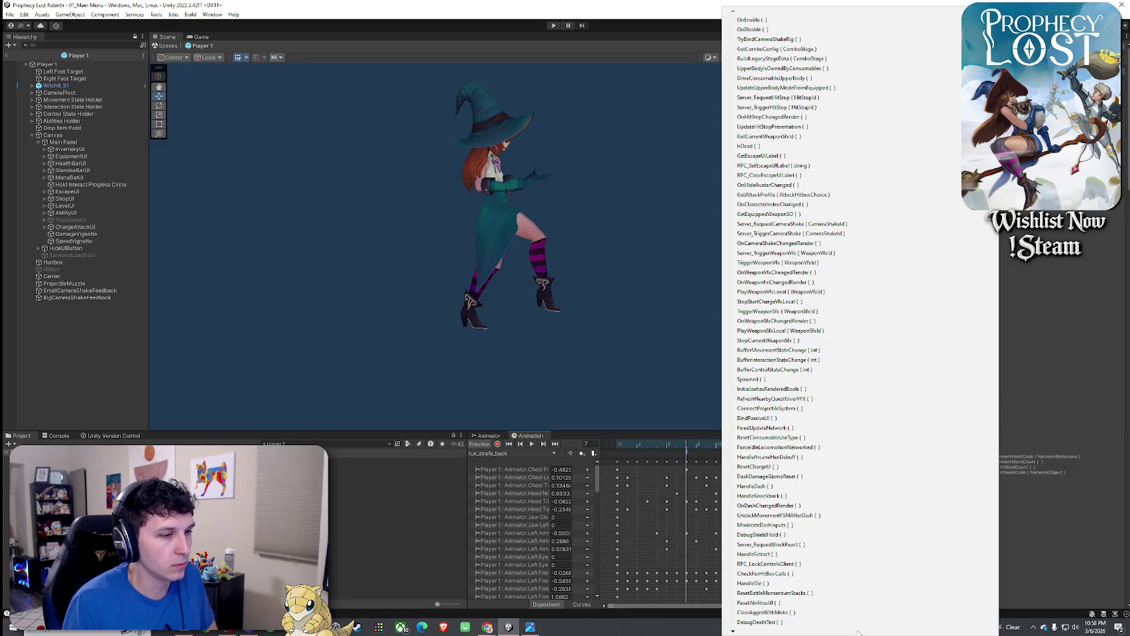
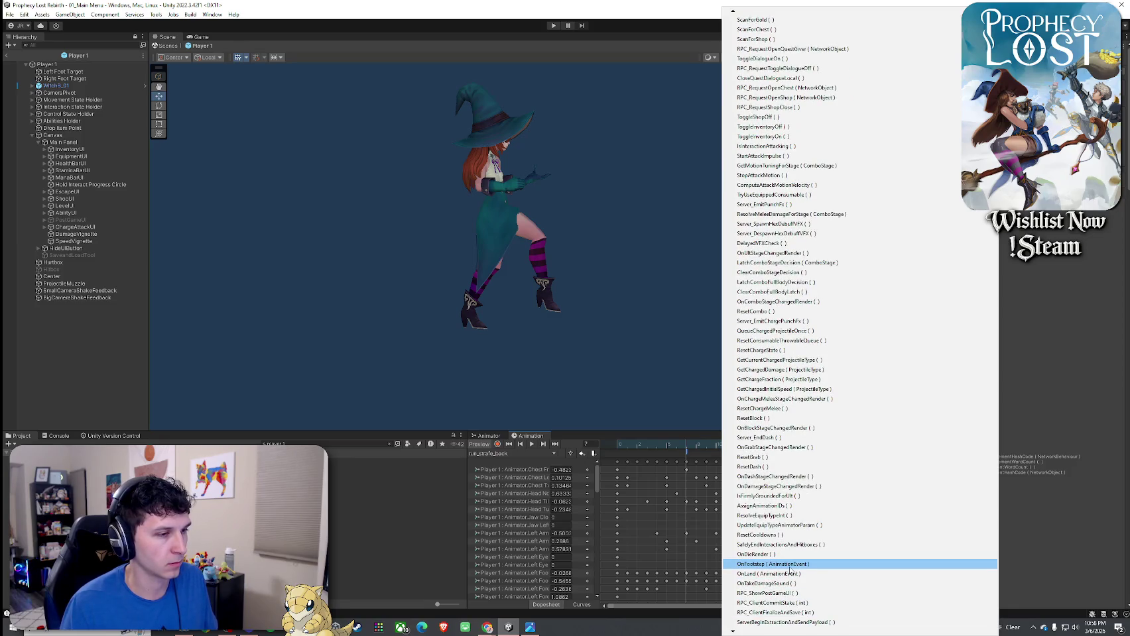
- Set the first event's function to OnFootstep and check foot contact across frames 8–11
left_click(789, 565)
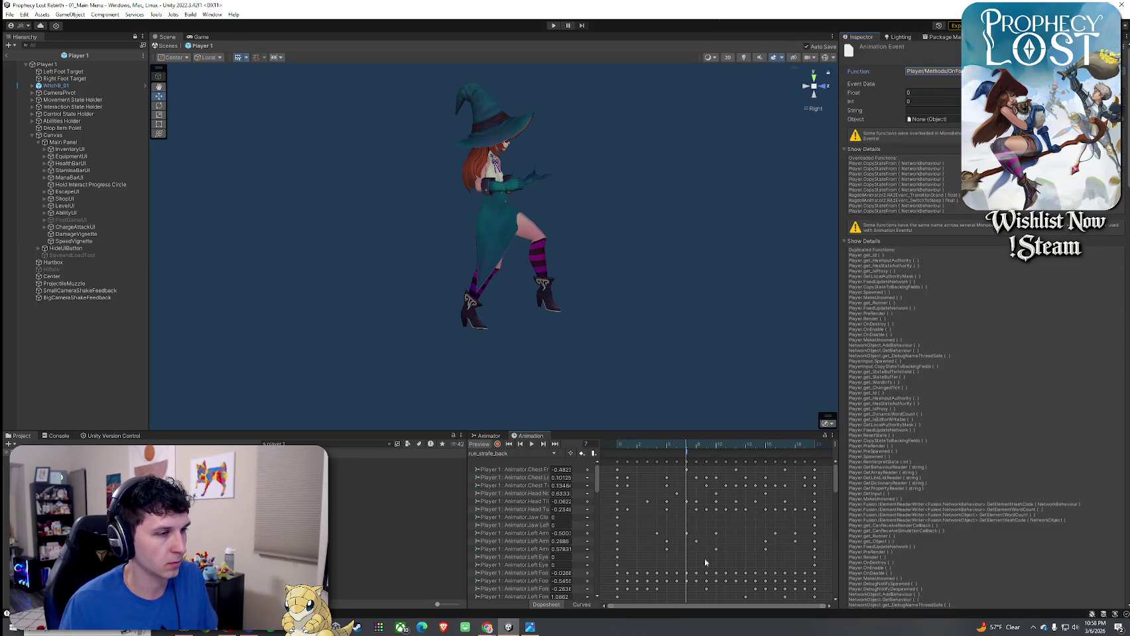
left_click(696, 445)
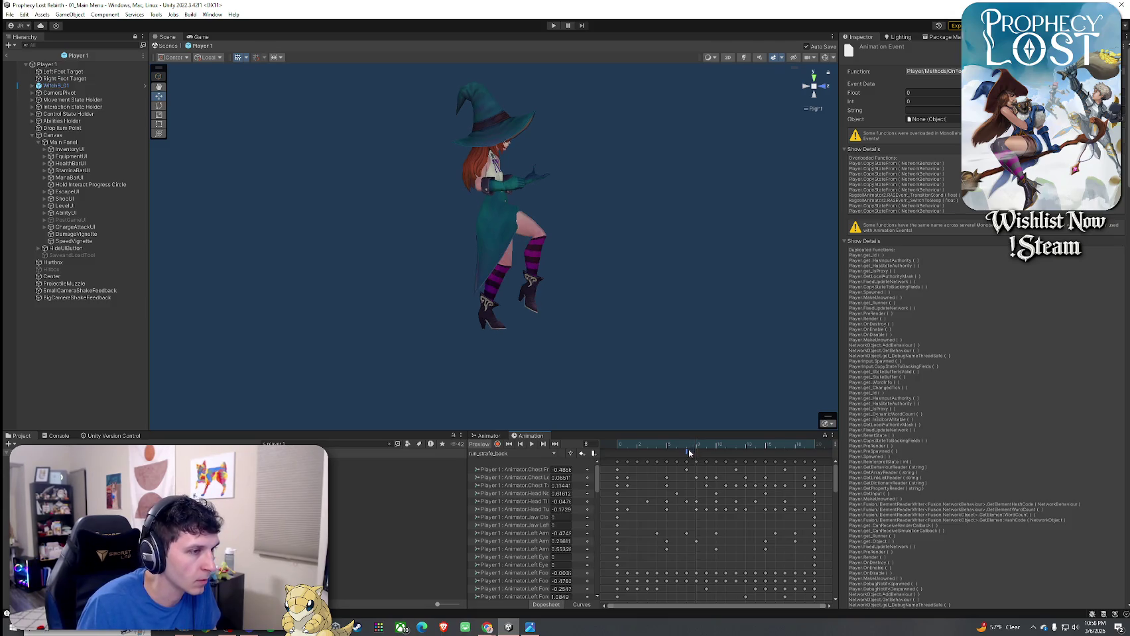
right_click(687, 452)
left_click(696, 448)
mouse_move(696, 448)
left_mouse_down()
mouse_move(745, 450)
mouse_move(722, 456)
mouse_move(815, 474)
mouse_move(758, 475)
mouse_move(785, 479)
left_mouse_up()
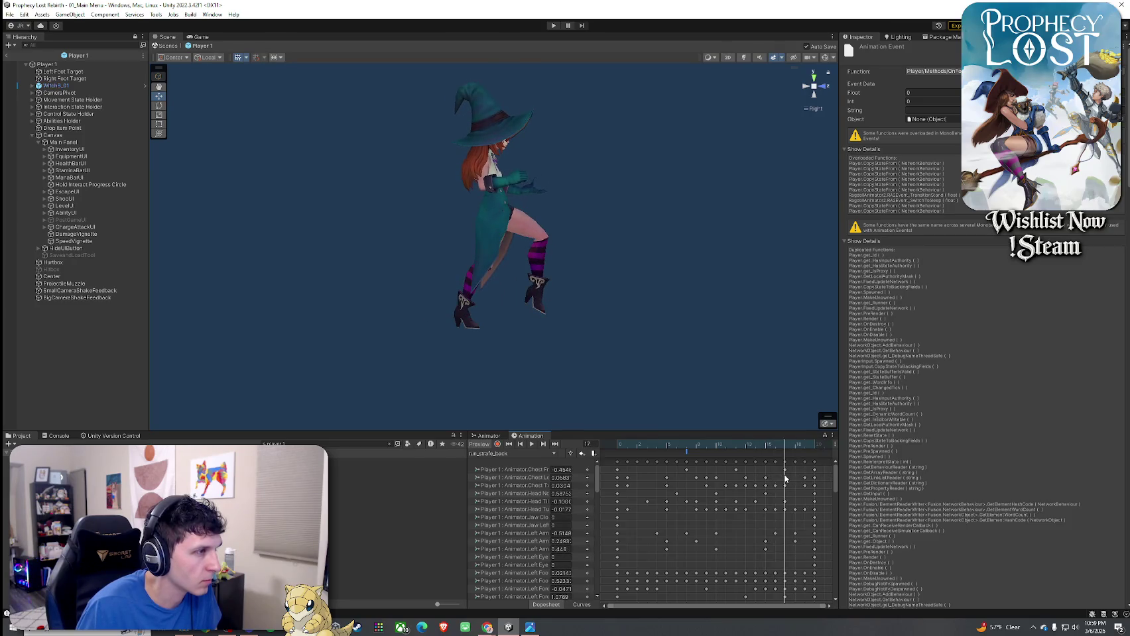
- Add a second footstep event at frame 17 and scrub the stride to verify both footfalls
right_click(785, 459)
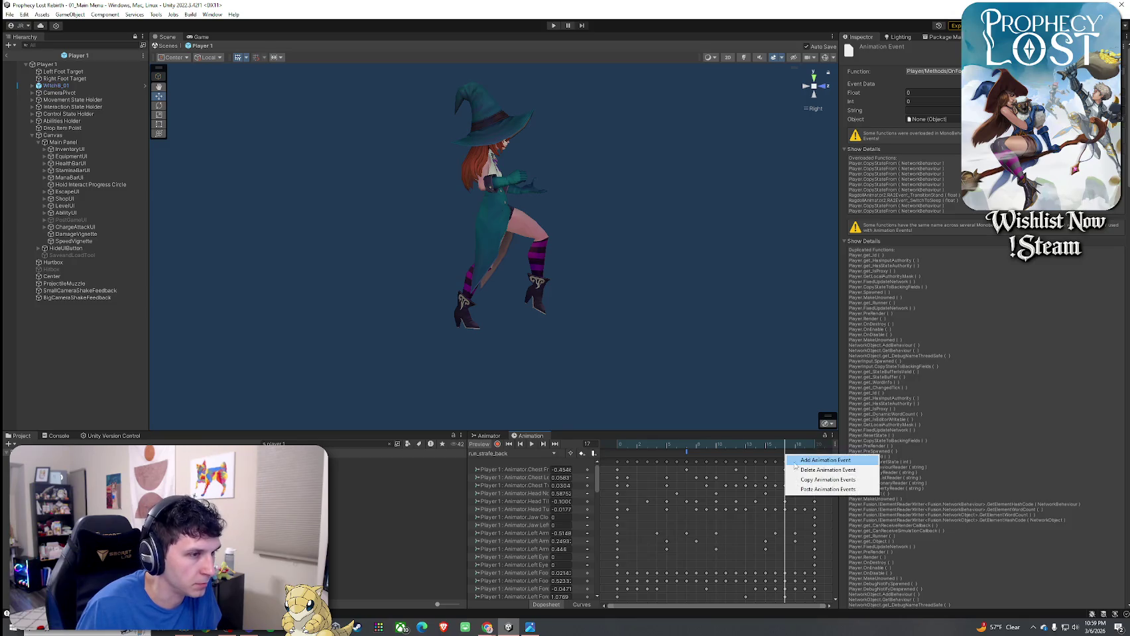
left_click(809, 482)
mouse_move(786, 448)
left_mouse_down()
mouse_move(690, 458)
mouse_move(787, 464)
left_mouse_up()
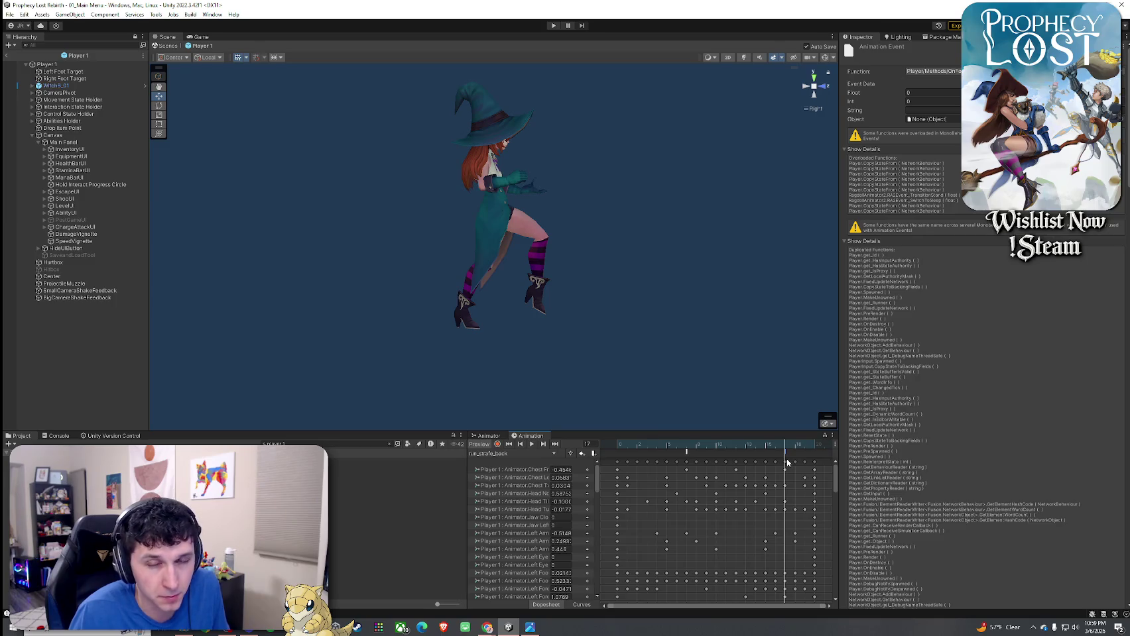
left_click_drag(787, 464, 814, 457)
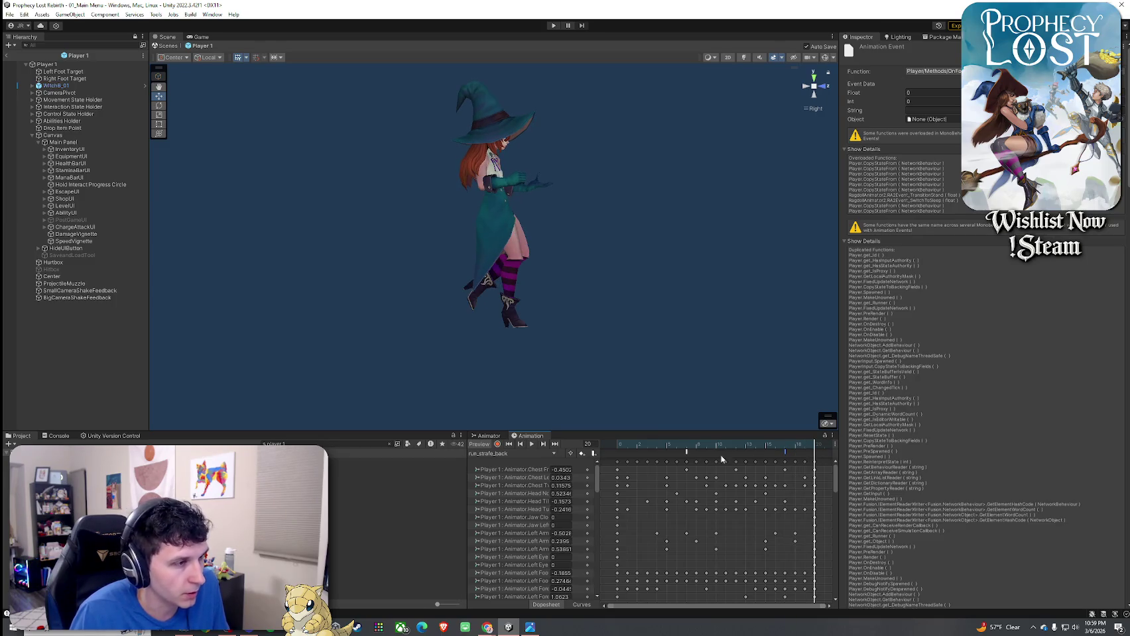
left_click_drag(620, 453, 686, 452)
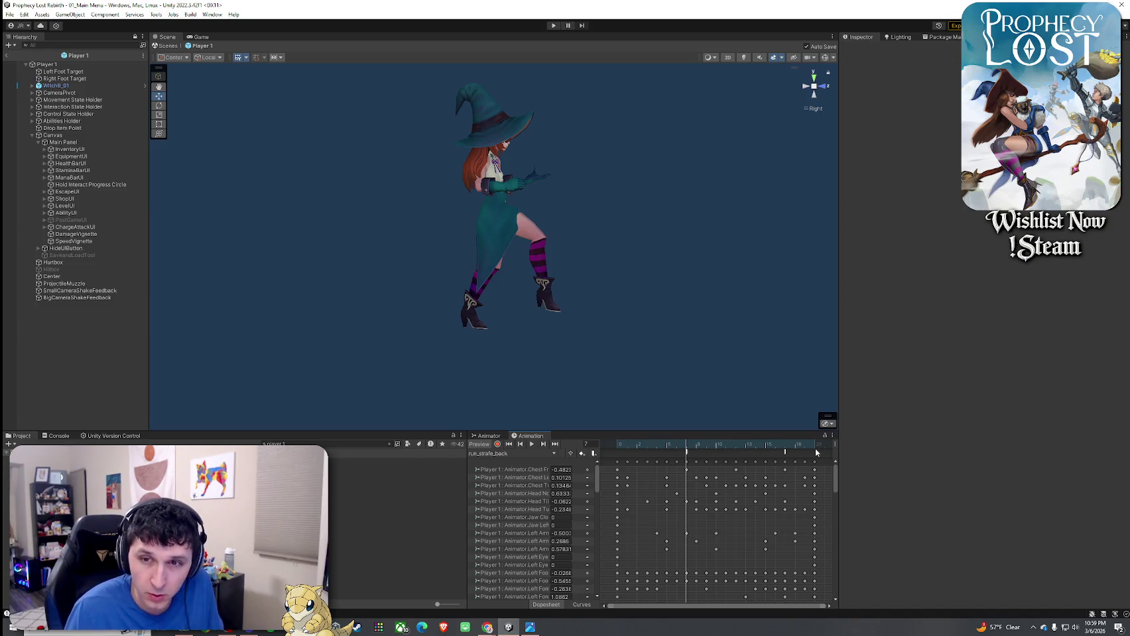
mouse_move(686, 449)
left_mouse_down()
mouse_move(796, 455)
mouse_move(657, 453)
left_mouse_up()
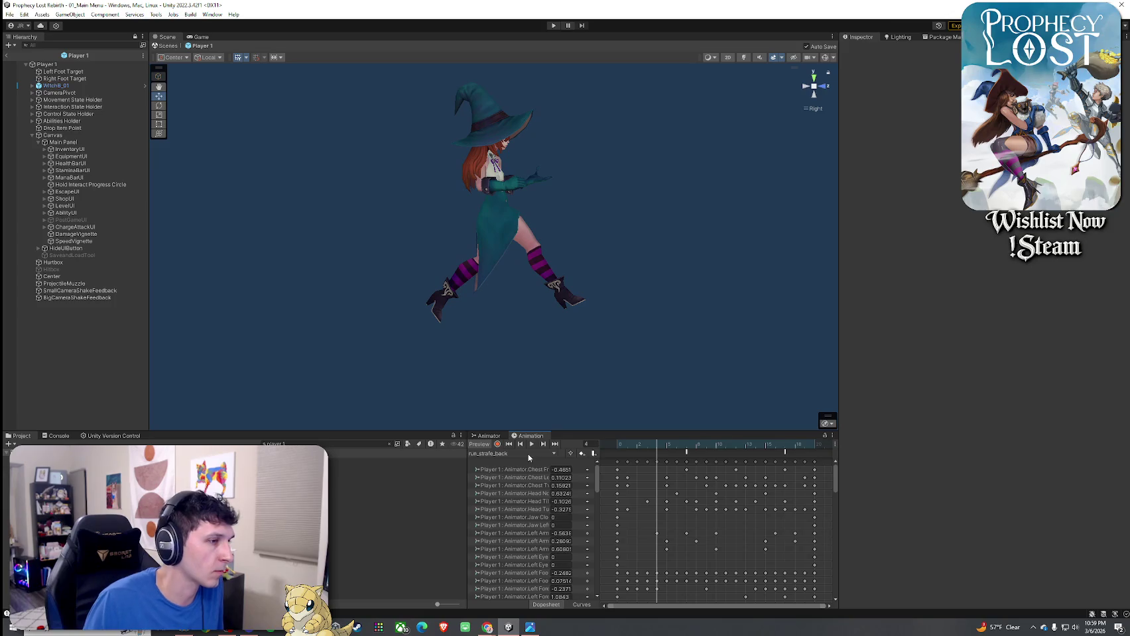
left_click(528, 456)
- Load the run_strafe_front clip and add an animation event at frame 7
left_click(539, 559)
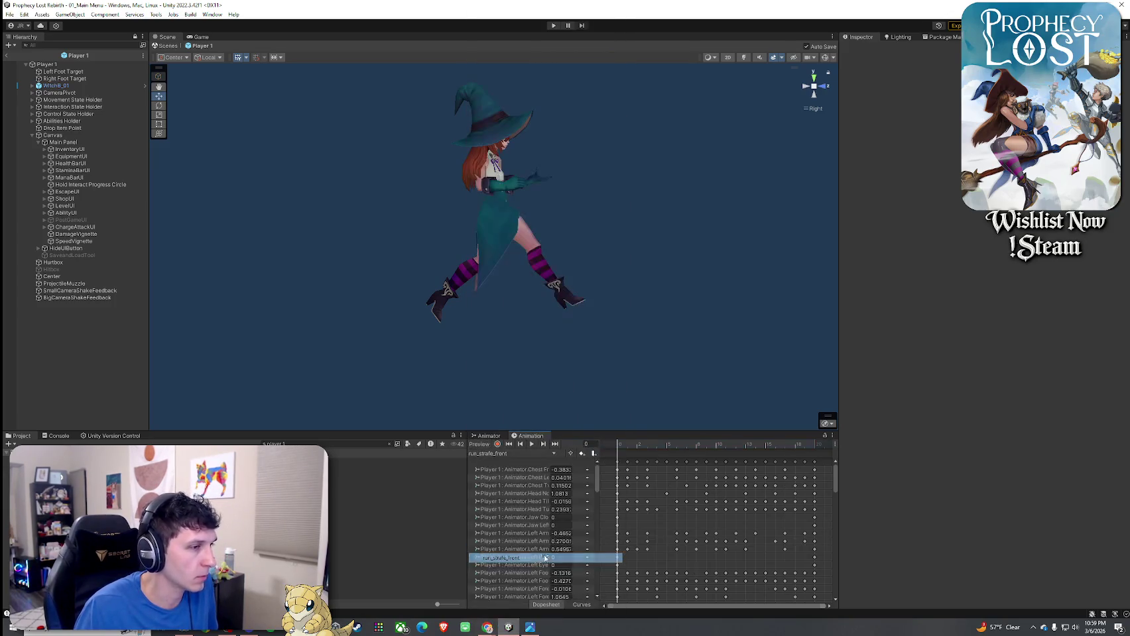
left_click_drag(624, 446, 789, 463)
right_click(682, 455)
left_click(696, 462)
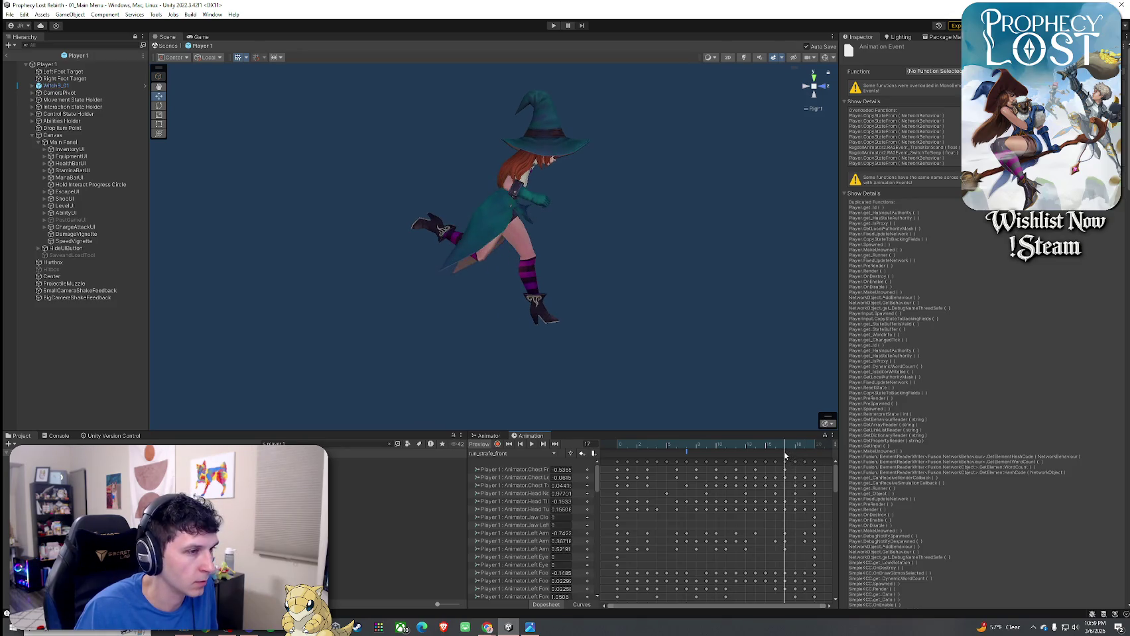
mouse_move(785, 451)
left_mouse_down()
mouse_move(687, 458)
mouse_move(796, 469)
mouse_move(682, 461)
mouse_move(696, 461)
mouse_move(690, 447)
mouse_move(797, 457)
mouse_move(786, 459)
left_mouse_up()
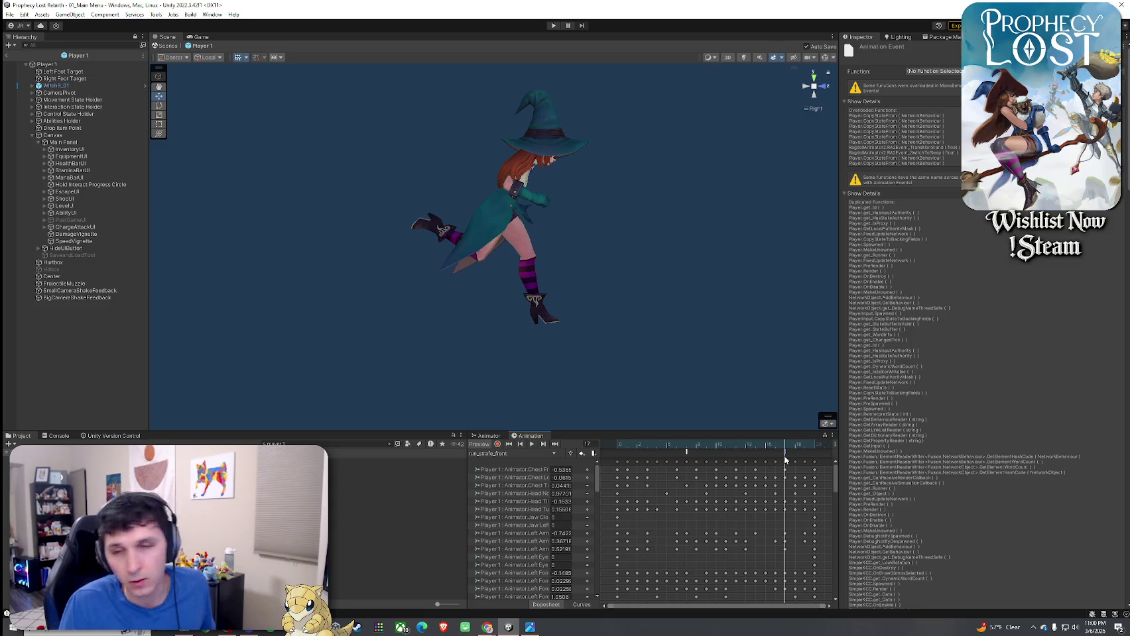
left_click(533, 460)
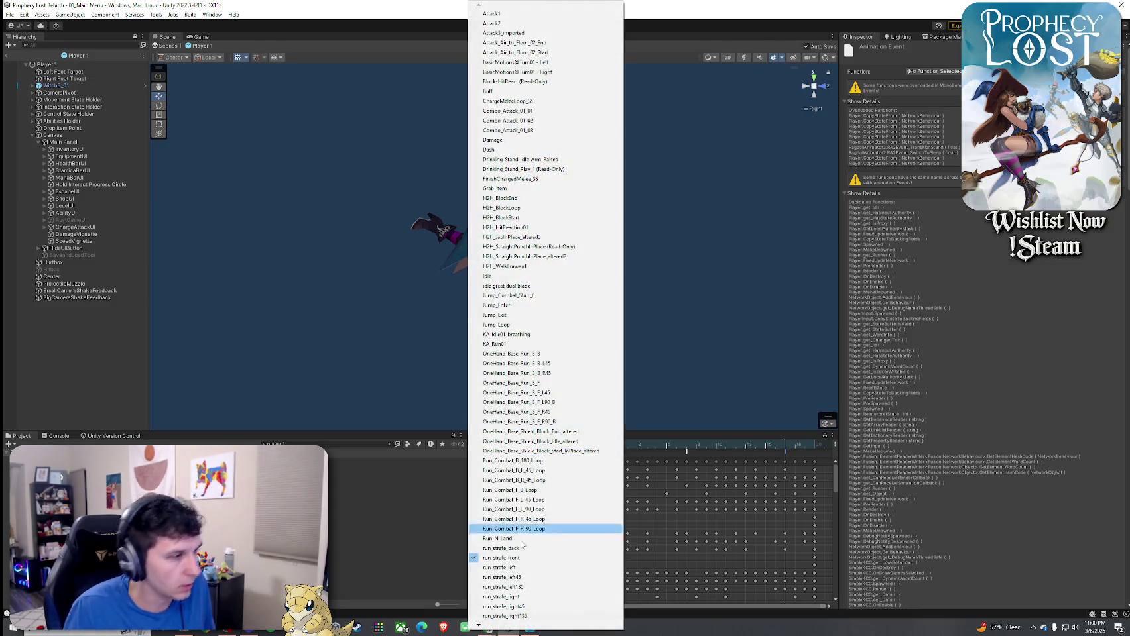
- Load run_strafe_left, view the witch from the front, and locate the footfall around frames 8–9
left_click(524, 466)
left_click_drag(622, 448, 656, 452)
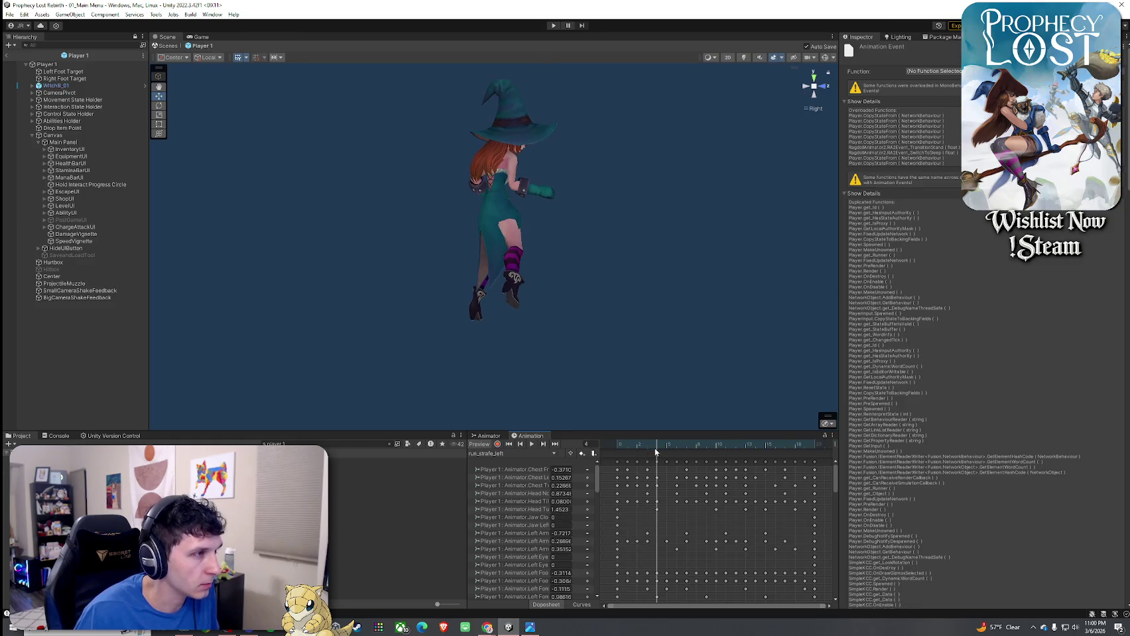
left_click(821, 88)
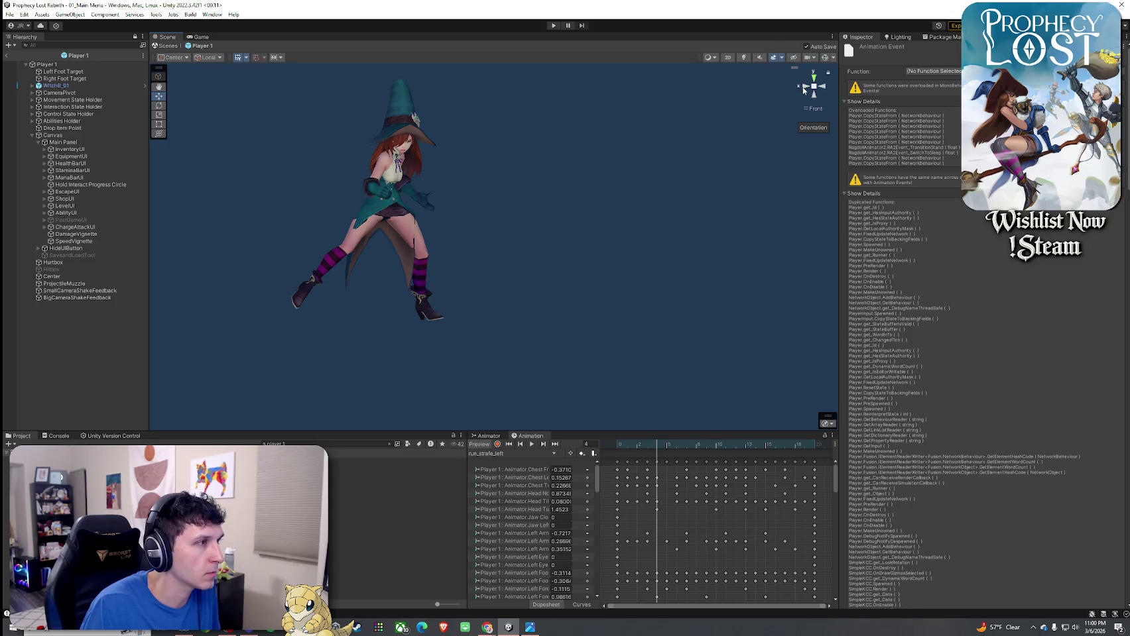
mouse_move(656, 445)
left_mouse_down()
mouse_move(609, 453)
mouse_move(686, 464)
left_mouse_up()
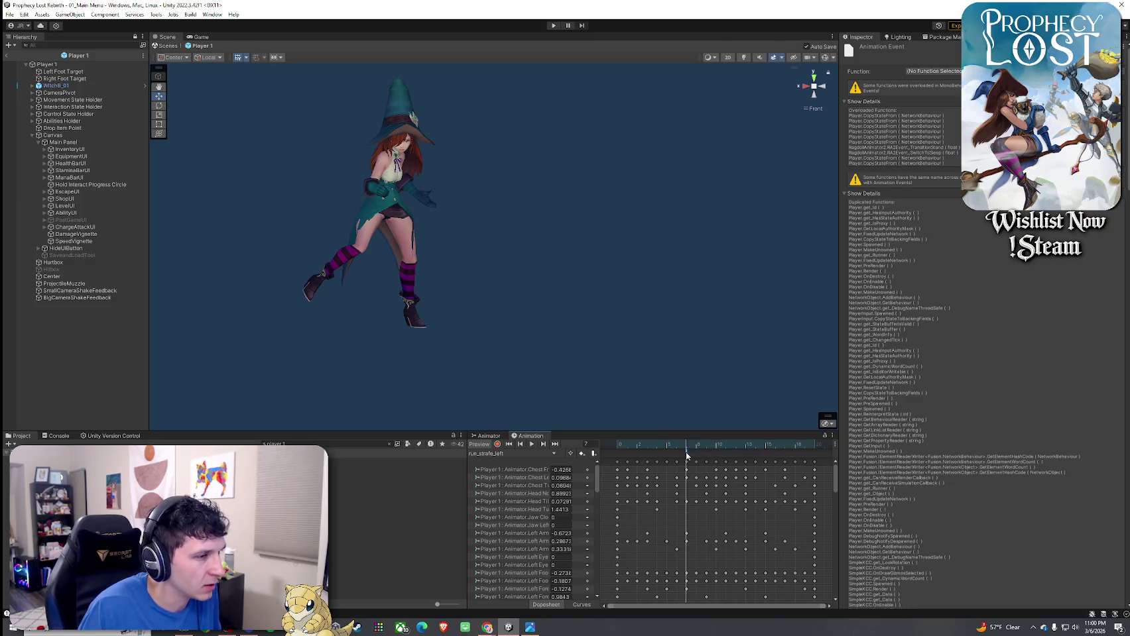
left_click_drag(688, 443, 686, 450)
left_click(702, 443)
left_click(688, 457)
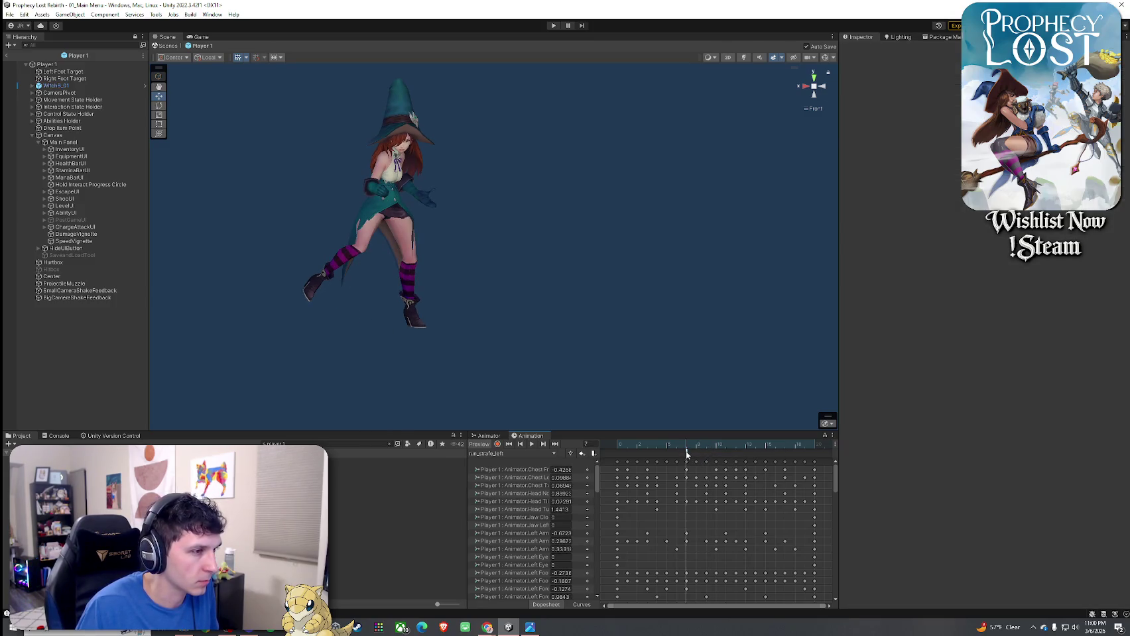
left_click(522, 453)
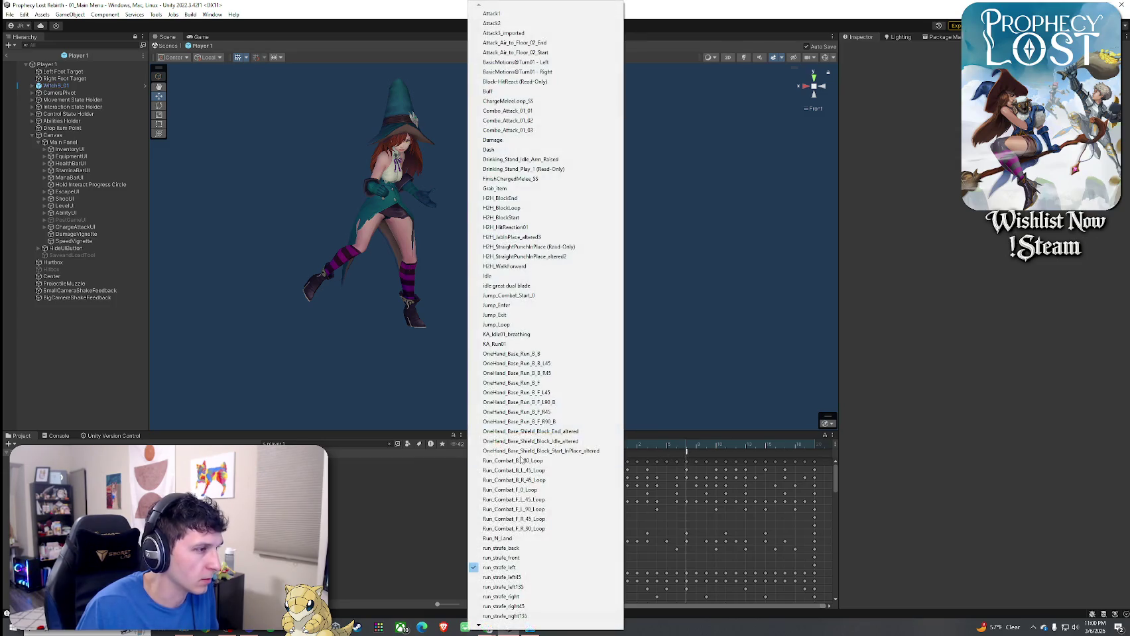
left_click(527, 569)
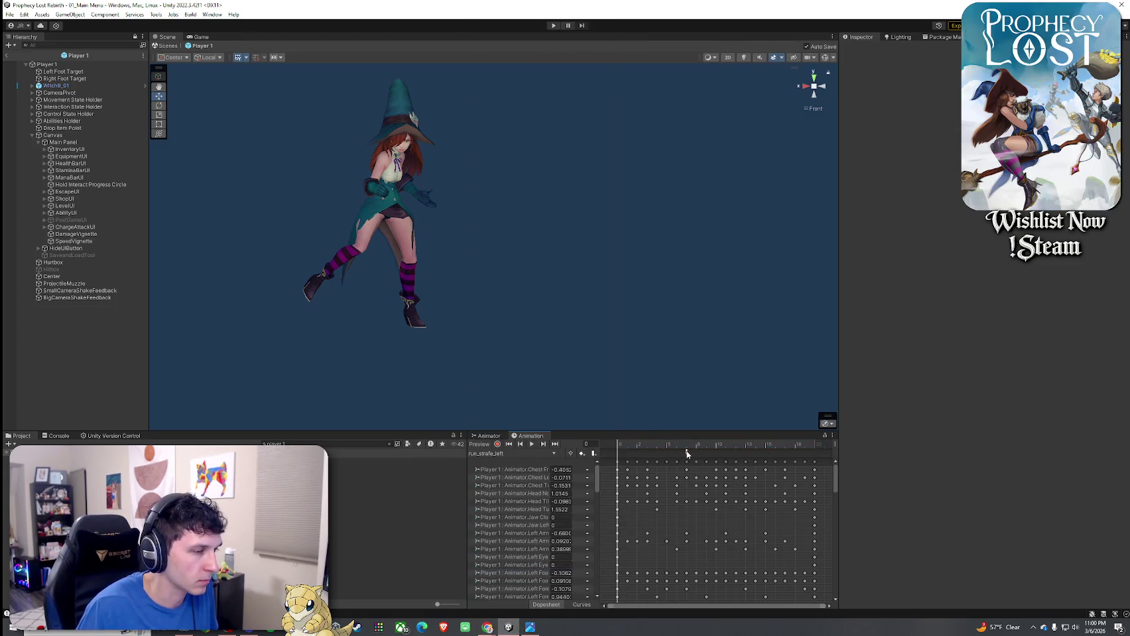
- Paste the copied footstep events, nudge one OnFootstep later, and add another near frame 17
left_click(687, 454)
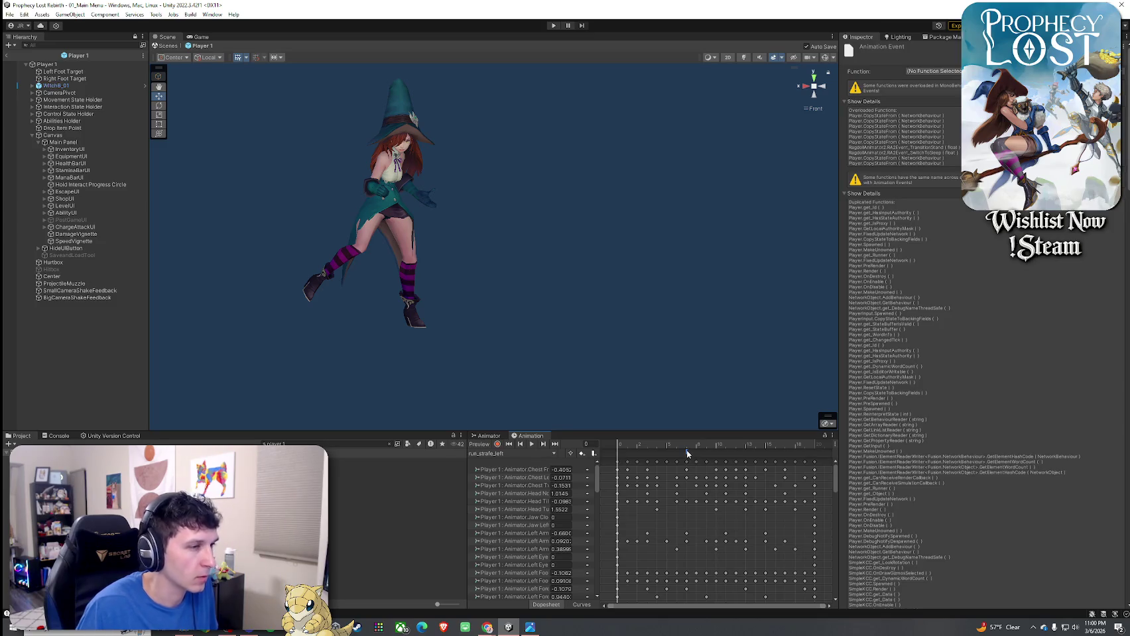
right_click(679, 455)
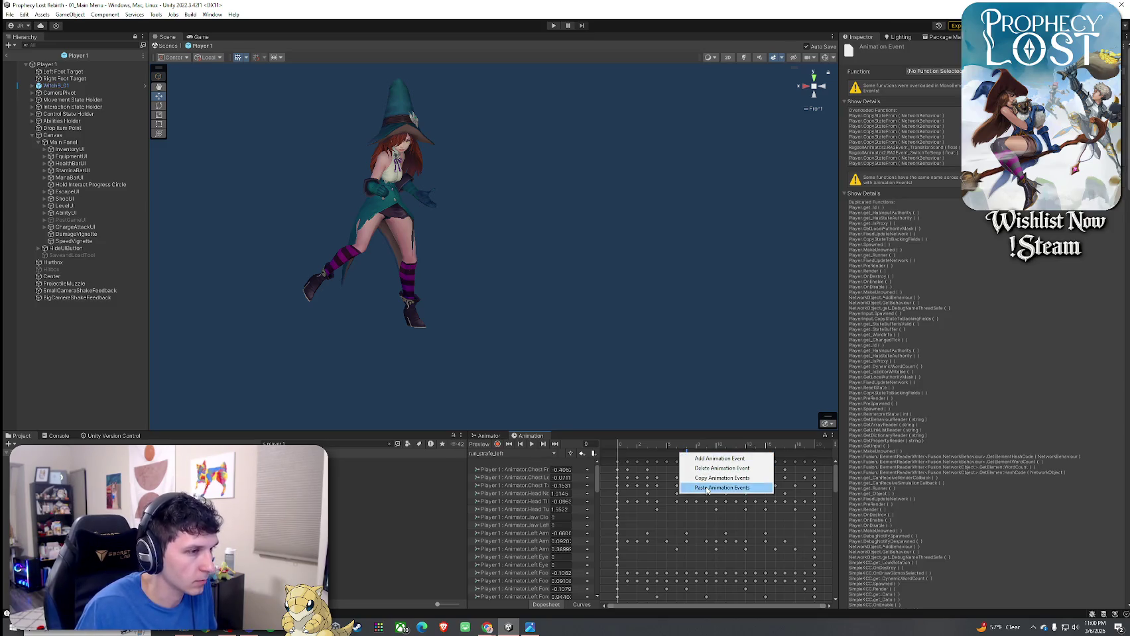
left_click(693, 489)
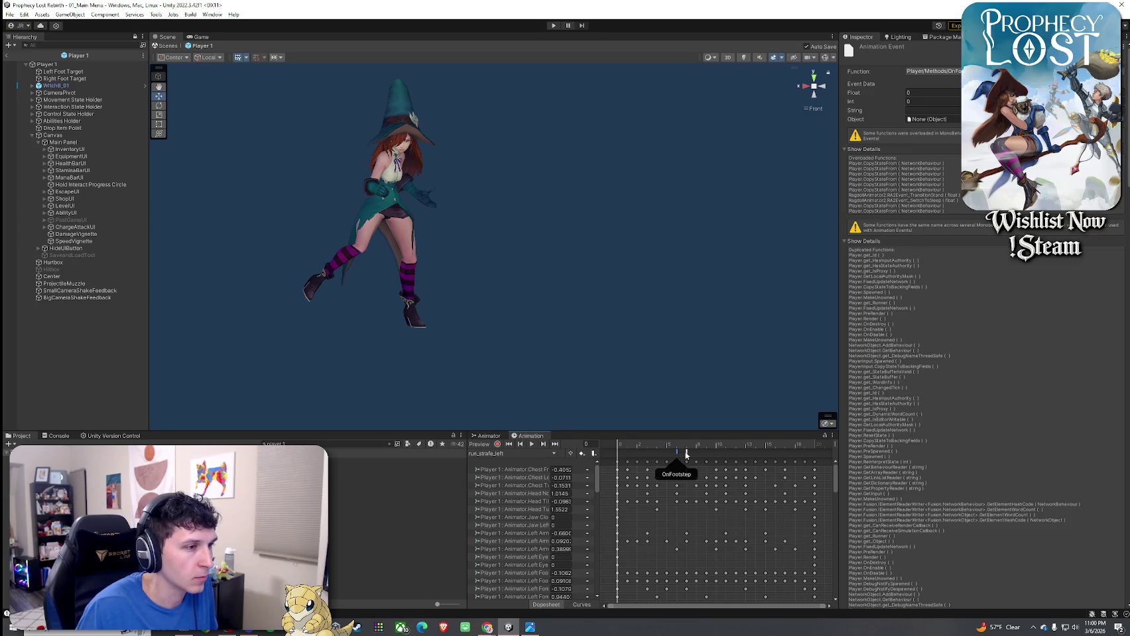
left_click(685, 452)
left_click_drag(677, 452, 686, 453)
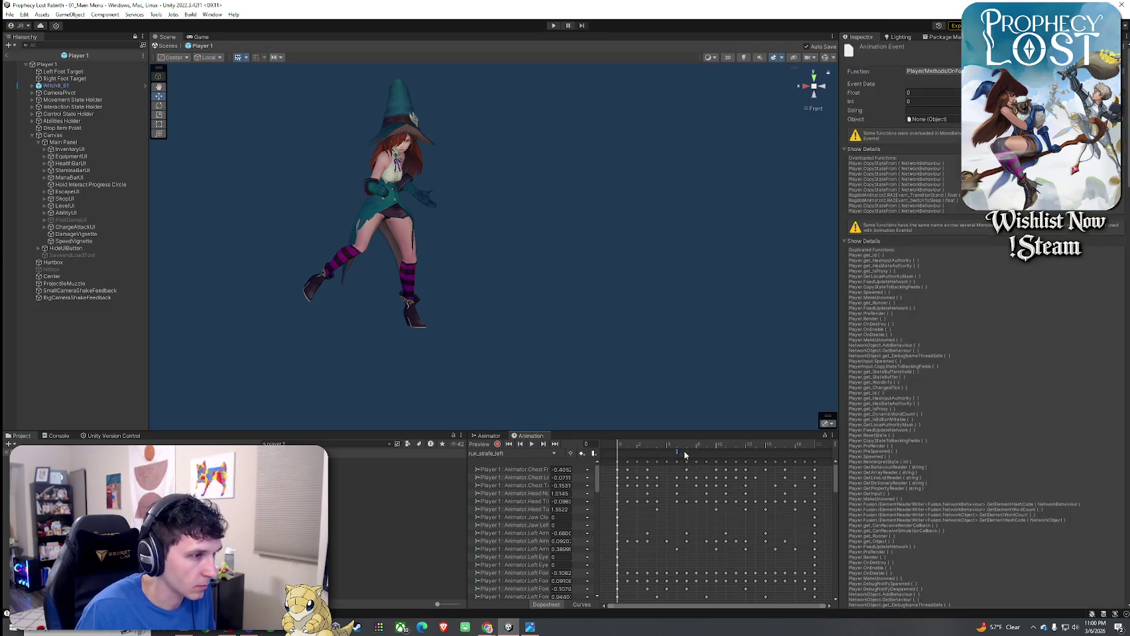
right_click(786, 452)
left_click(806, 485)
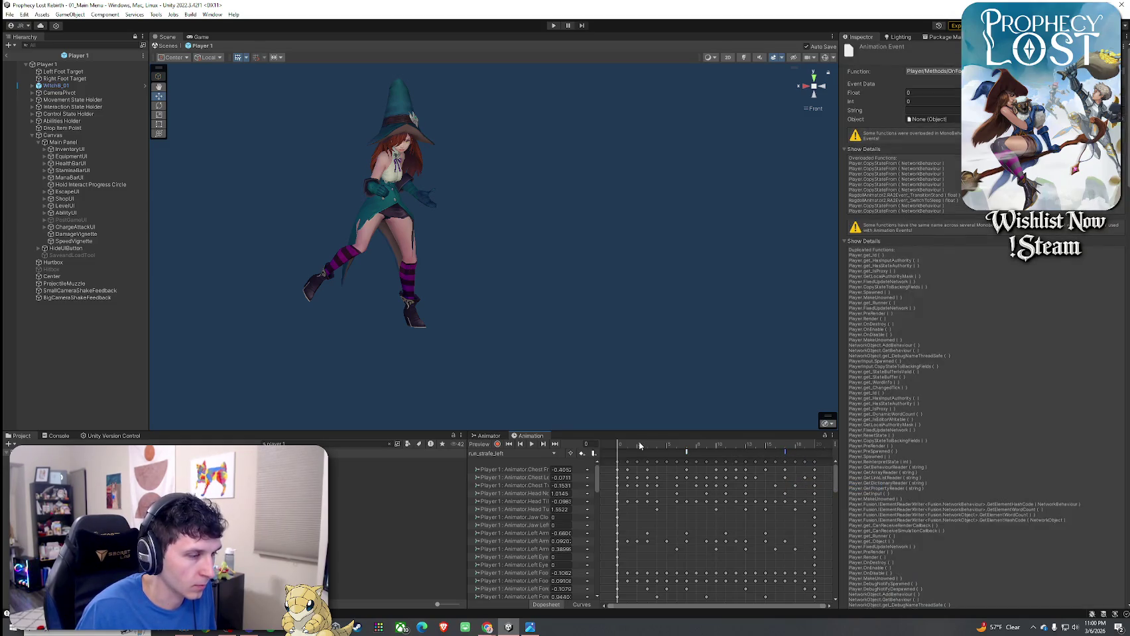
left_click_drag(619, 449, 783, 468)
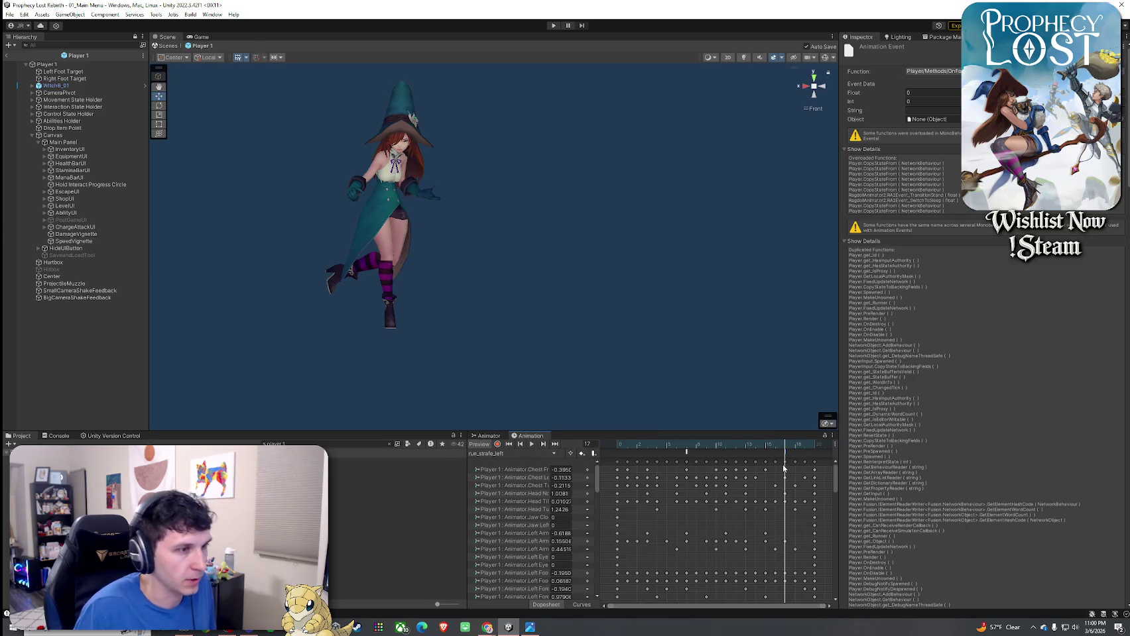
left_click(511, 453)
- Turn the scene view to the side and paste footstep events into run_strafe_left135 at frame 16–17
left_click(545, 577)
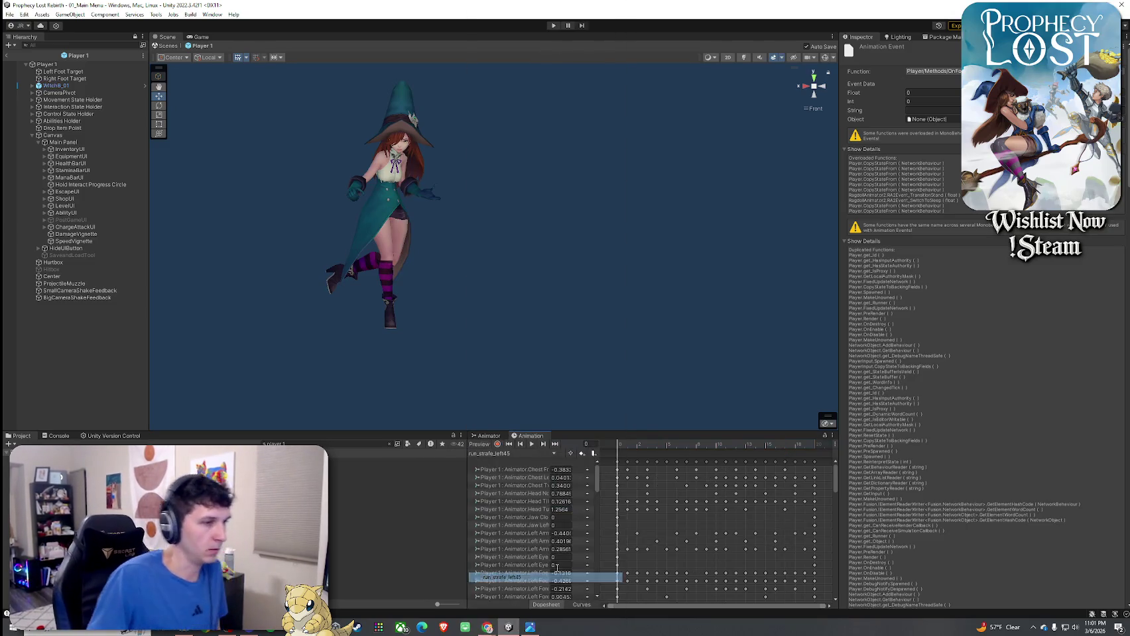
mouse_move(627, 445)
left_mouse_down()
mouse_move(650, 452)
mouse_move(594, 456)
mouse_move(628, 464)
left_mouse_up()
left_click(804, 86)
left_click(613, 450)
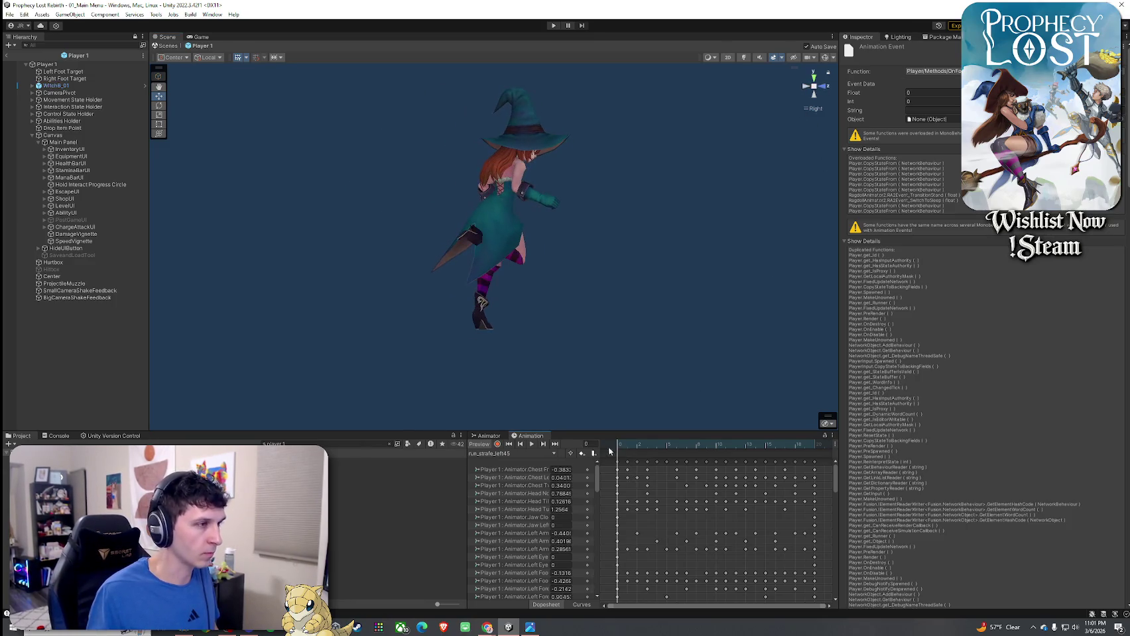
left_click_drag(686, 450, 816, 451)
right_click(783, 452)
left_click(828, 491)
left_click(774, 449)
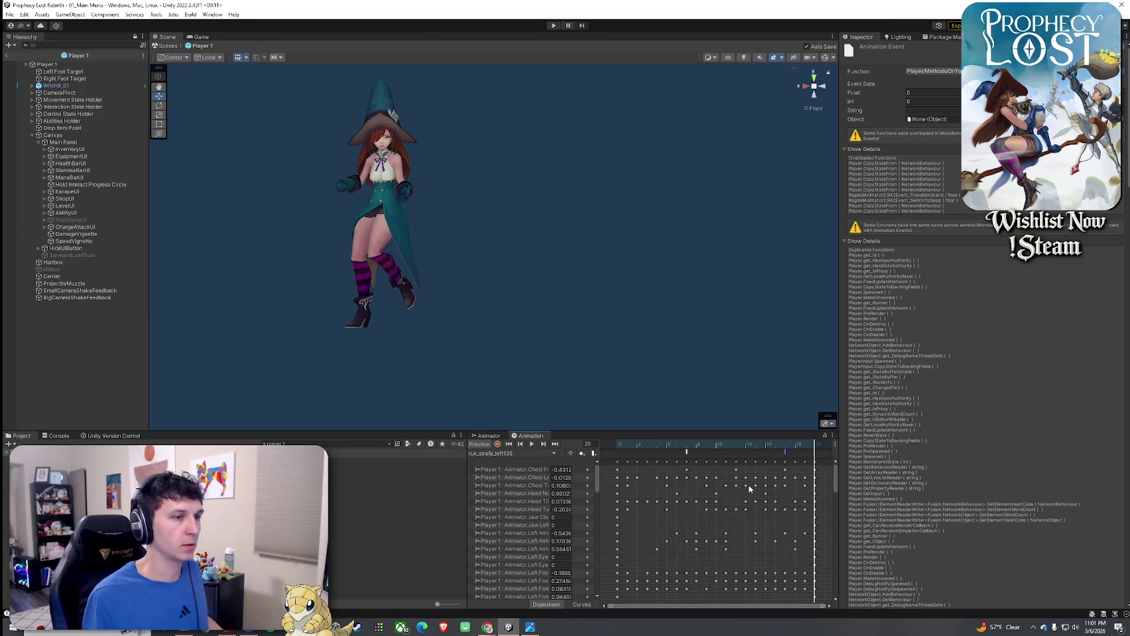
- Switch to run_strafe_right and paste the footstep events at frame 17
left_click(527, 457)
left_click(608, 464)
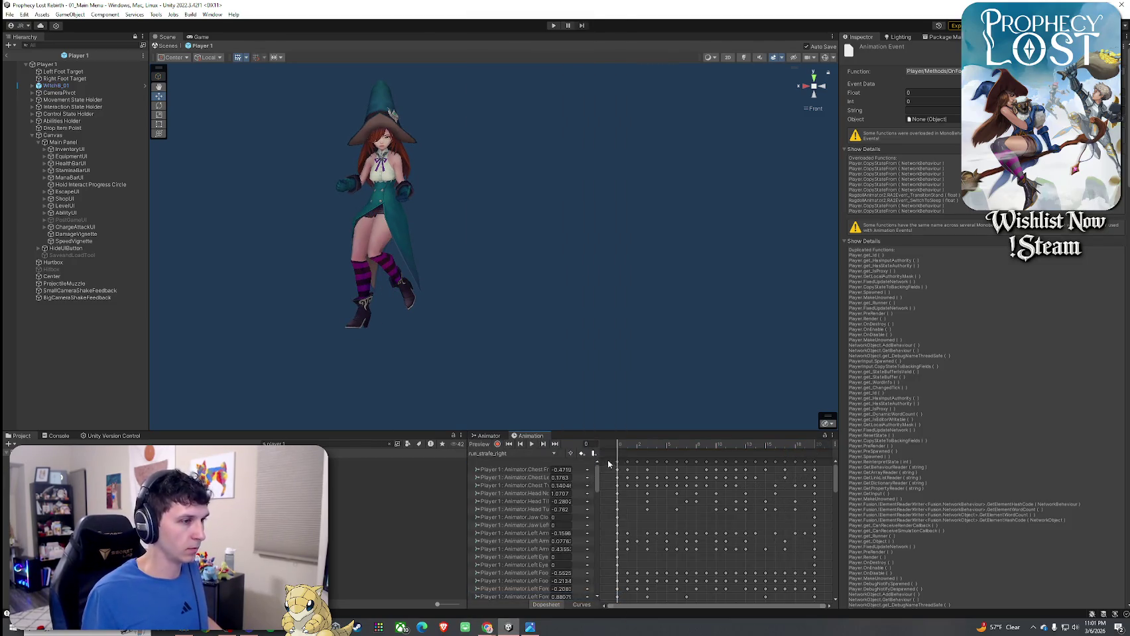
left_click_drag(619, 450, 785, 452)
right_click(688, 453)
key("Escape")
right_click(787, 452)
left_click(806, 487)
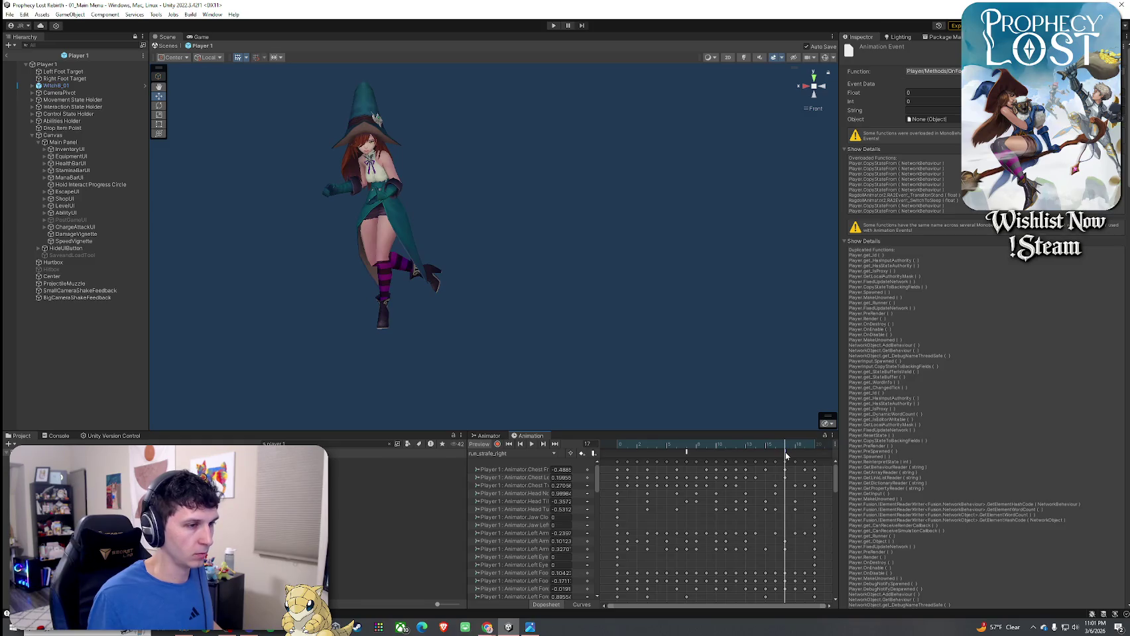
left_click(520, 454)
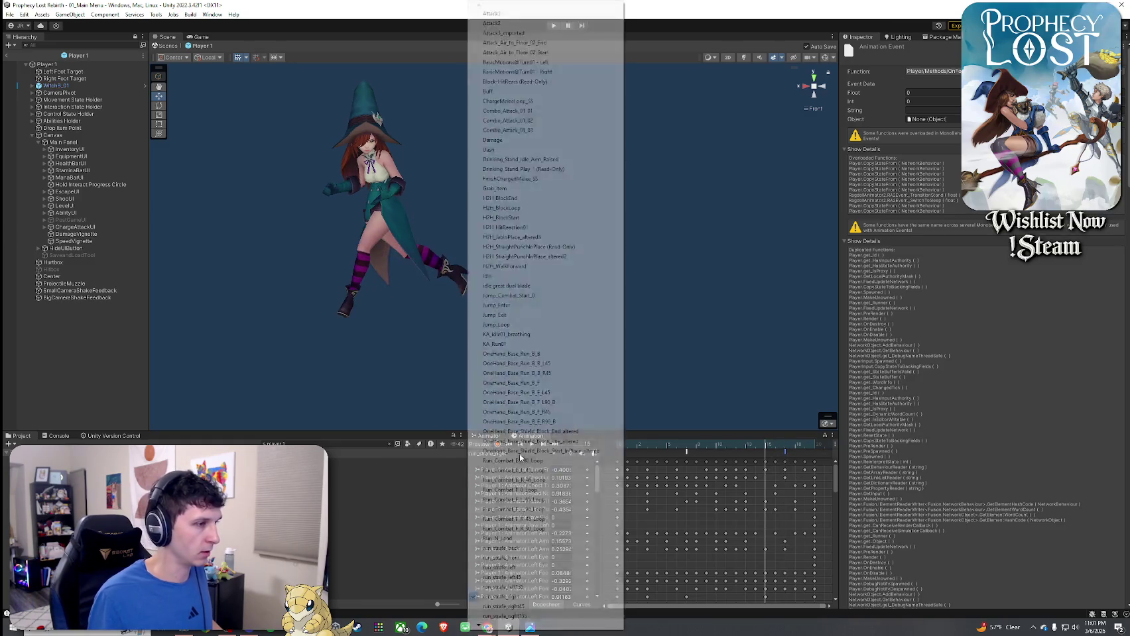
- Load run_strafe_right45 and scrub its timeline around frames 6–18, leaving events unchanged
left_click(521, 607)
left_click_drag(620, 453, 784, 456)
right_click(686, 457)
key("Escape")
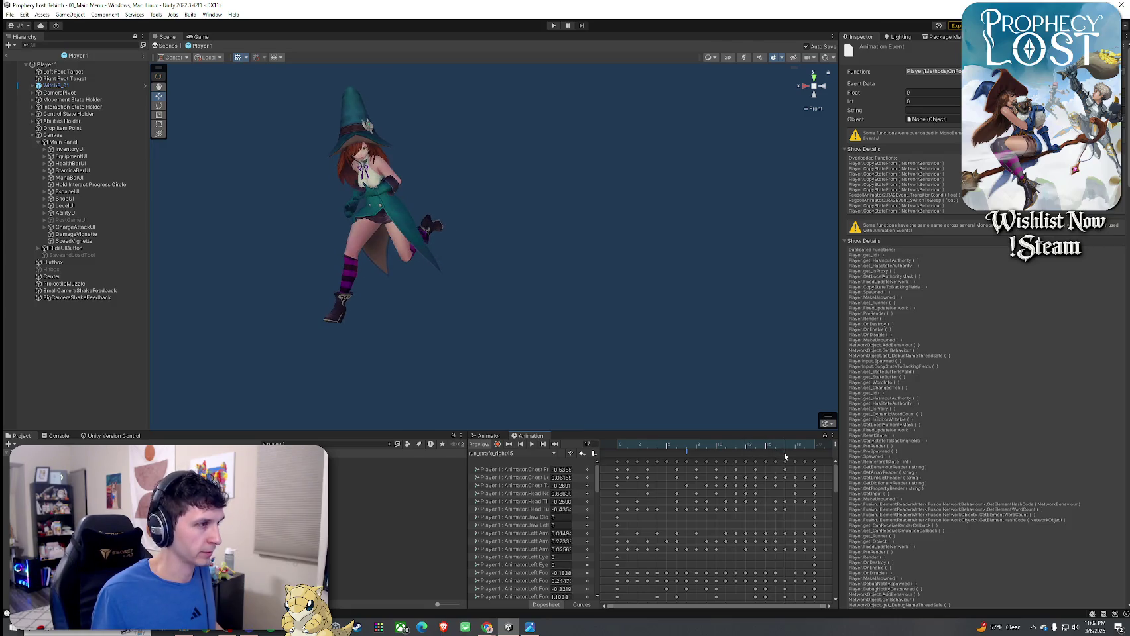
right_click(787, 458)
key("Escape")
left_click(797, 446)
left_click_drag(798, 447, 611, 455)
- Switch to run_strafe_right135, apply an event option at frame 17, and play the preview
left_click(523, 454)
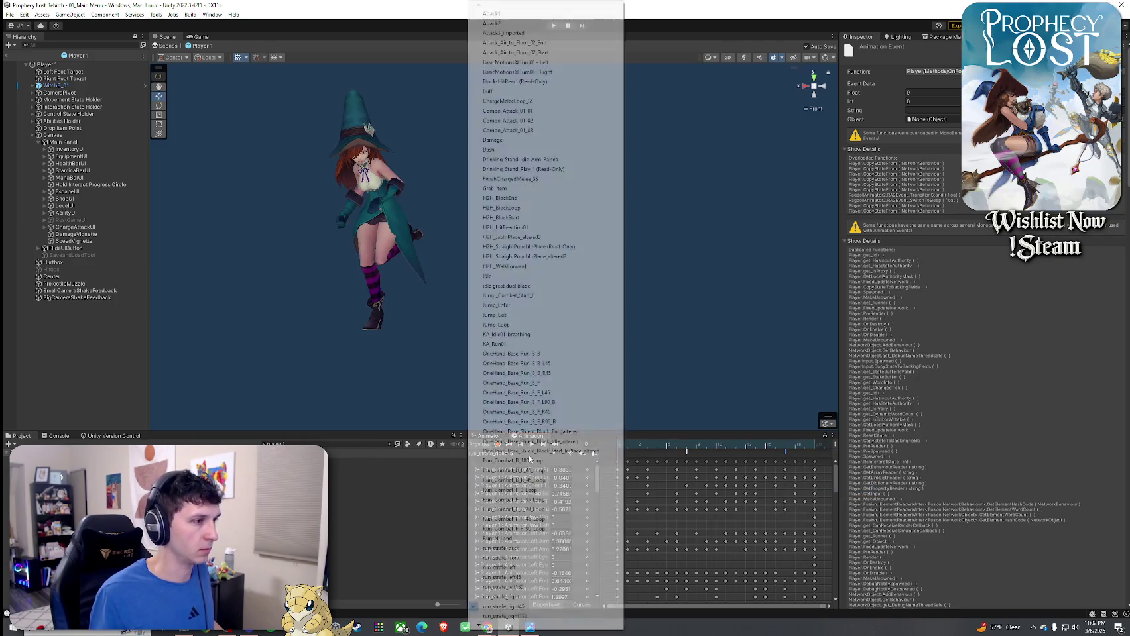
left_click(503, 619)
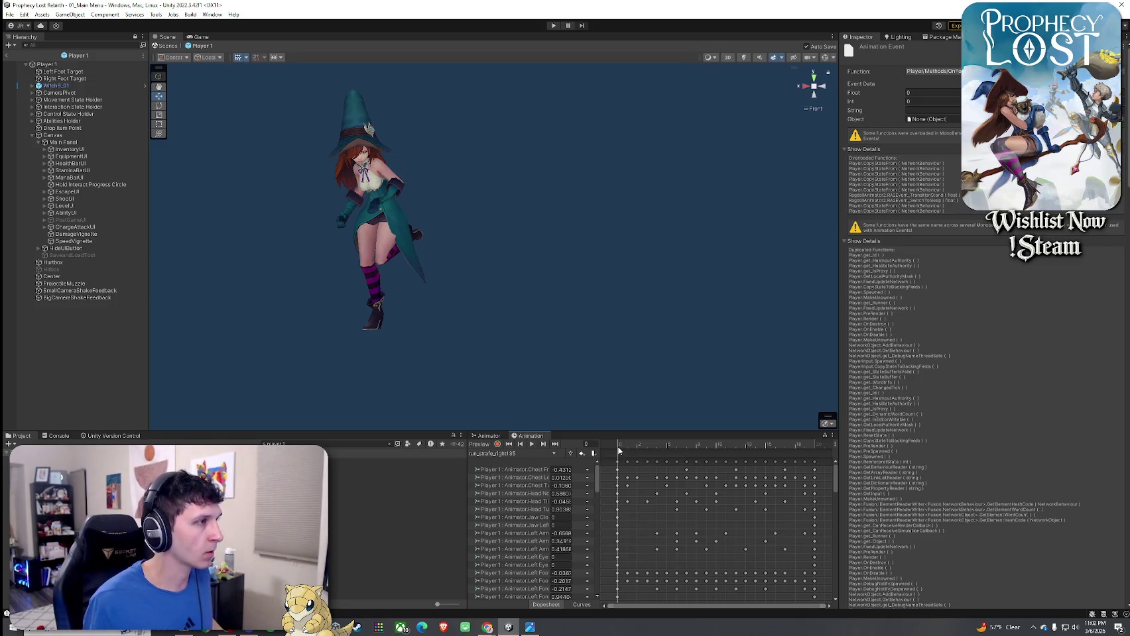
left_click_drag(618, 446, 686, 457)
right_click(687, 455)
left_click(736, 489)
left_click_drag(687, 449, 790, 454)
right_click(787, 453)
left_click(806, 492)
key("space")
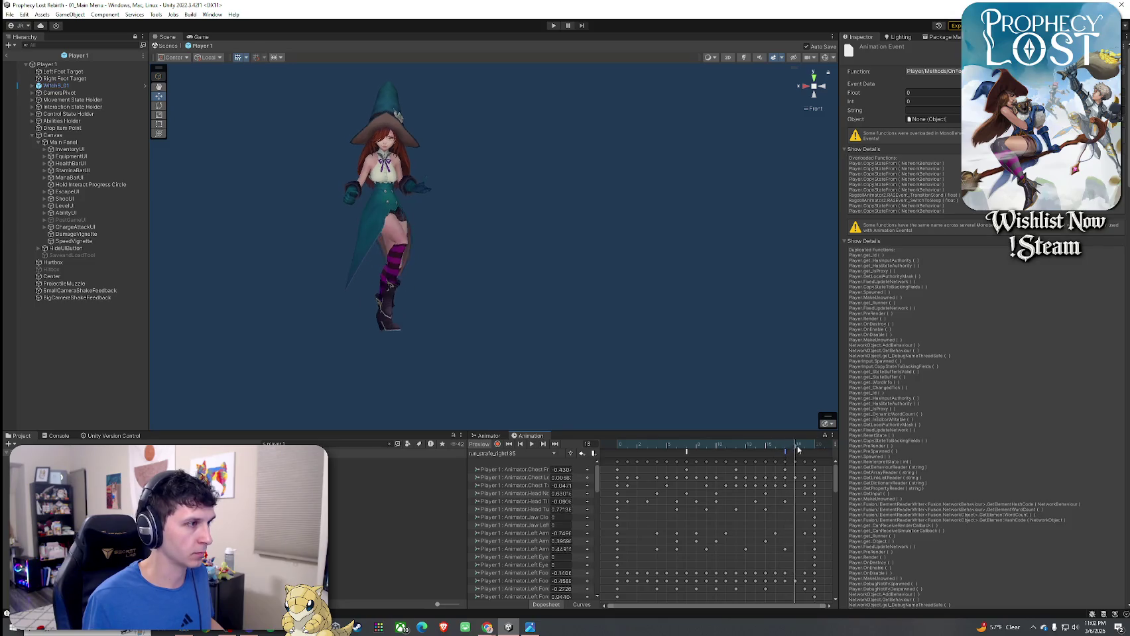
- Close the clip list and exit Prefab Mode back to the 01_Main Menu scene
left_click(526, 456)
scroll(518, 624, "down", 2)
scroll(518, 623, "down", 1)
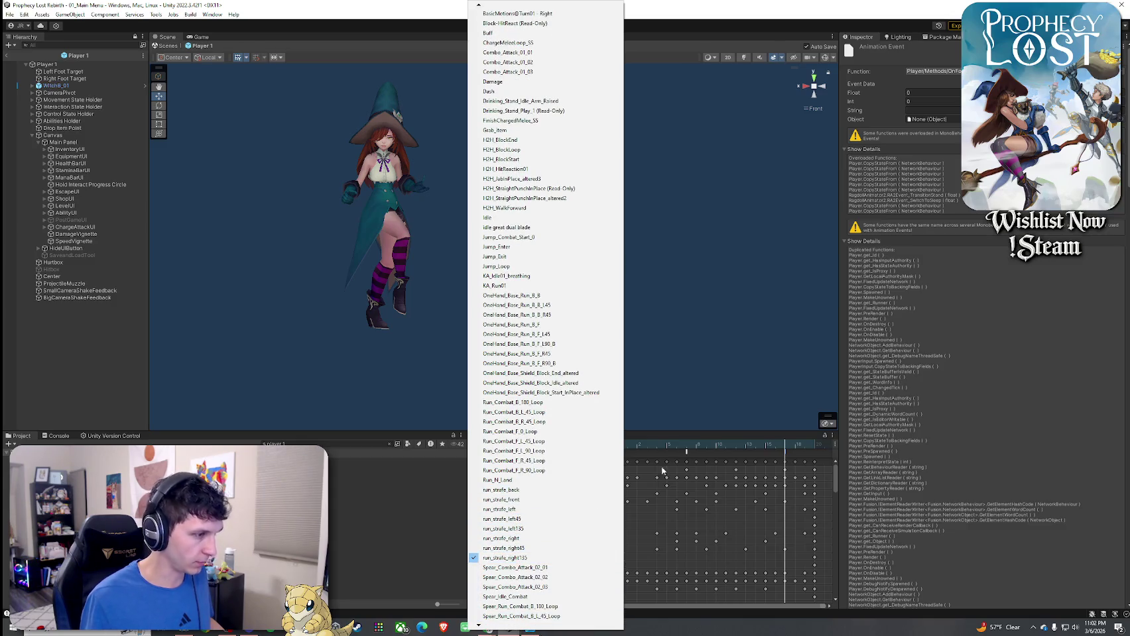
left_click(679, 423)
left_click(6, 55)
left_click(10, 14)
left_click(10, 15)
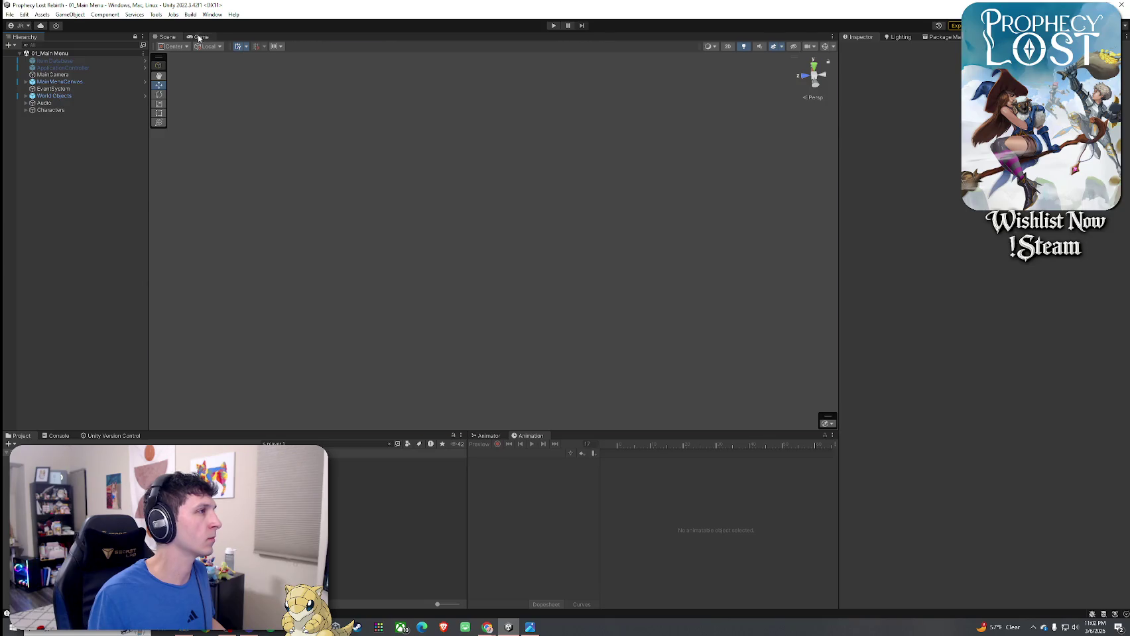
- Enter Play mode in the Game view, choose PLAY, then Find Match to load 02_Test Scene
left_click(199, 38)
left_click(554, 25)
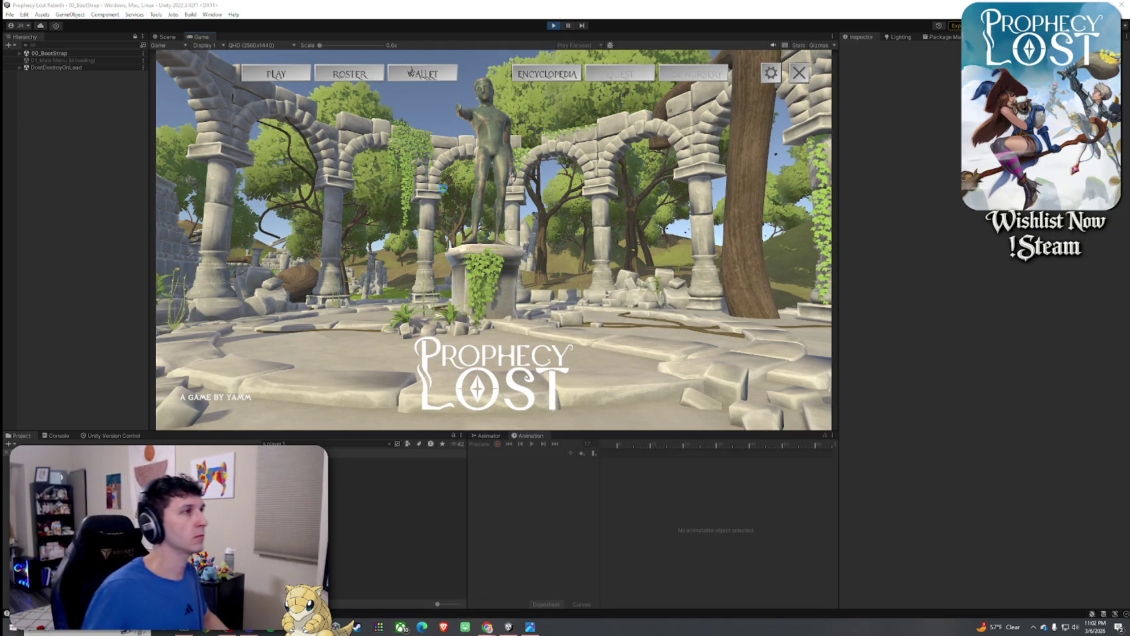
left_click(269, 78)
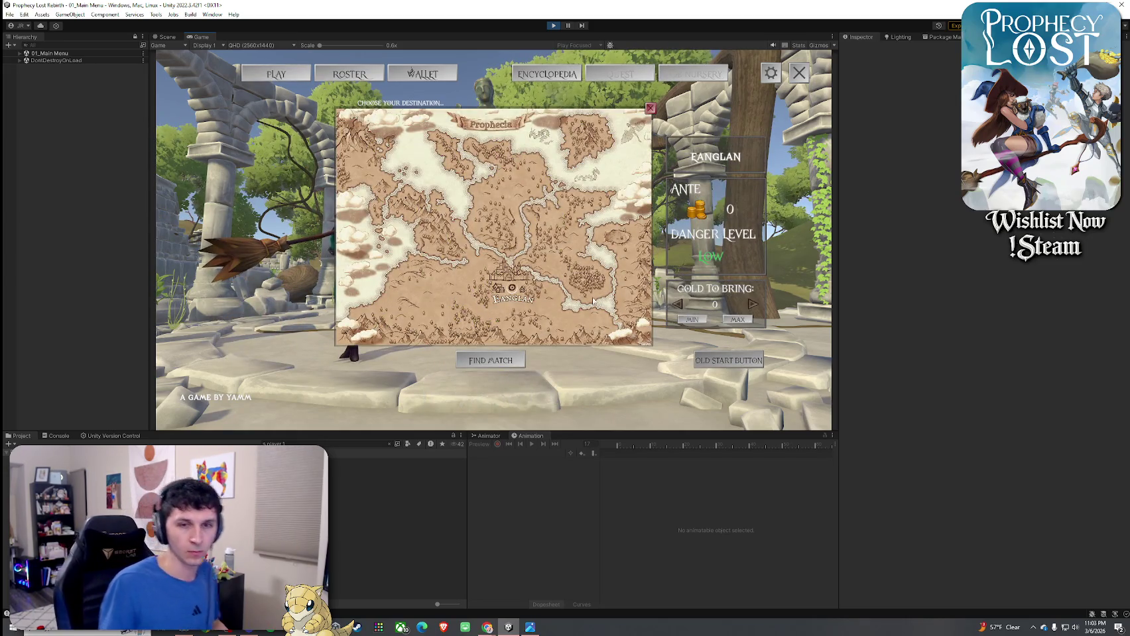
left_click(572, 296)
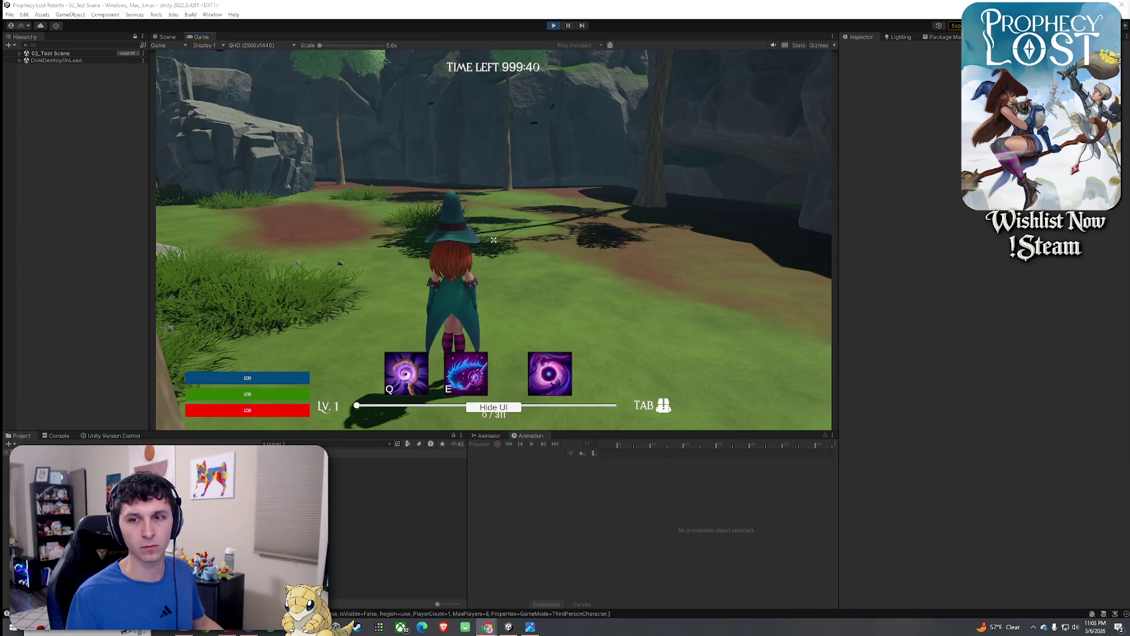
- Check the broom in the witch's inventory and adjust Unity's volume in the Volume Mixer
left_click(711, 131)
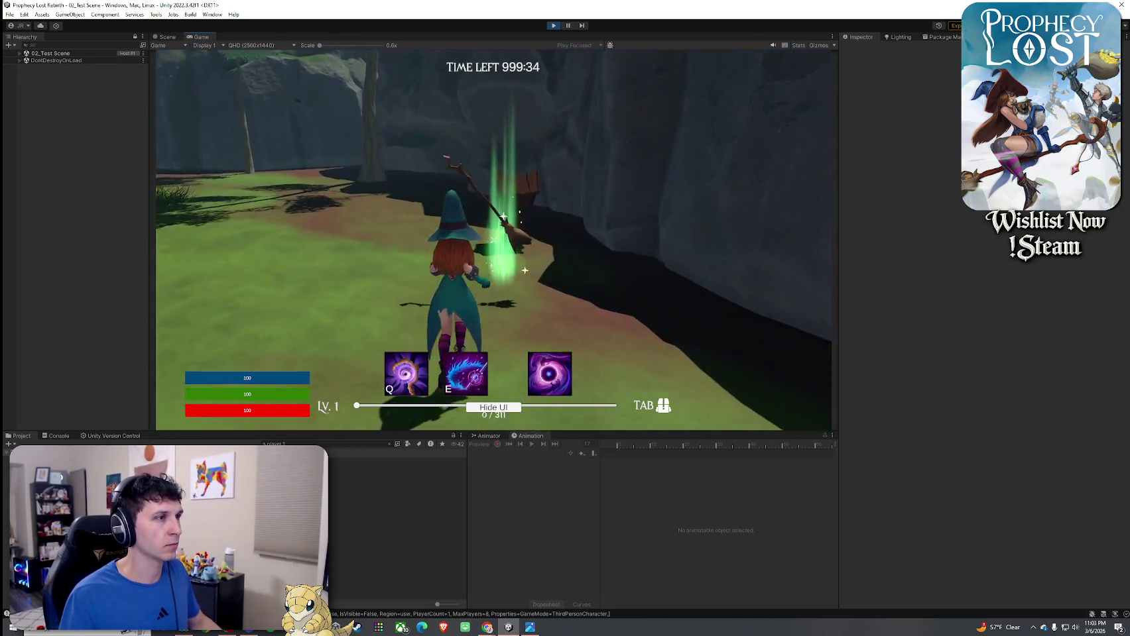
key("Tab")
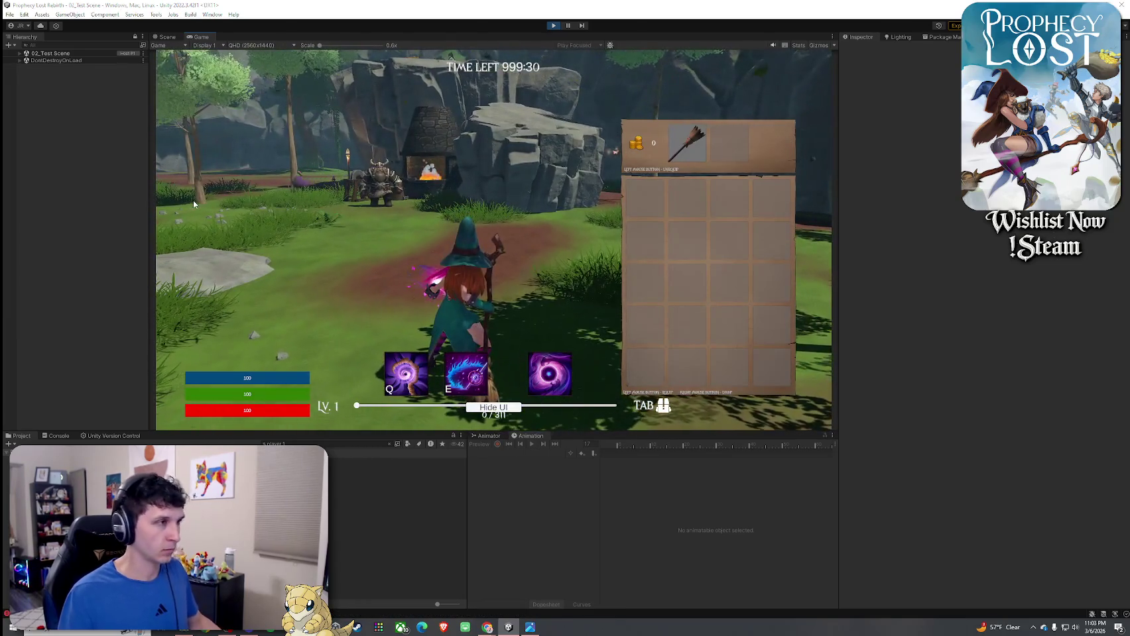
key("super")
right_click(1075, 627)
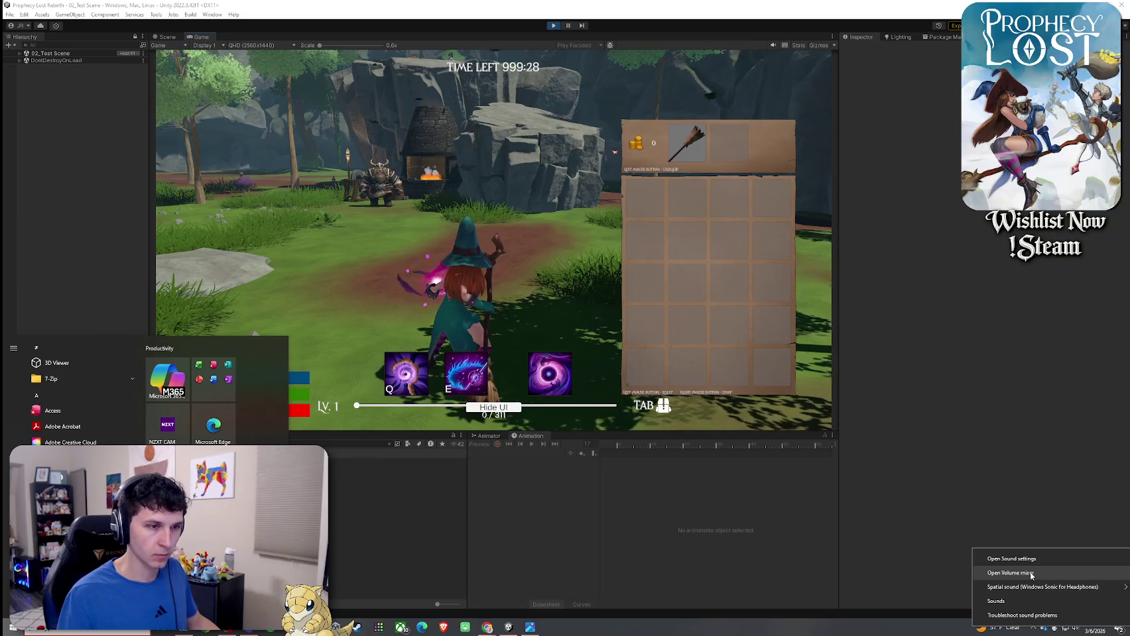
left_click(1048, 580)
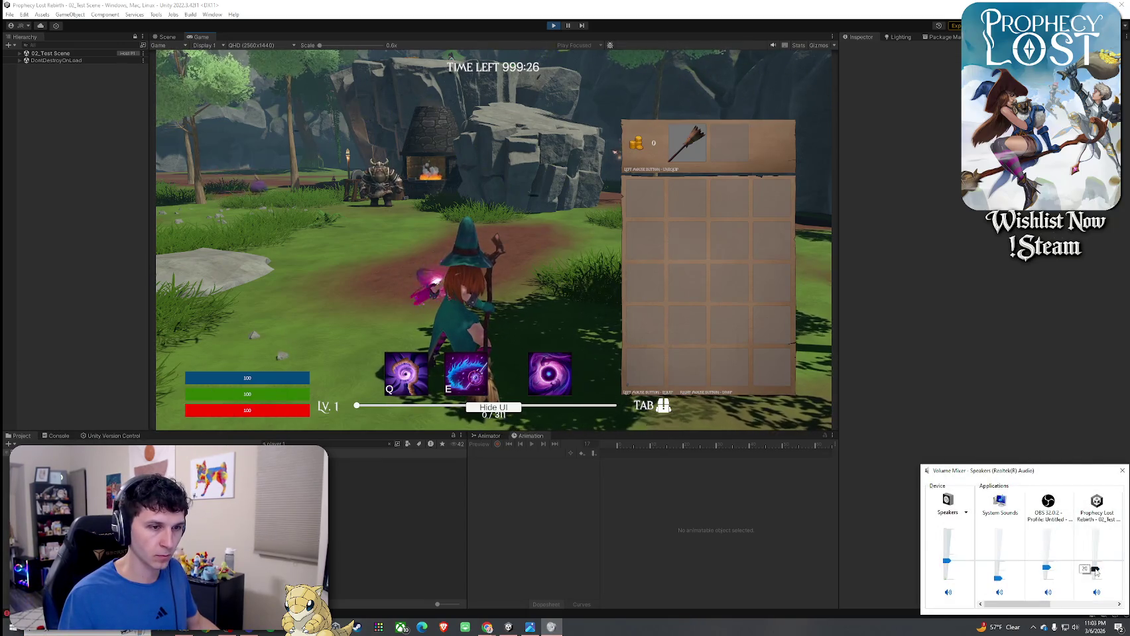
left_click(640, 367)
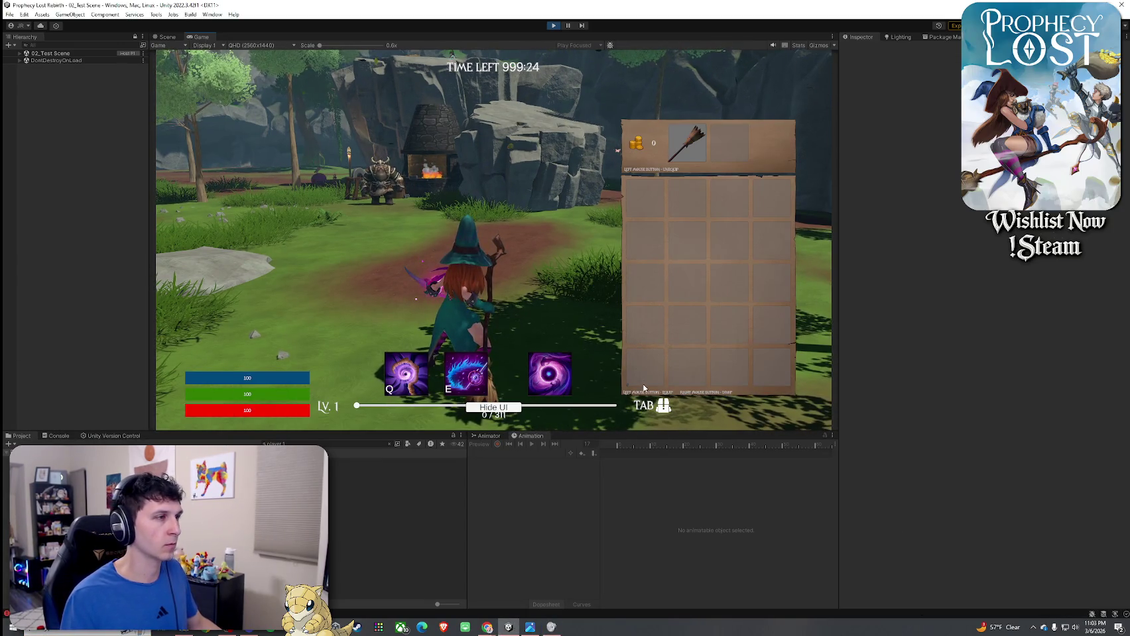
key("Tab")
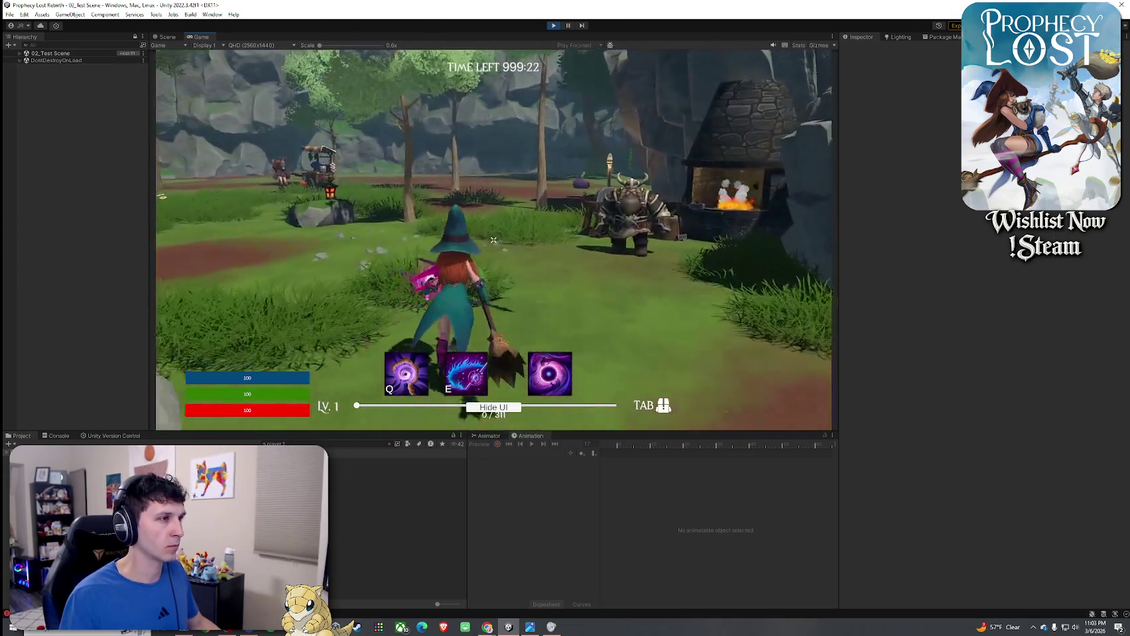
- Run the witch with WASD past the forge, cart, rocks and griffin, then view the Animator
key("w")
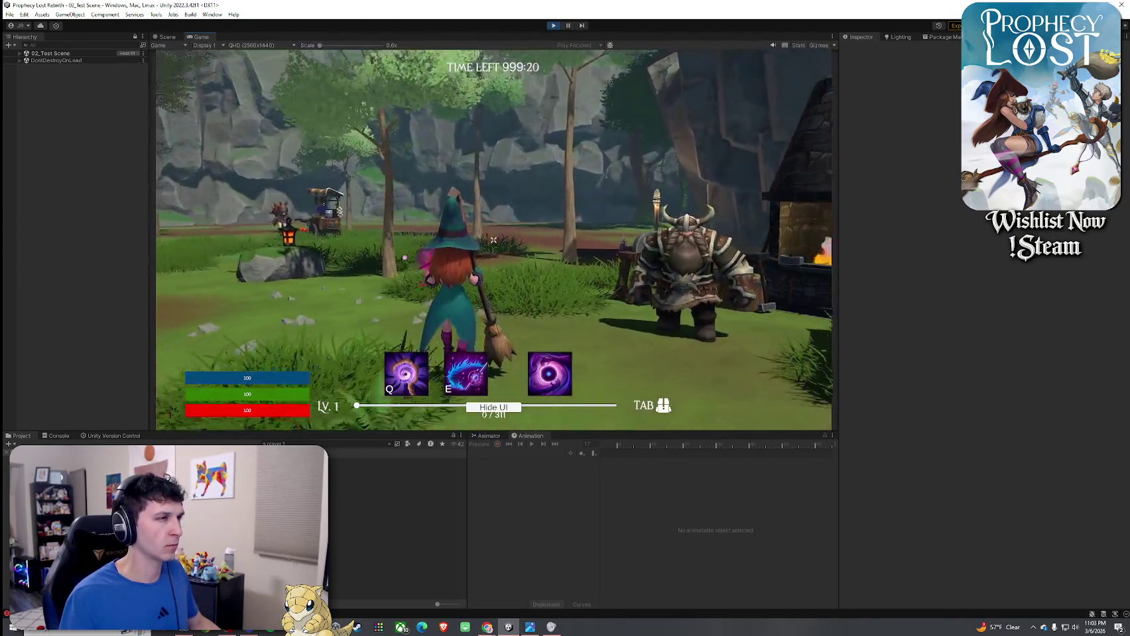
key("a")
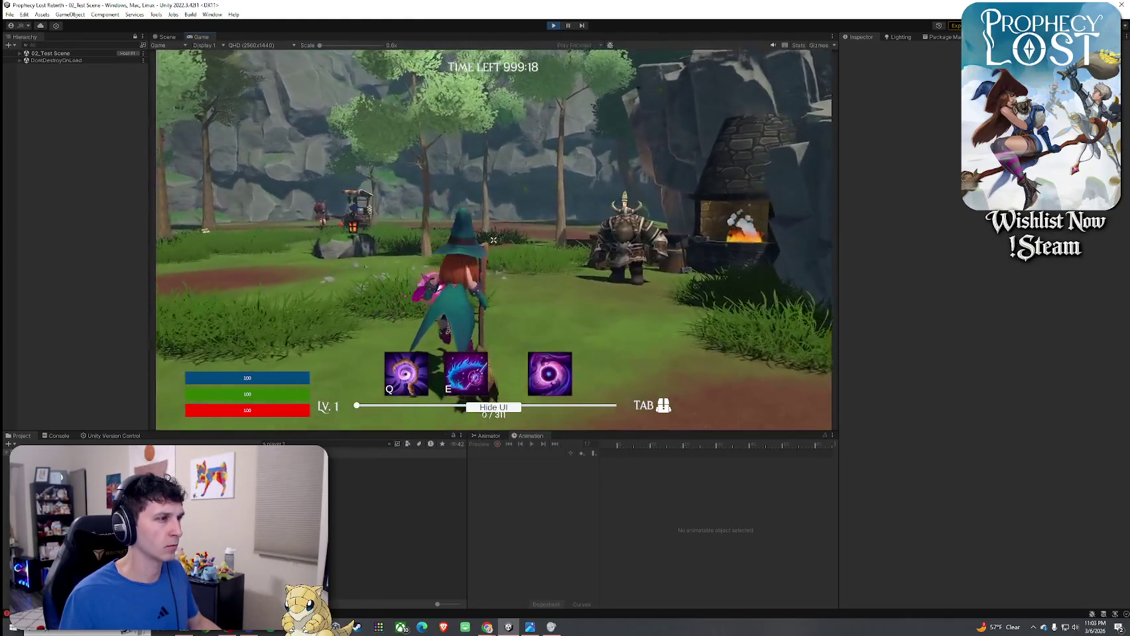
key("w")
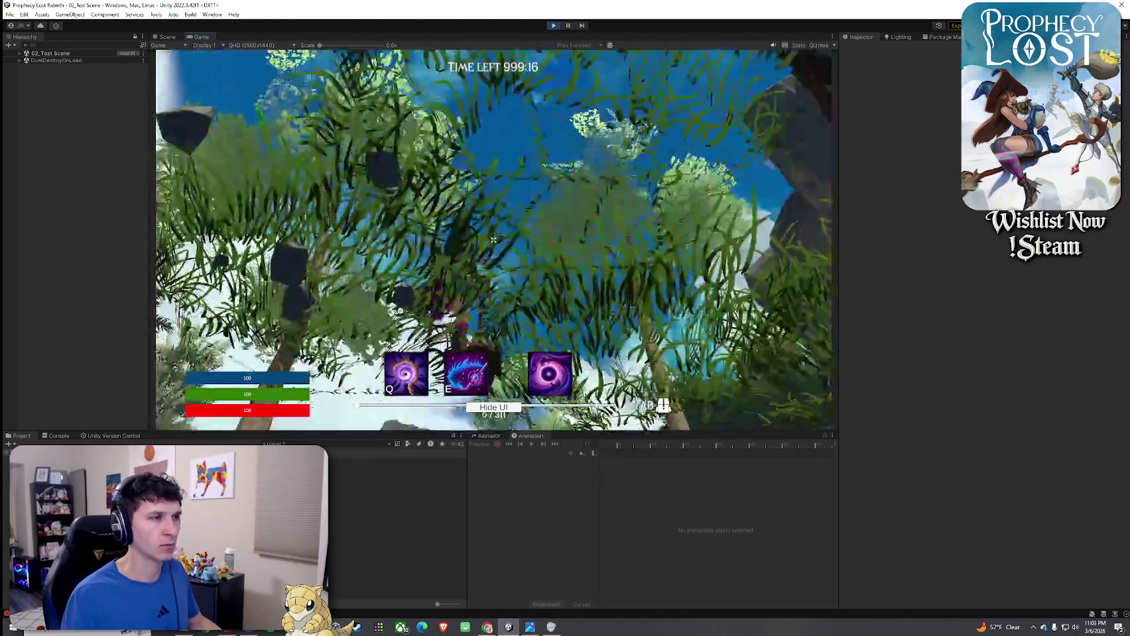
key("w")
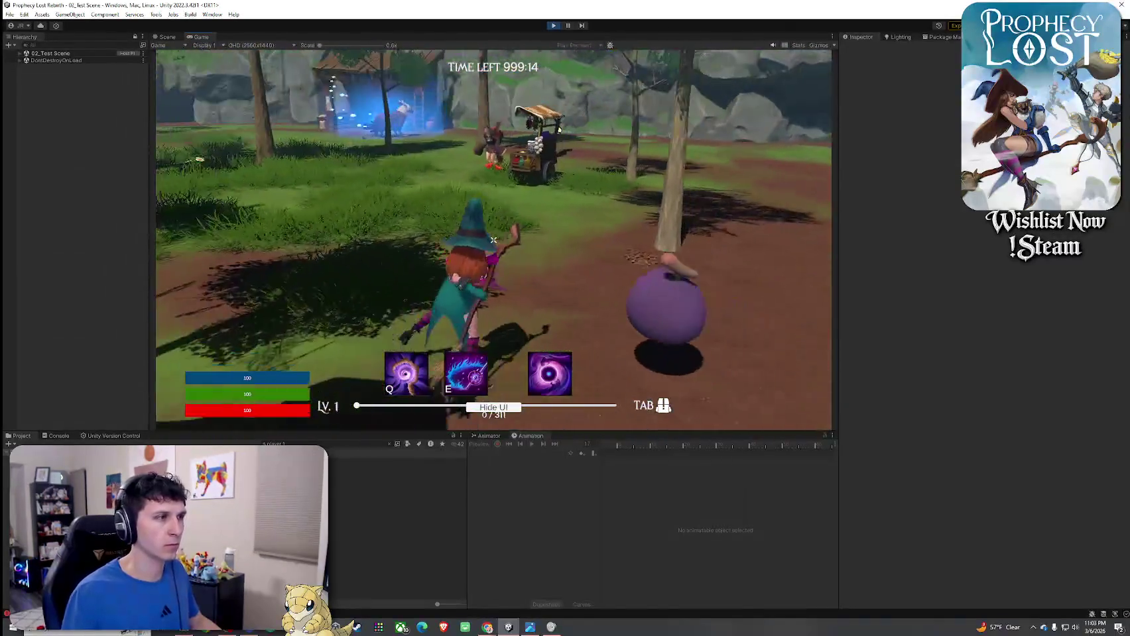
key("a")
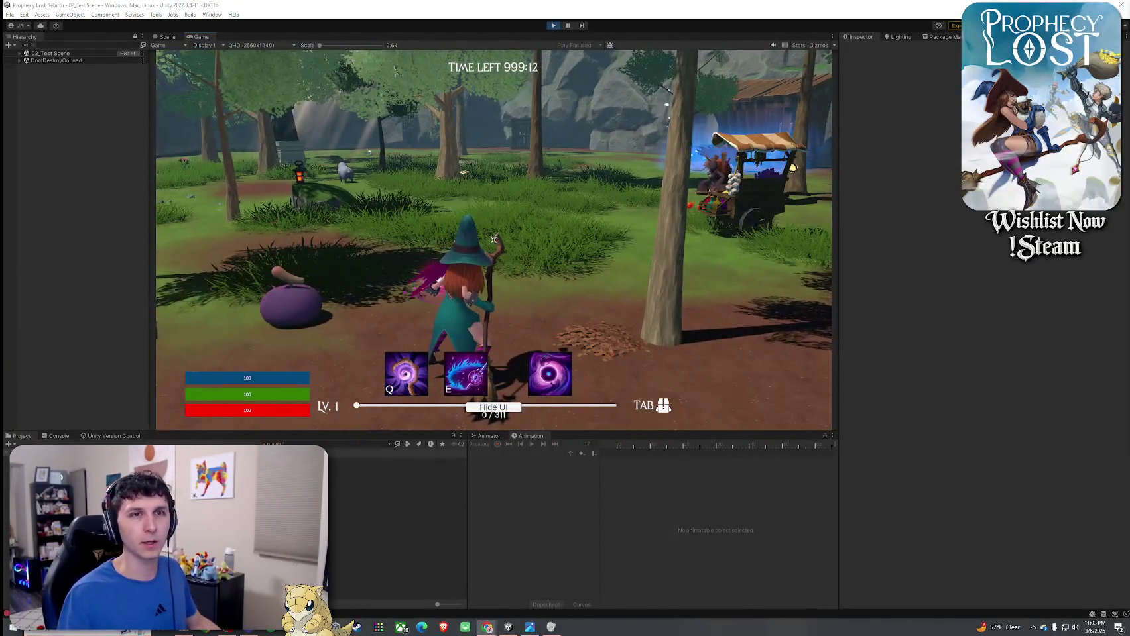
key("a")
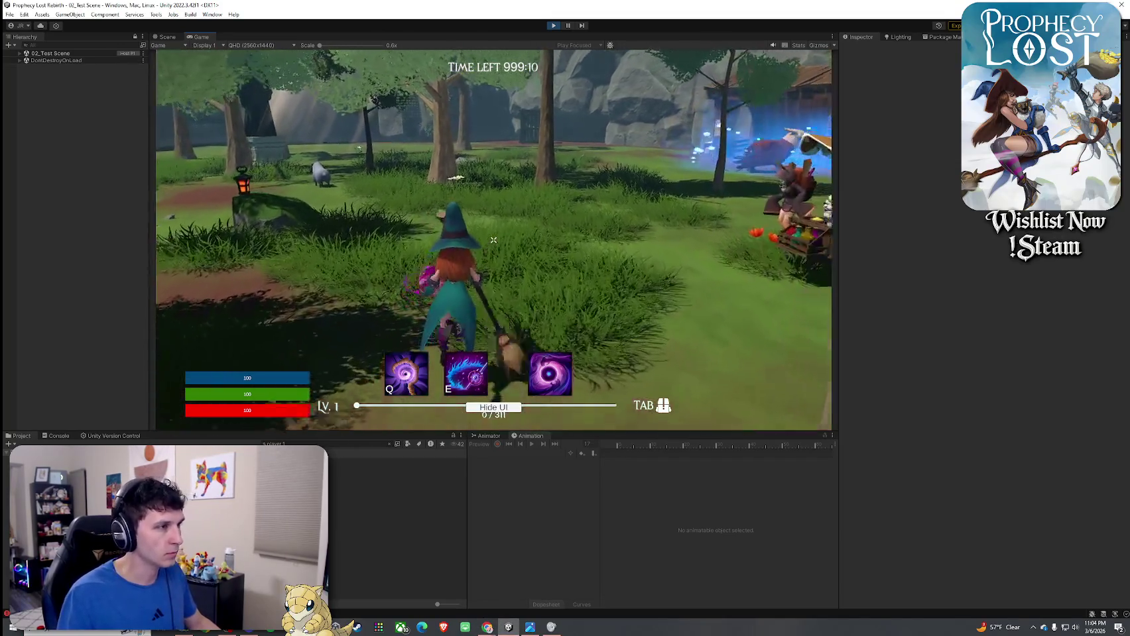
key("d")
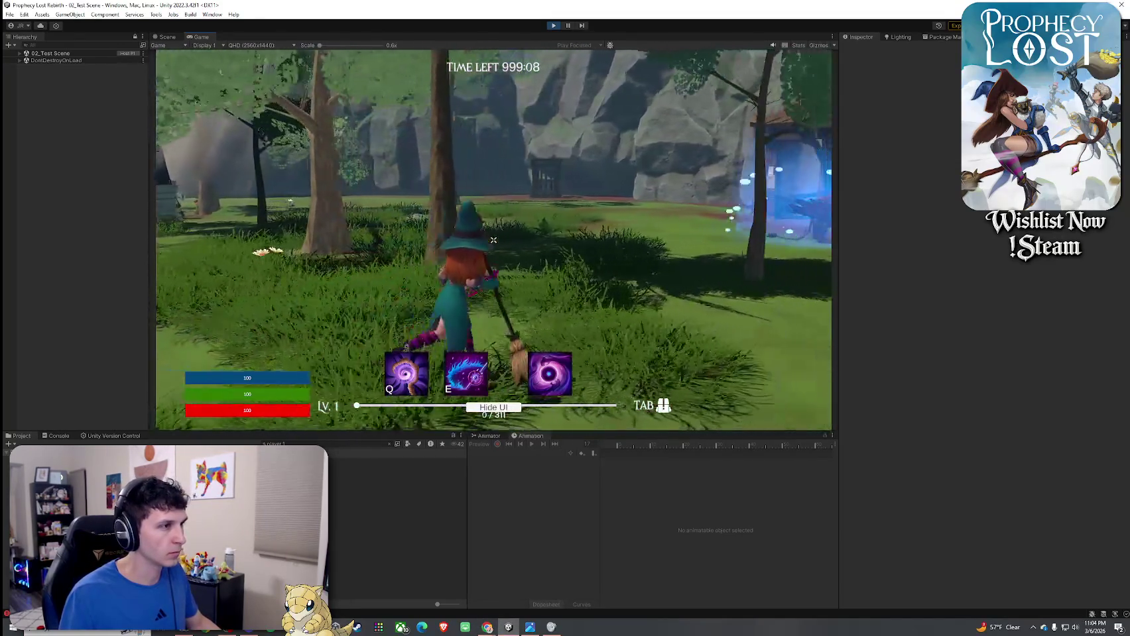
key("w")
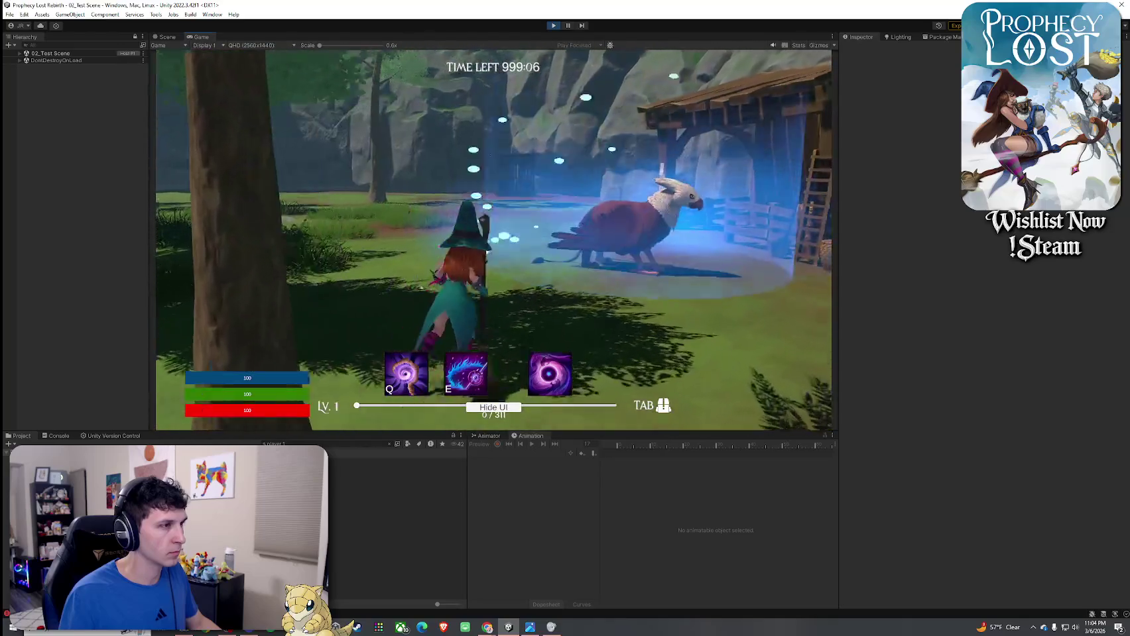
key("a")
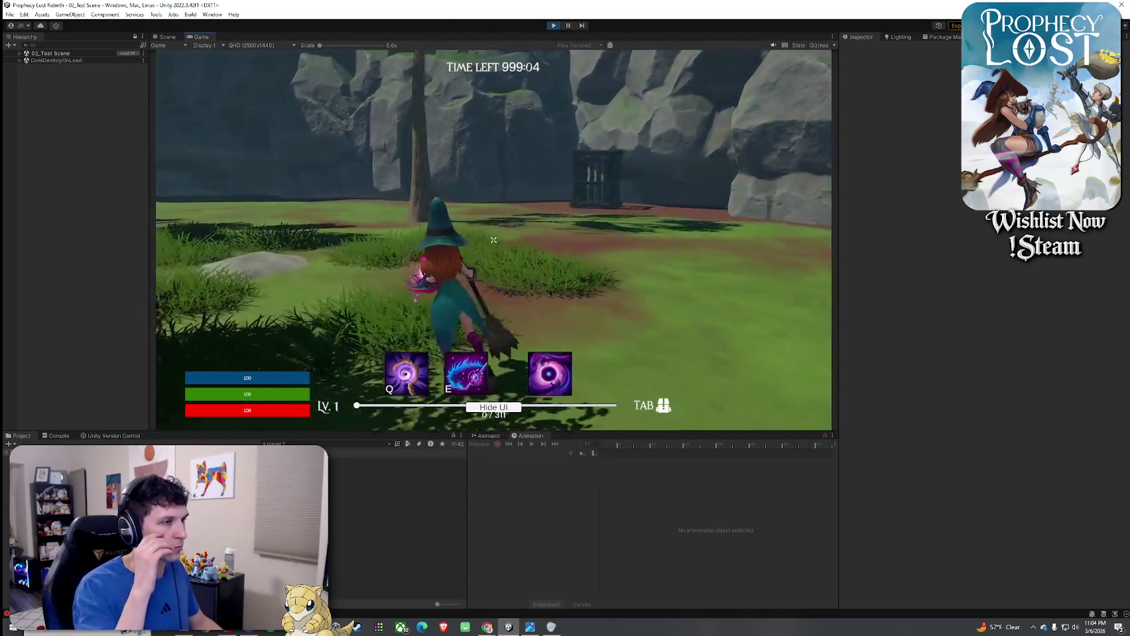
key("w")
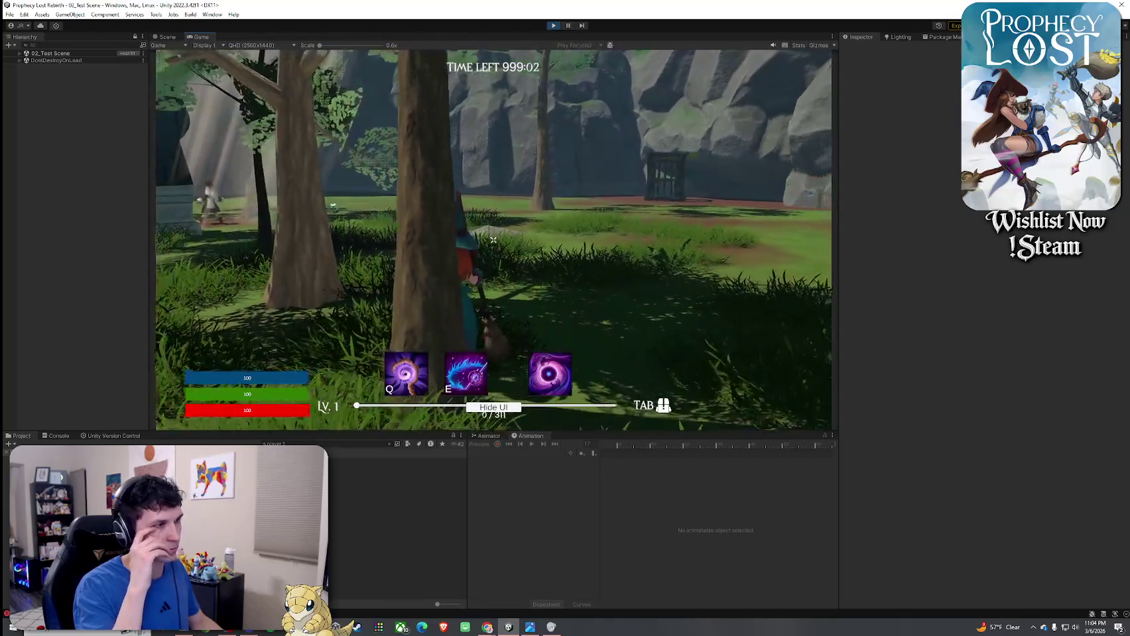
key("d")
key("super")
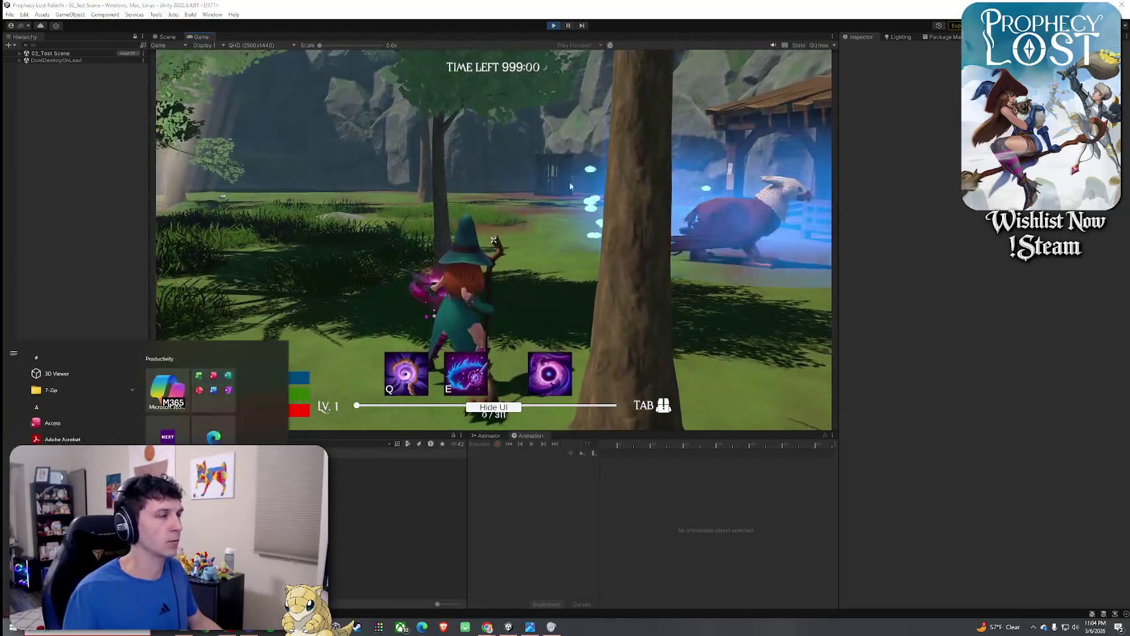
left_click(490, 436)
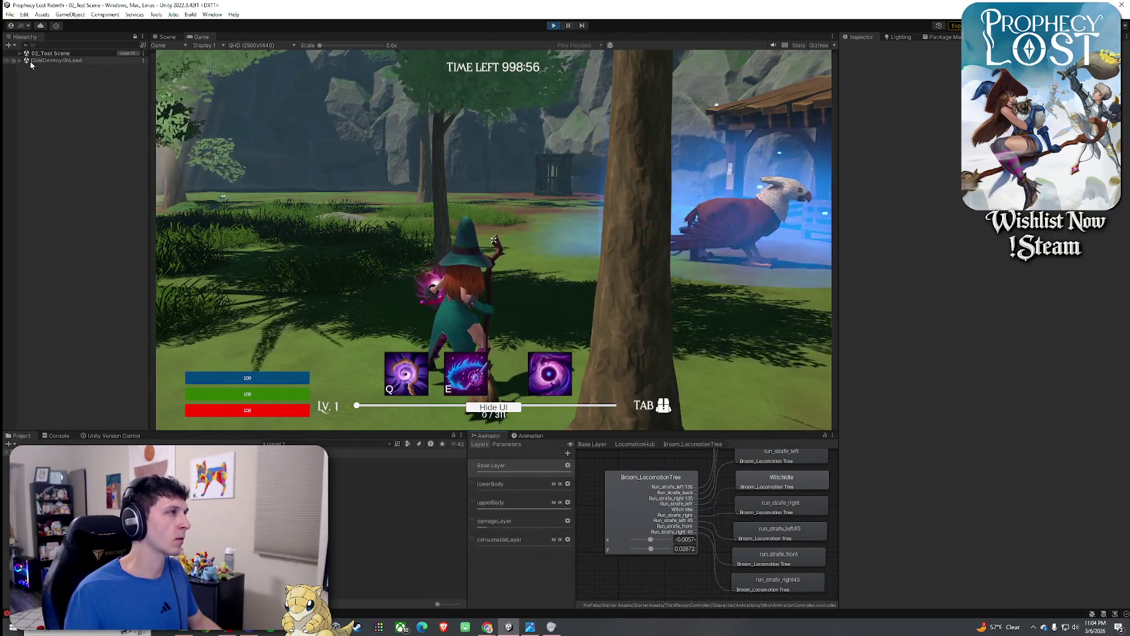
- Search the Hierarchy for 'player', select Player1(Clone), and view its Animation timeline
left_click(48, 45)
type("palyer 1")
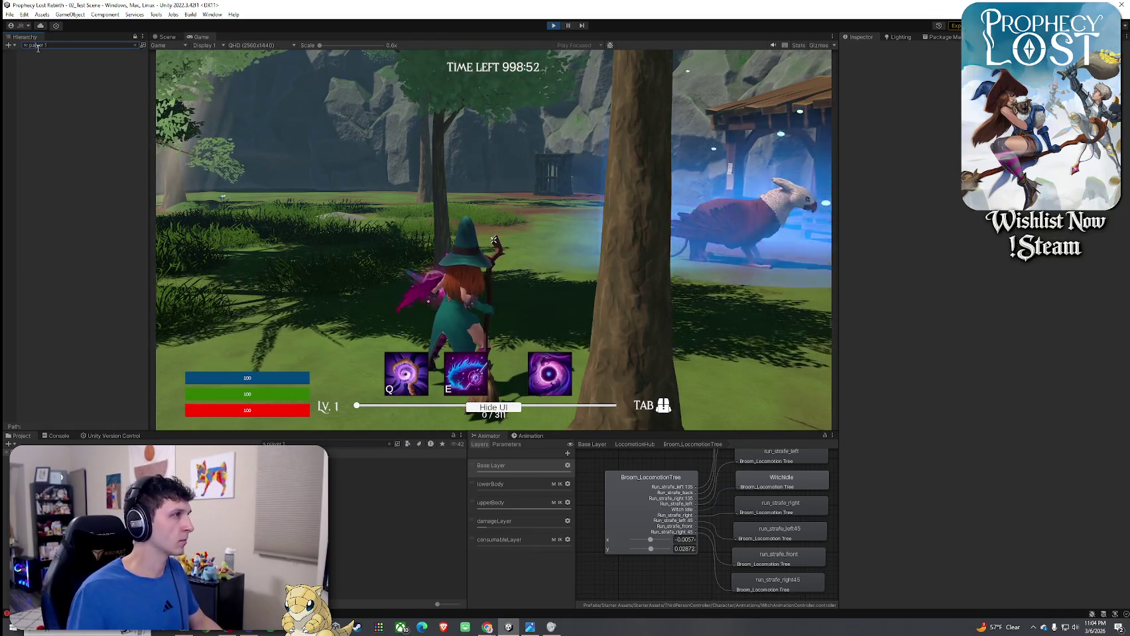
double_click(34, 45)
type("player")
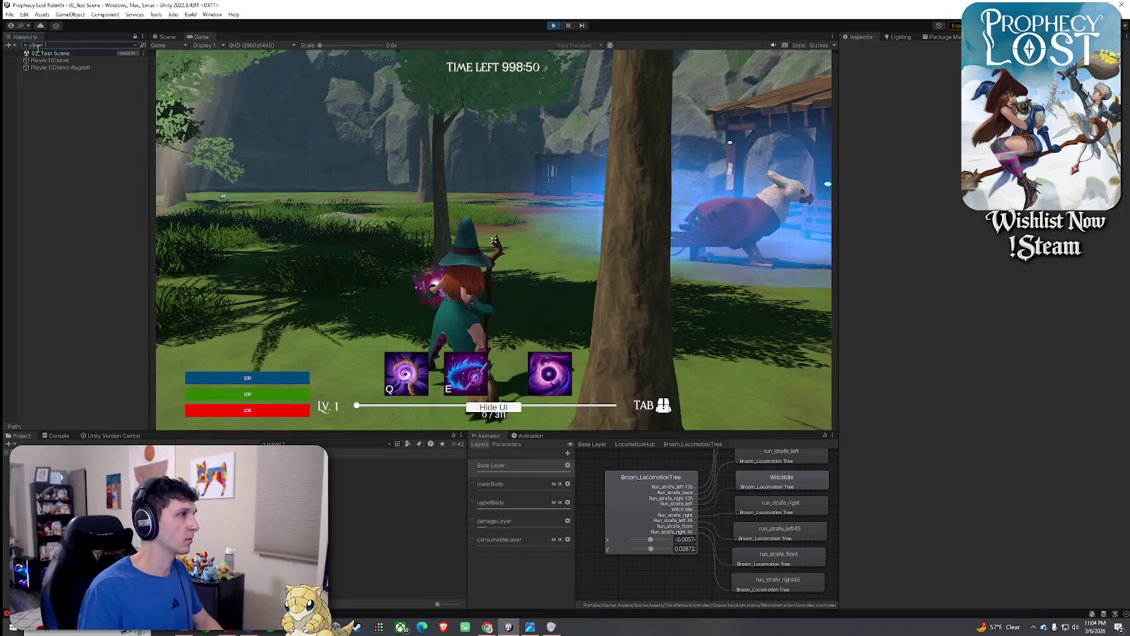
left_click(47, 59)
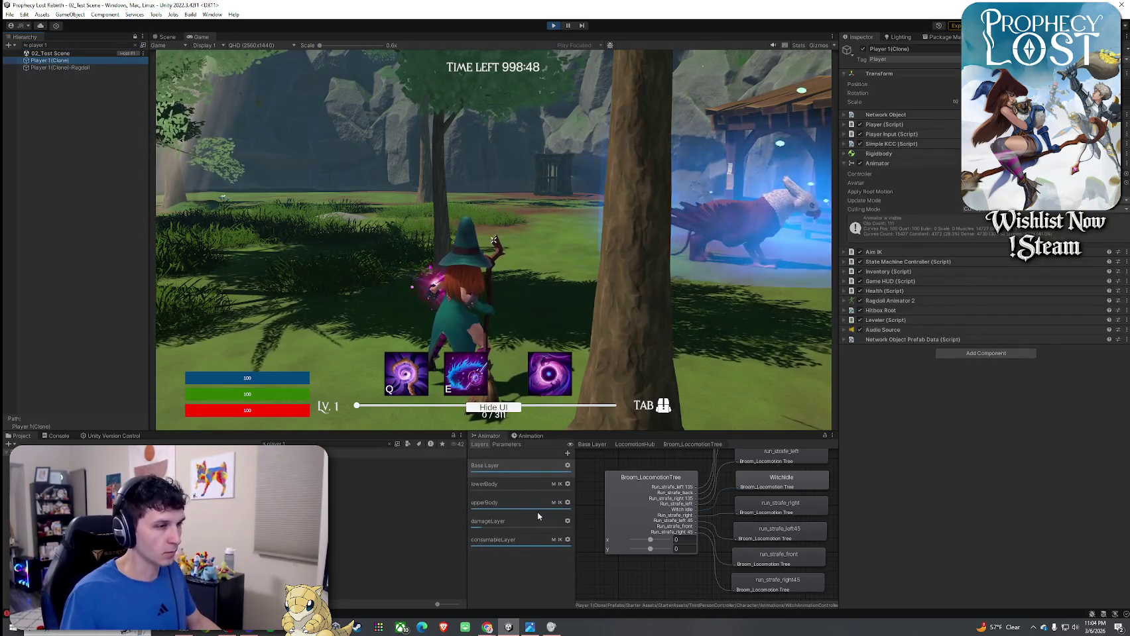
left_click(525, 436)
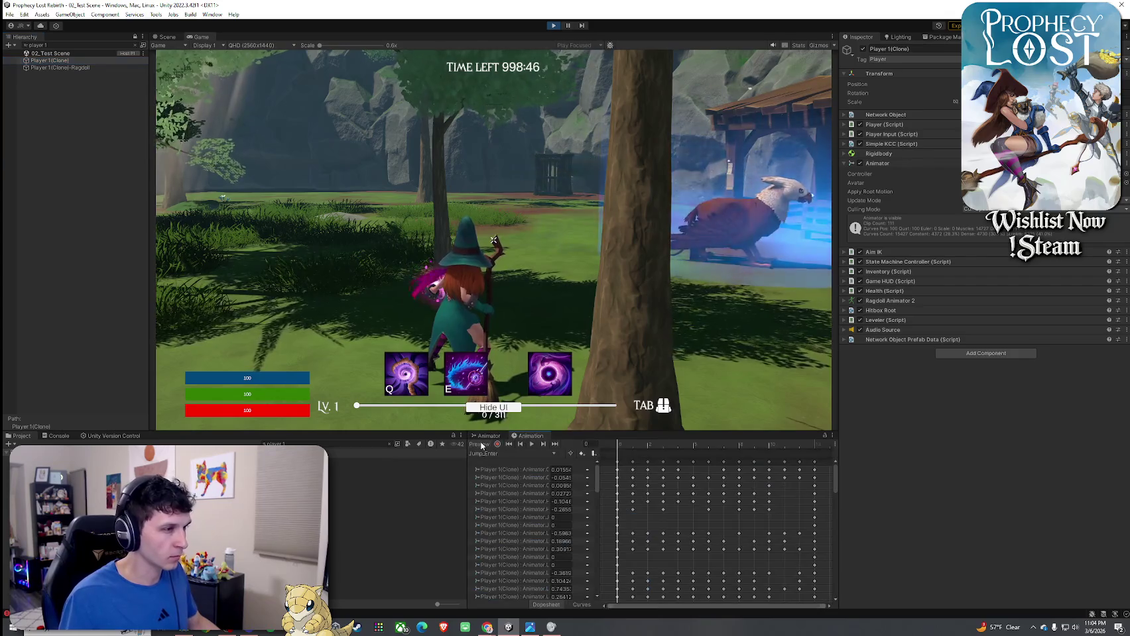
- Navigate the Animator to LocomotionHub and open the run_strafe_front clip's timeline
left_click(492, 458)
key("Escape")
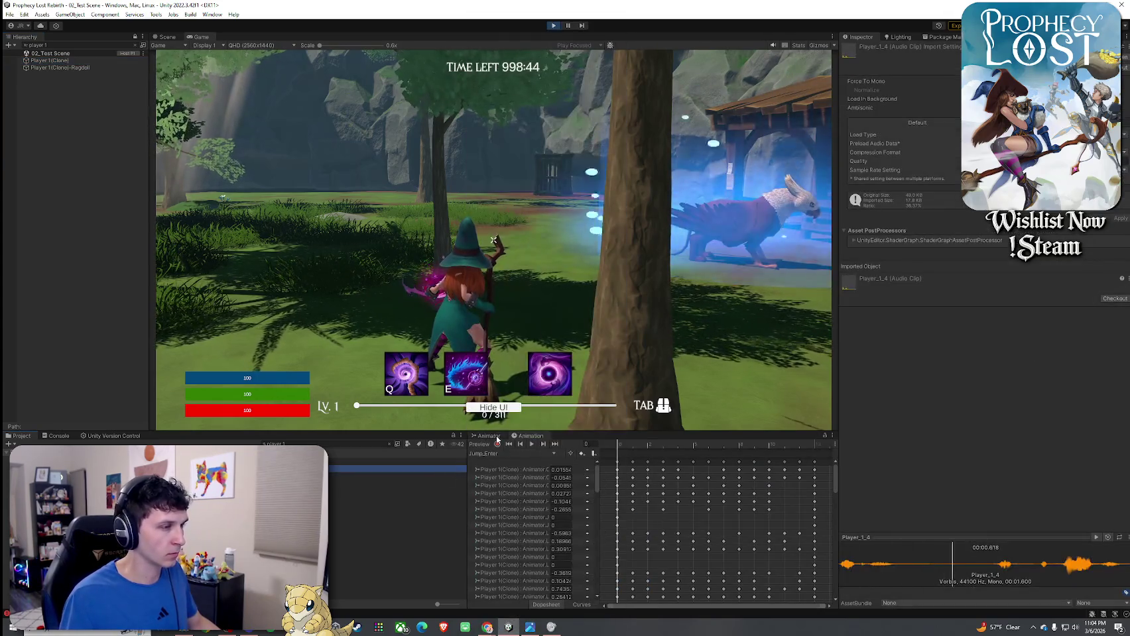
left_click(489, 436)
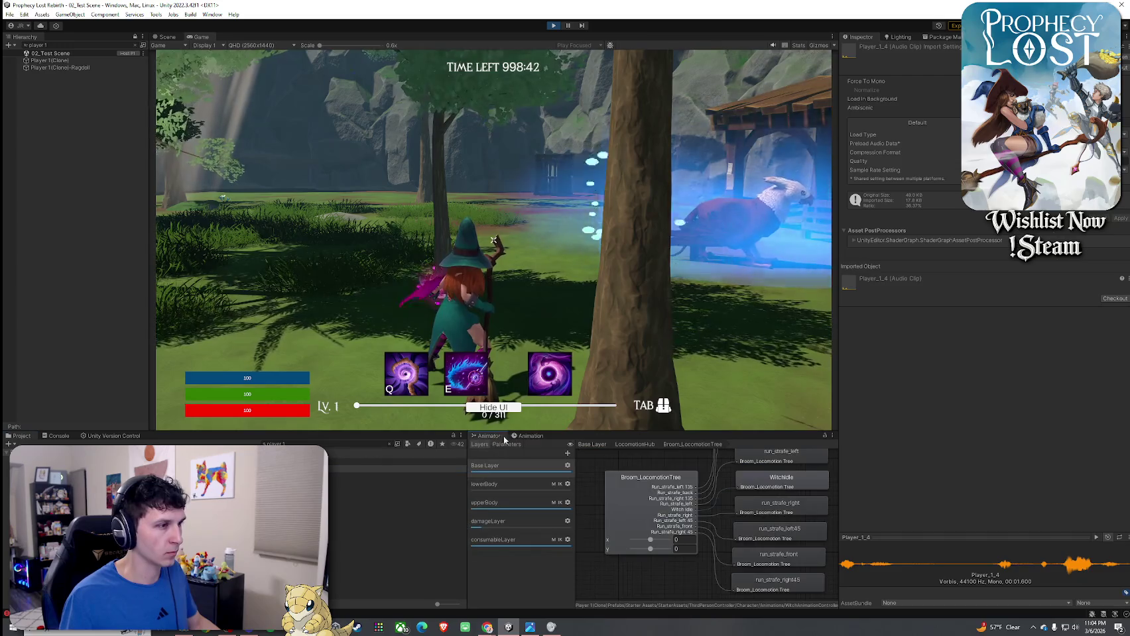
left_click(648, 446)
scroll(703, 531, "down", 3)
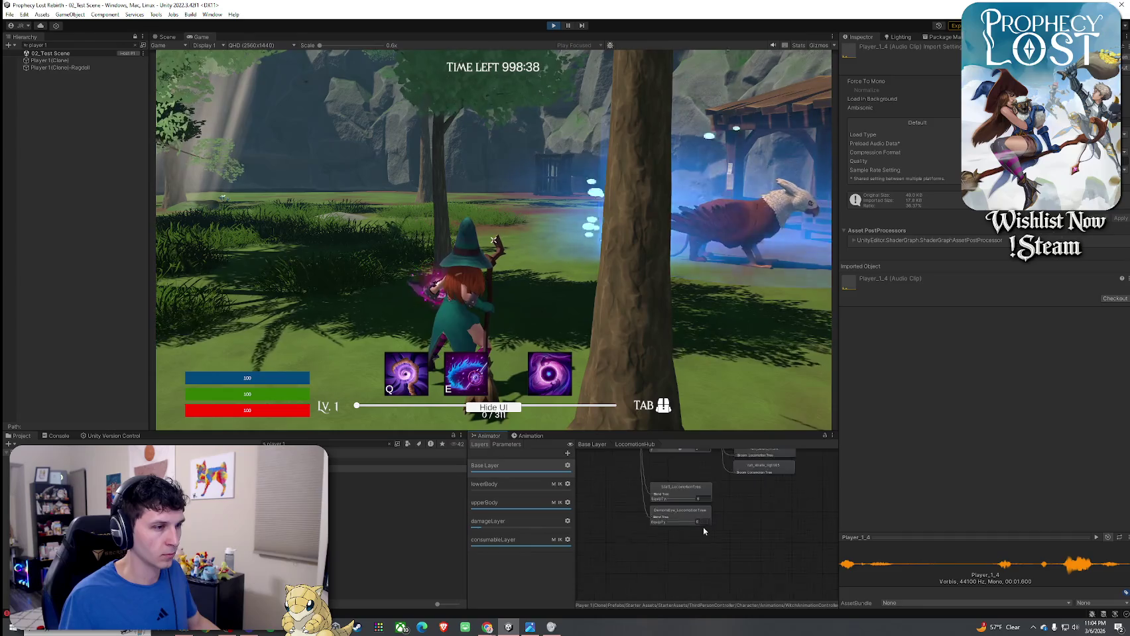
scroll(703, 530, "up", 3)
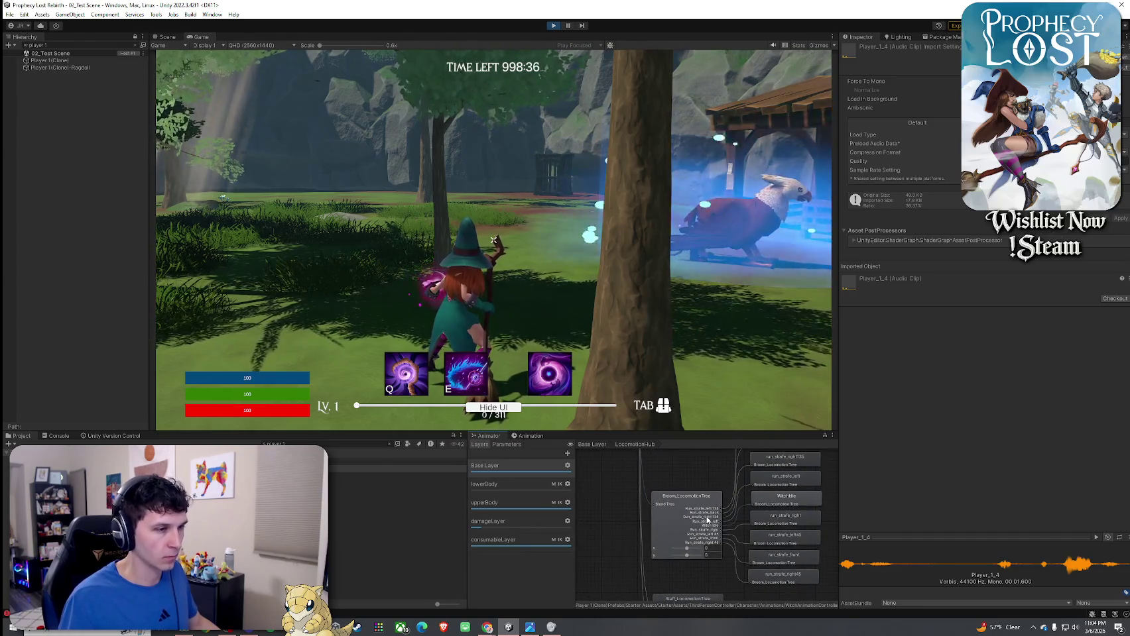
left_click(789, 503)
left_click(808, 559)
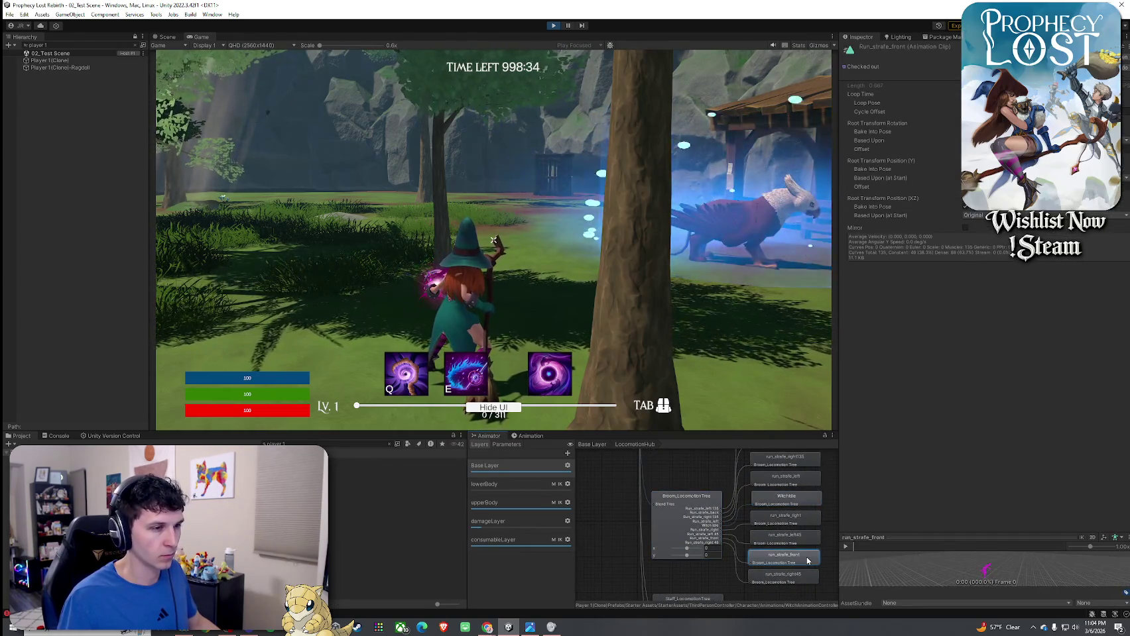
left_click(524, 437)
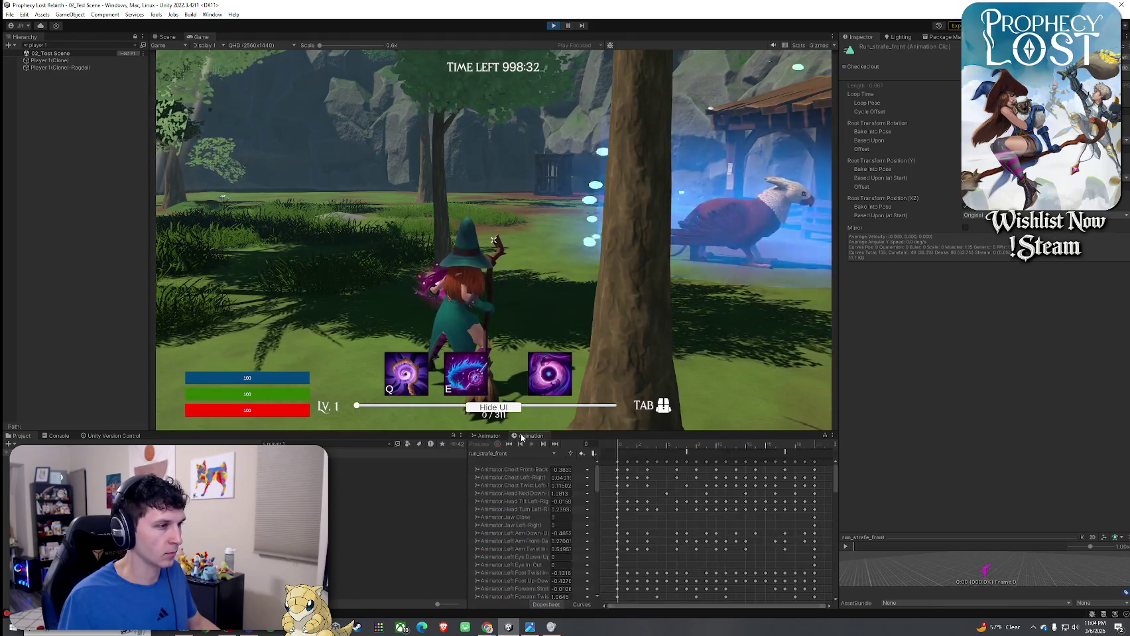
- Copy the OnFootstep event and paste it at a later frame of run_strafe_front
left_click(686, 453)
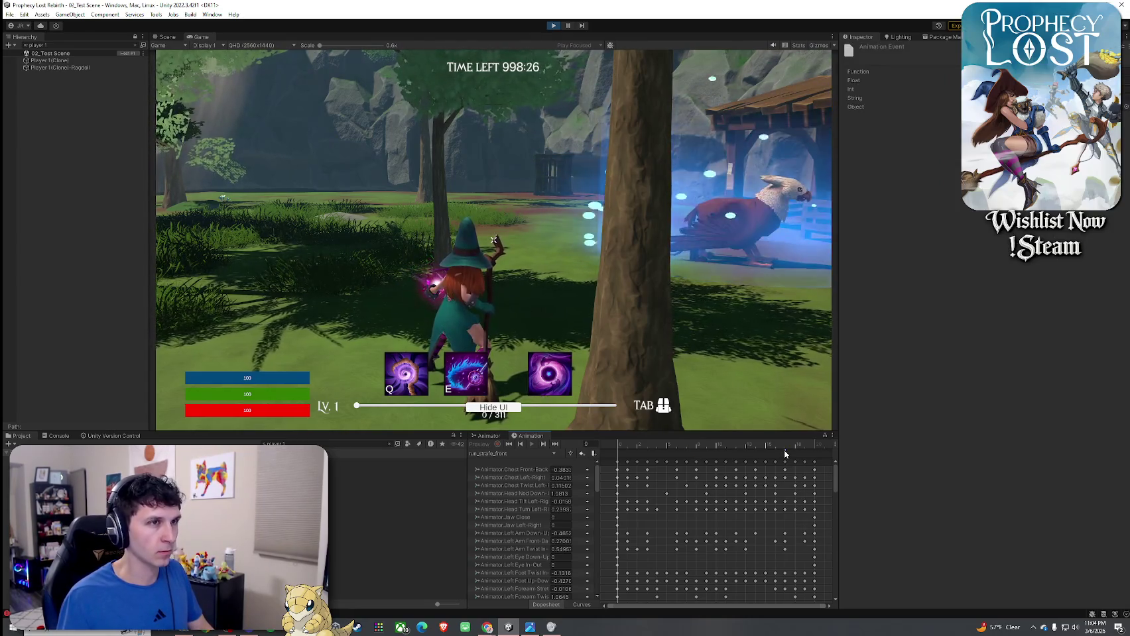
right_click(687, 455)
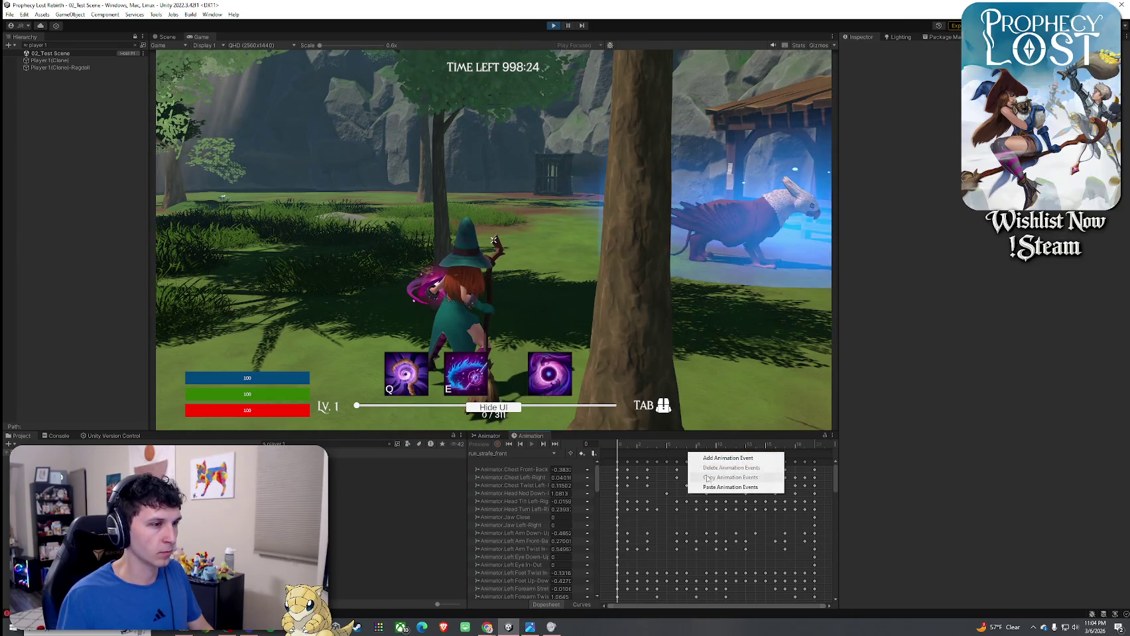
left_click(686, 454)
right_click(782, 453)
left_click(816, 457)
left_click(570, 370)
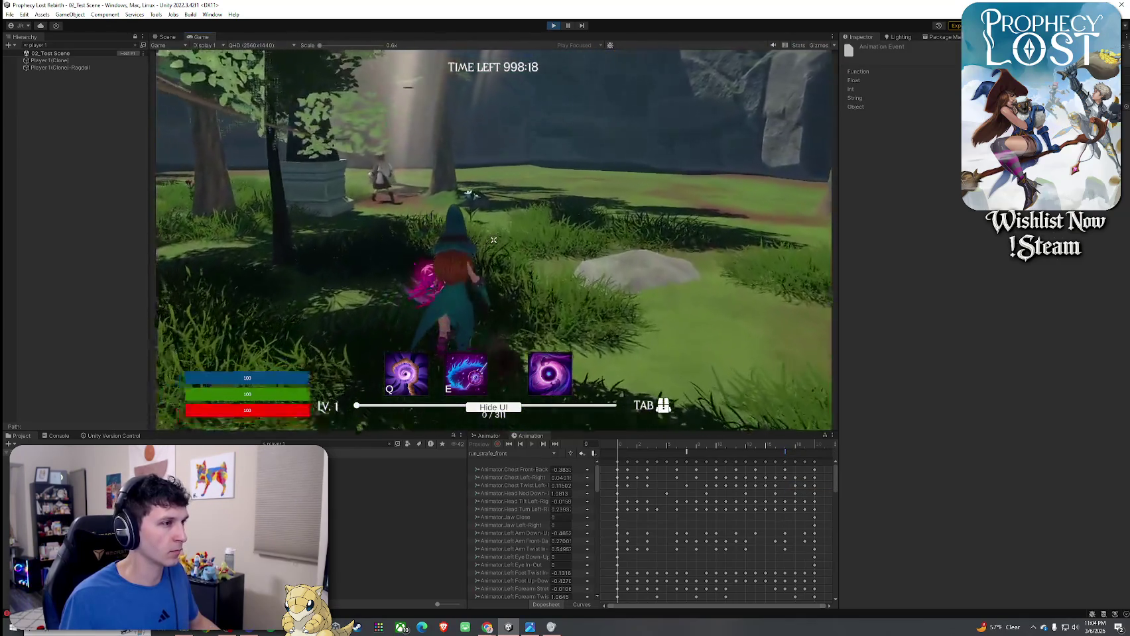
key("super")
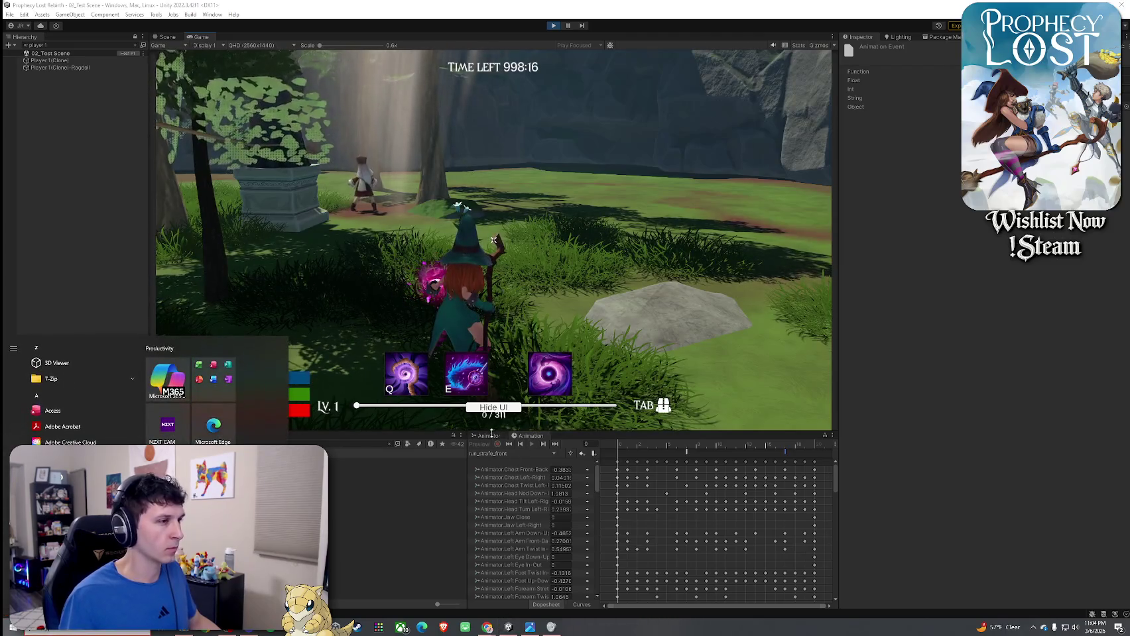
- Select Player 1(Clone), enable Animation preview, and preview the KA_Run01 clip
left_click(73, 61)
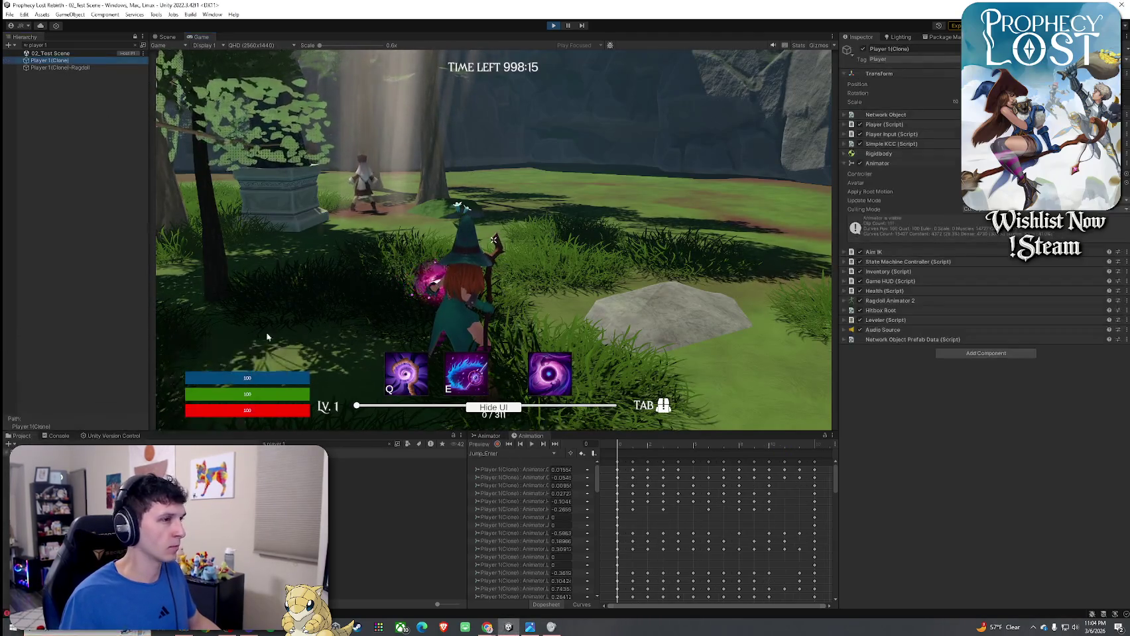
left_click(481, 444)
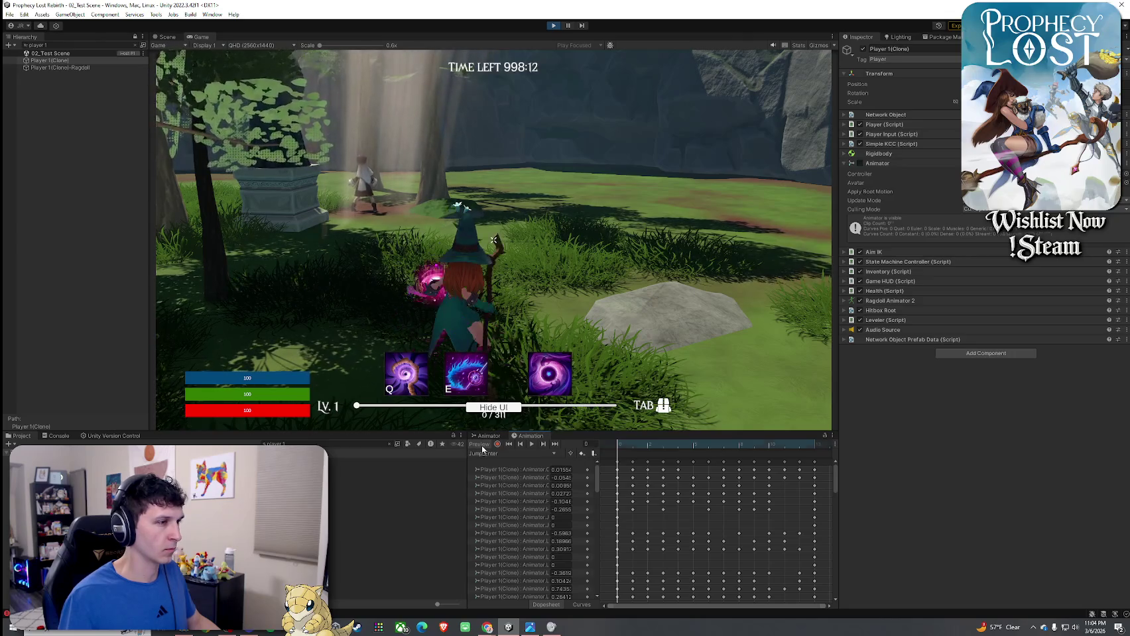
left_click(487, 454)
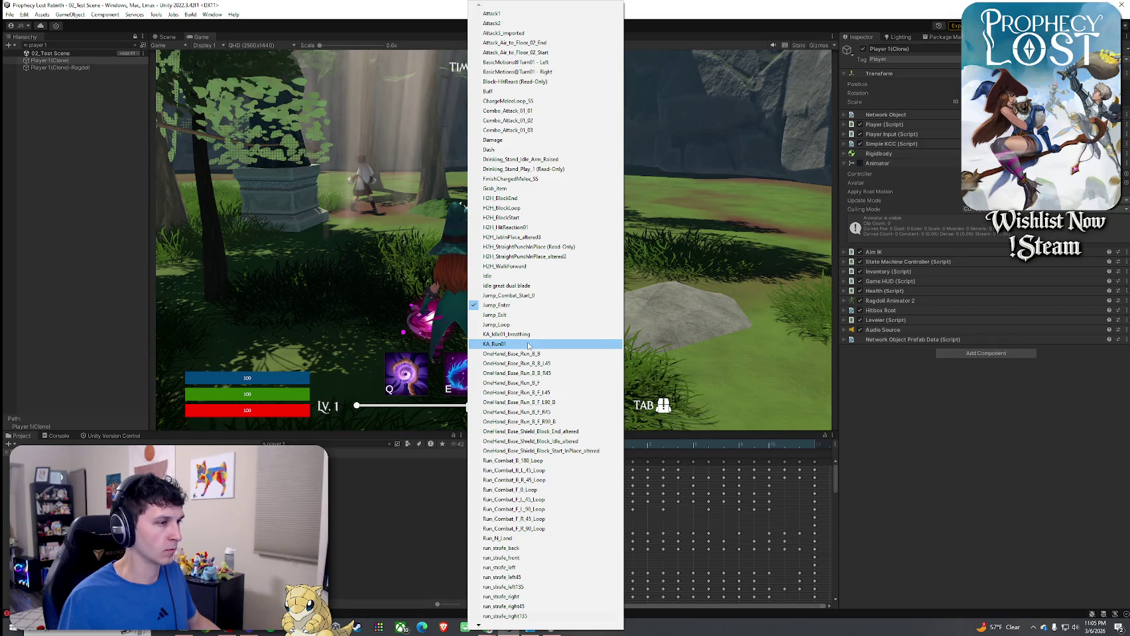
left_click(528, 345)
left_click(480, 445)
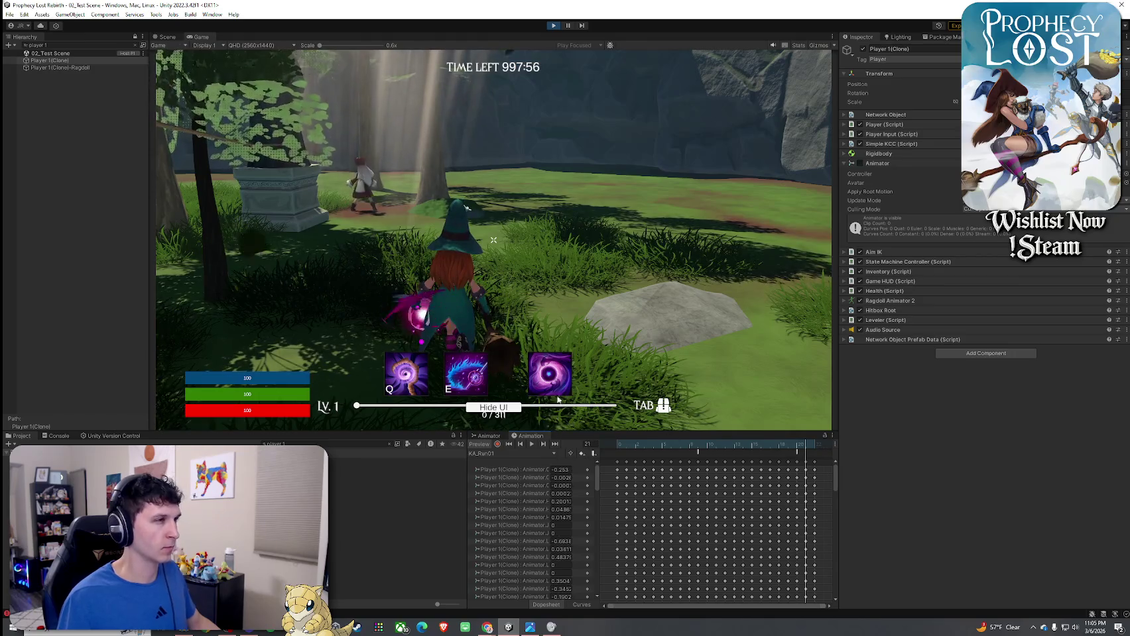
left_click(547, 418)
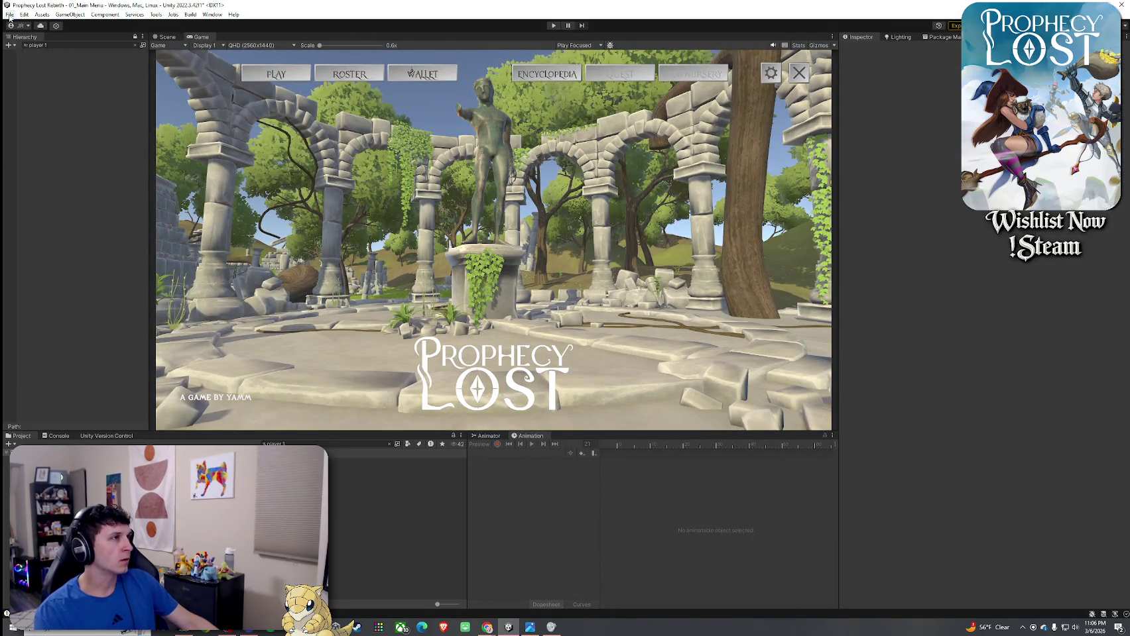
- Exit Play mode to return to the 01_Main Menu scene
left_click(10, 15)
- Open the Attack1Hub blend tree and list its three attack motions in the Inspector
left_click(89, 3)
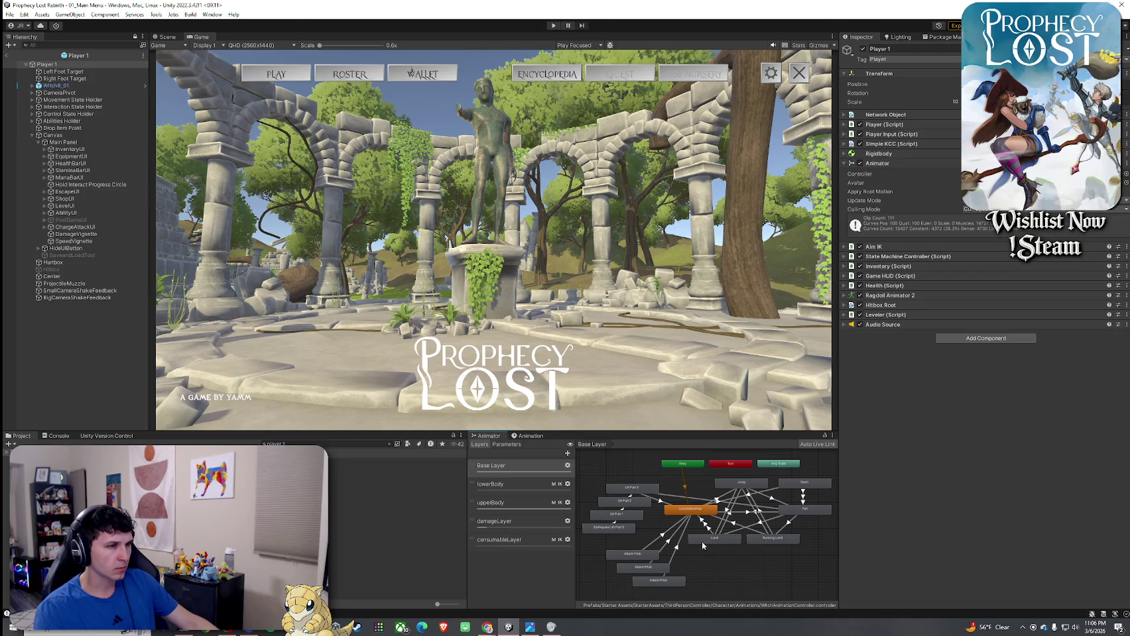
scroll(676, 511, "up", 5)
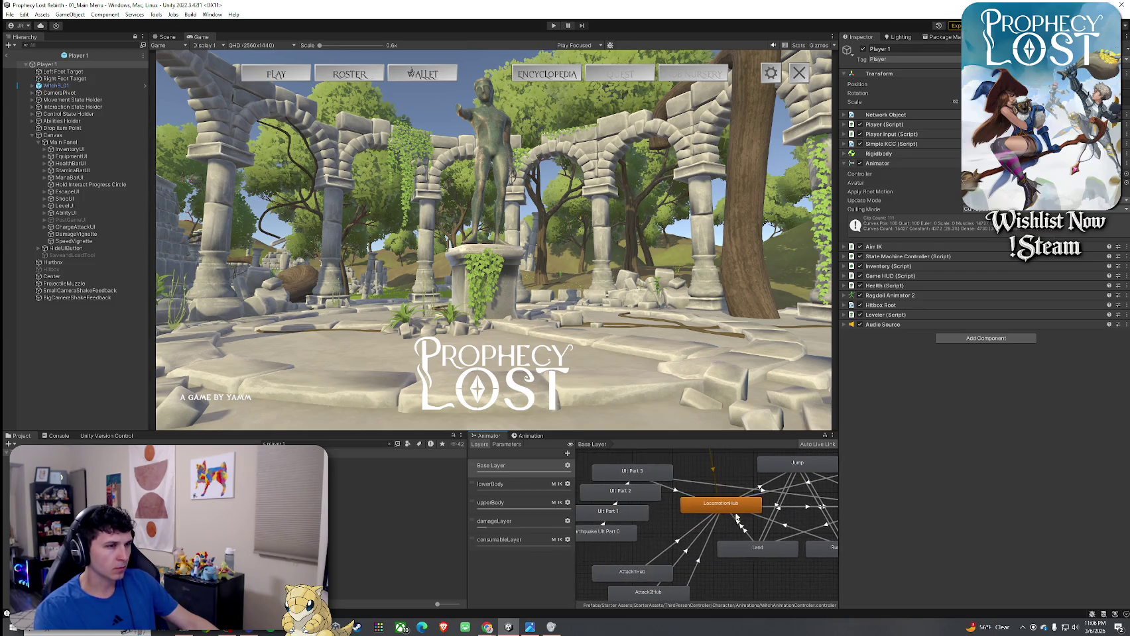
mouse_move(698, 528)
left_mouse_down()
mouse_move(638, 511)
mouse_move(693, 469)
mouse_move(781, 450)
left_mouse_up()
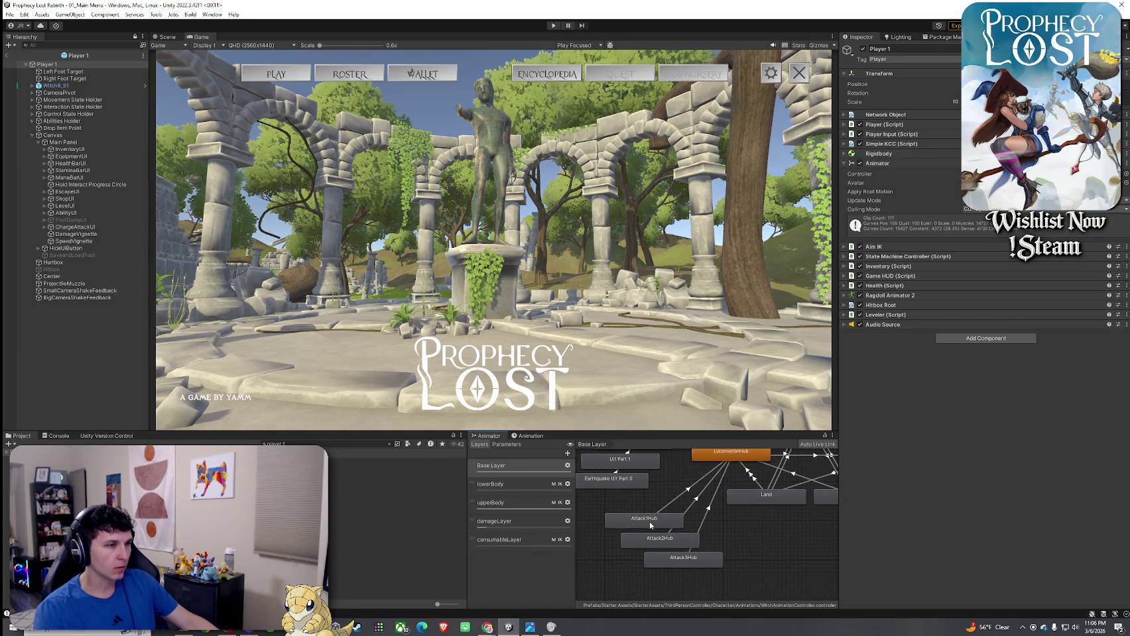
double_click(677, 529)
left_click(685, 538)
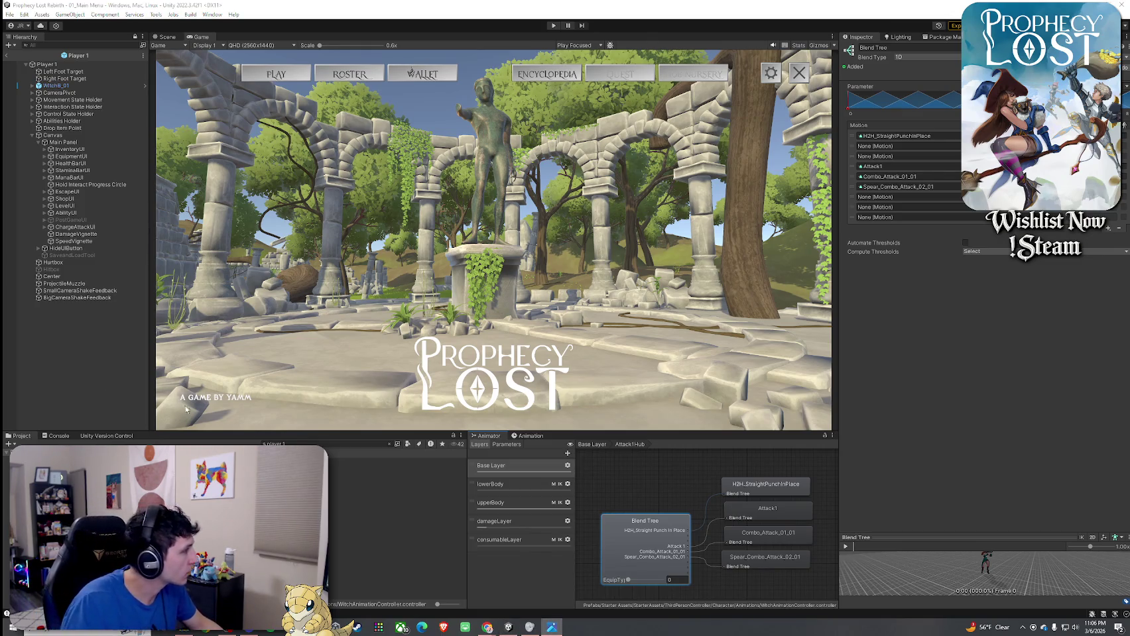
- Create a new empty state on the upperBody layer and name it Arcane Hex
left_click(594, 445)
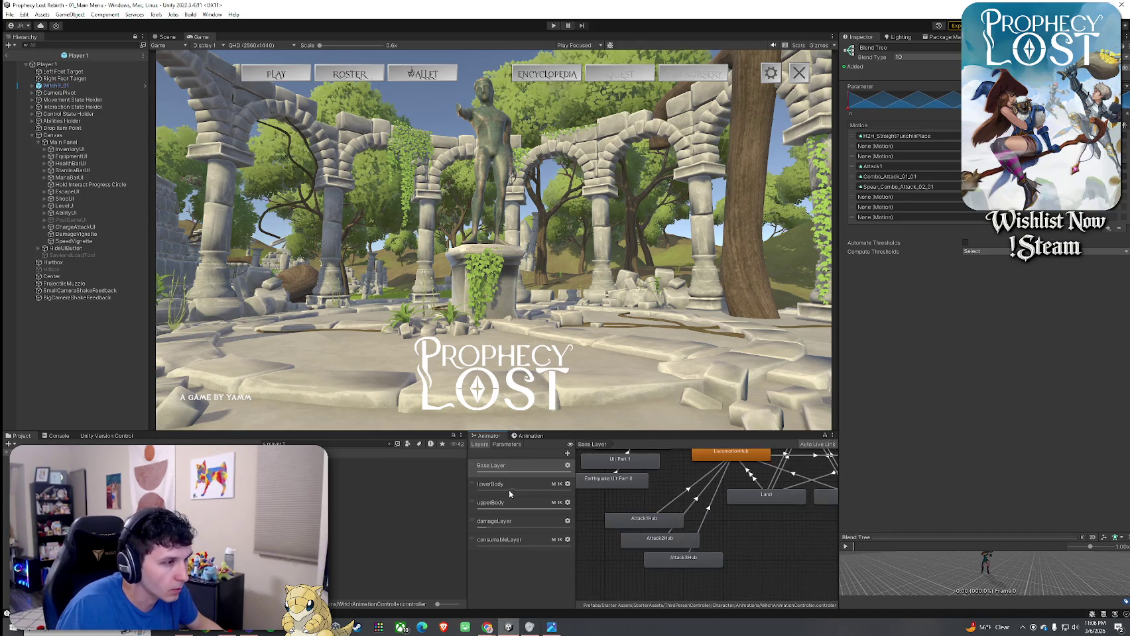
left_click(491, 503)
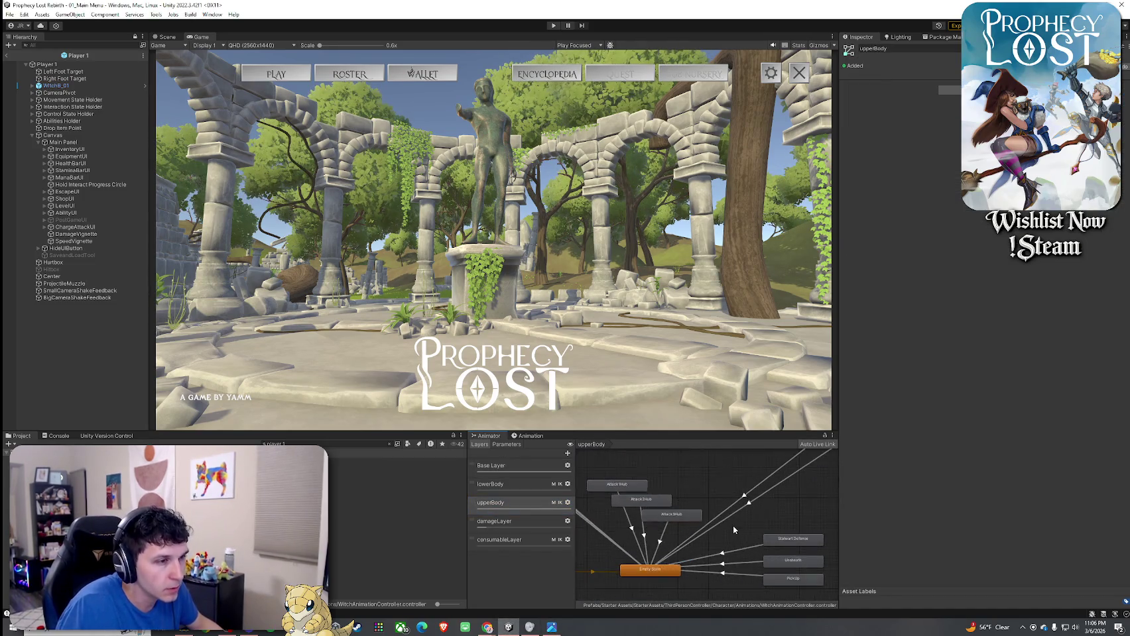
mouse_move(724, 528)
left_mouse_down()
mouse_move(667, 554)
mouse_move(686, 505)
mouse_move(672, 475)
left_mouse_up()
right_click(738, 489)
mouse_move(796, 492)
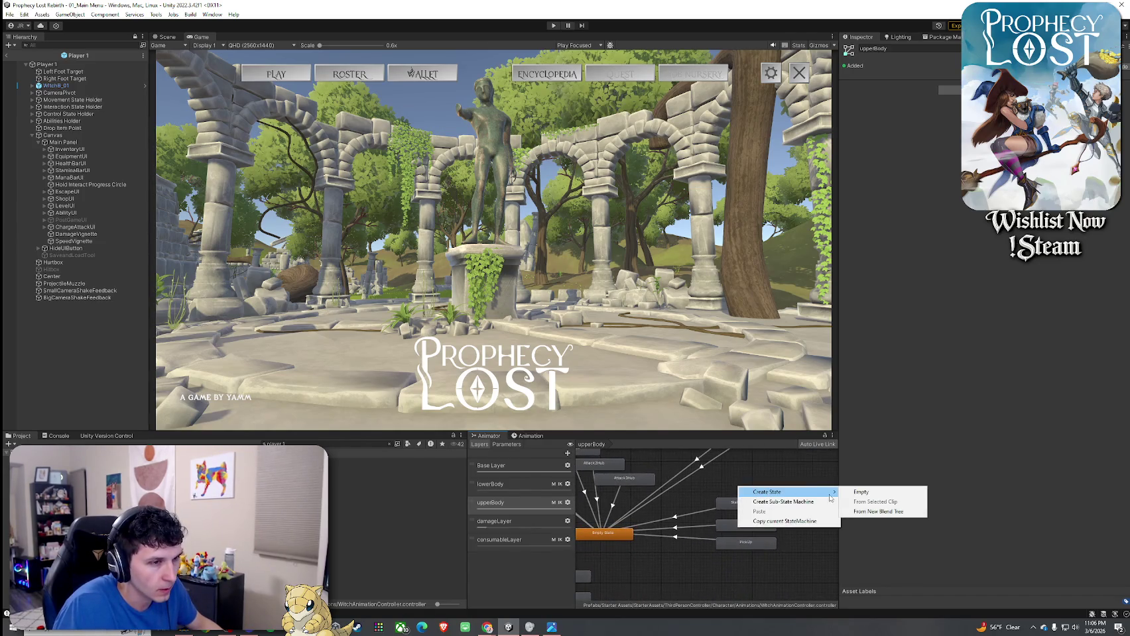
left_click(850, 494)
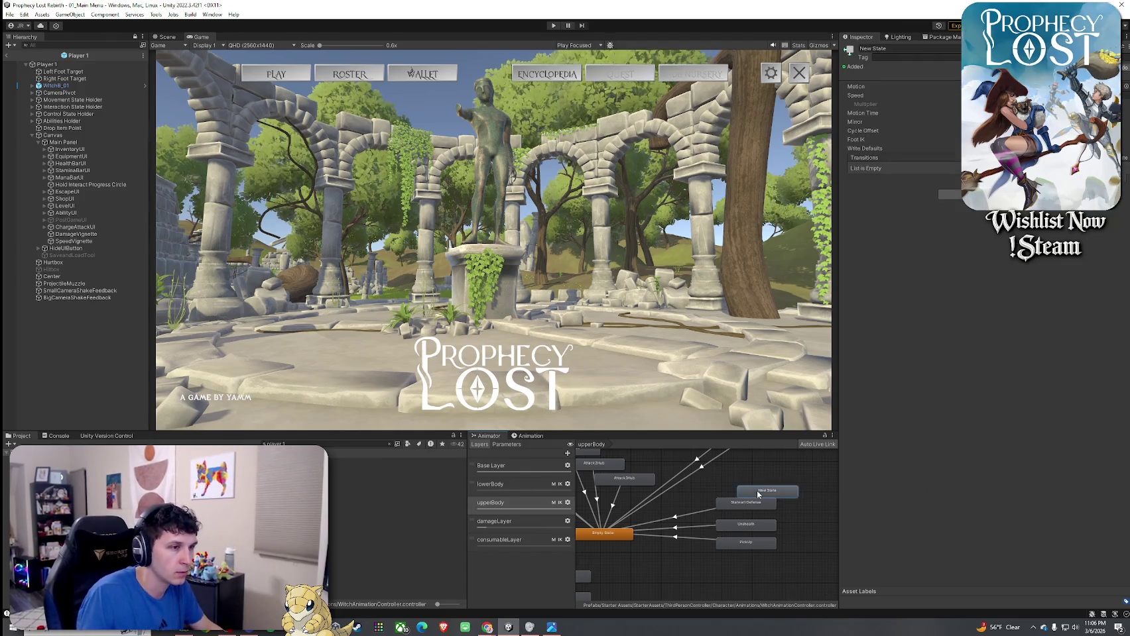
left_click_drag(766, 491, 741, 475)
type("Arcane He")
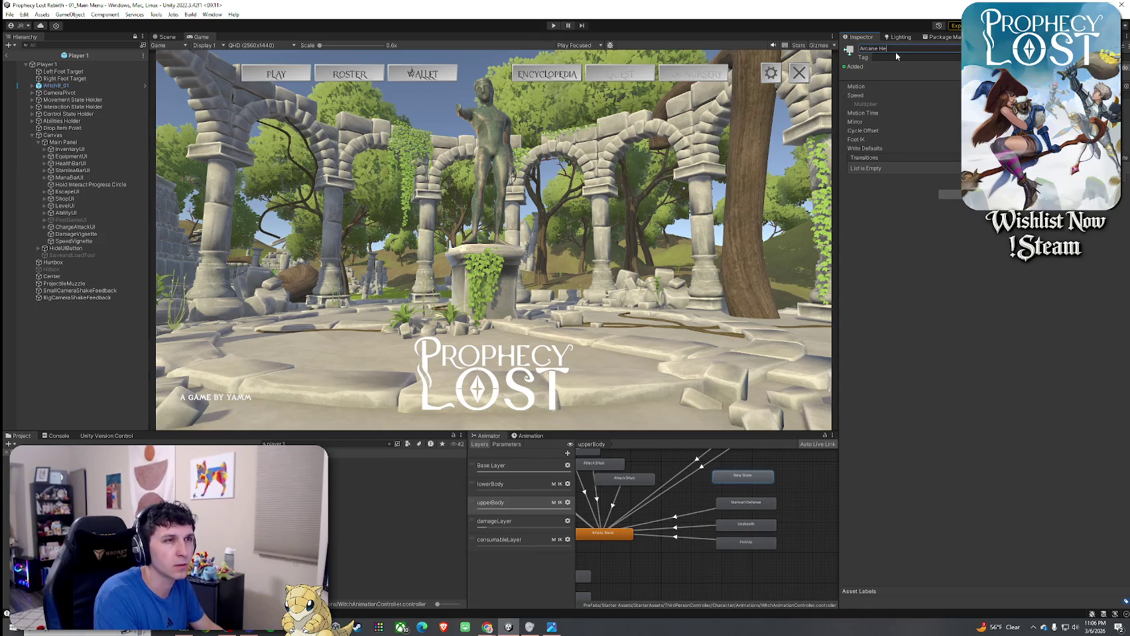
type("x")
key("Return")
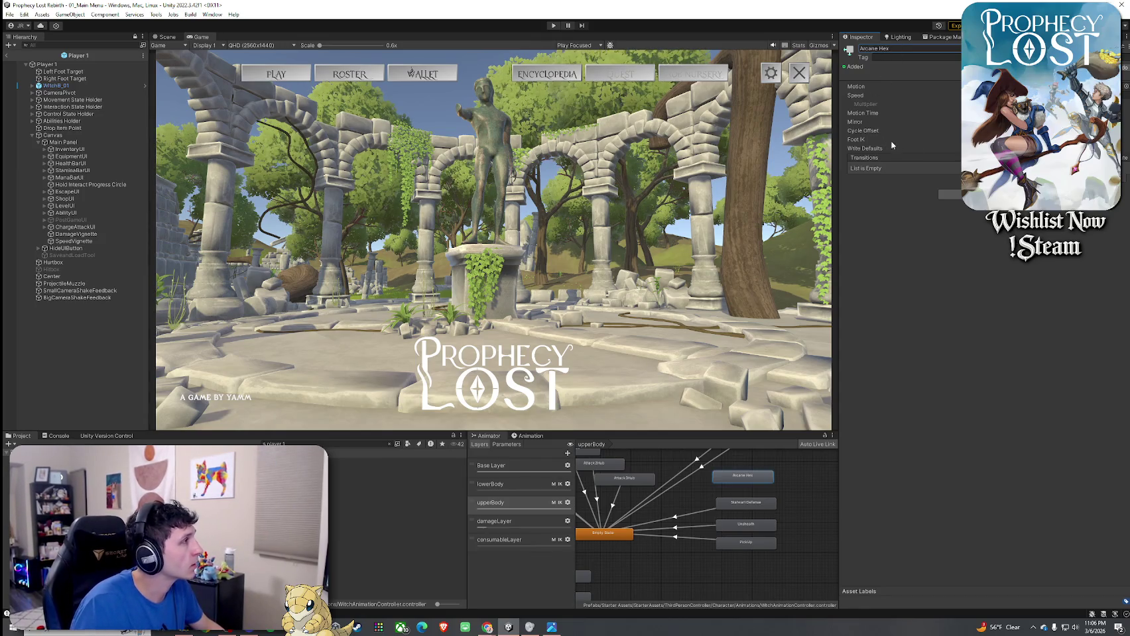
left_click(855, 95)
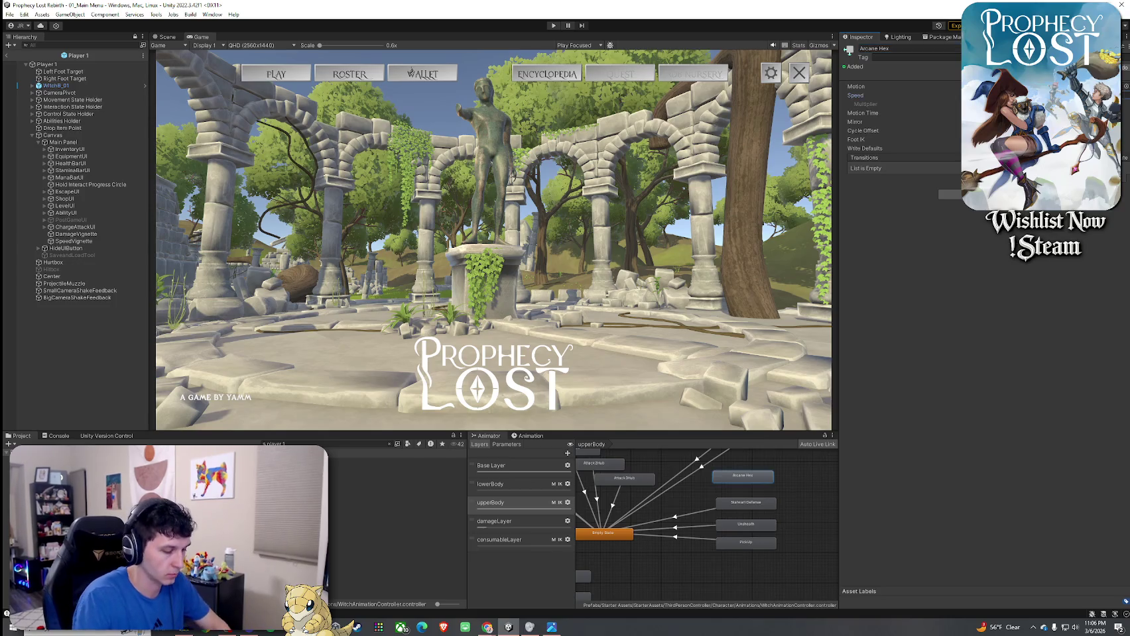
- Assign the Arcane Hex animation clip as the state's motion
left_click(1126, 89)
type("Arce")
key("BackSpace")
key("BackSpace")
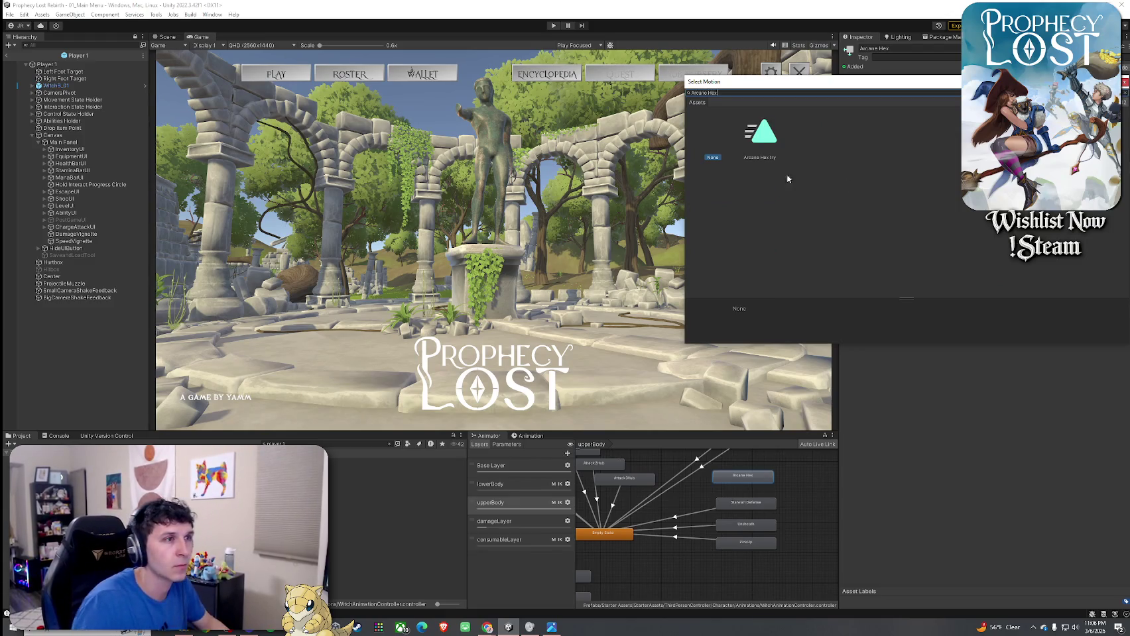
double_click(762, 133)
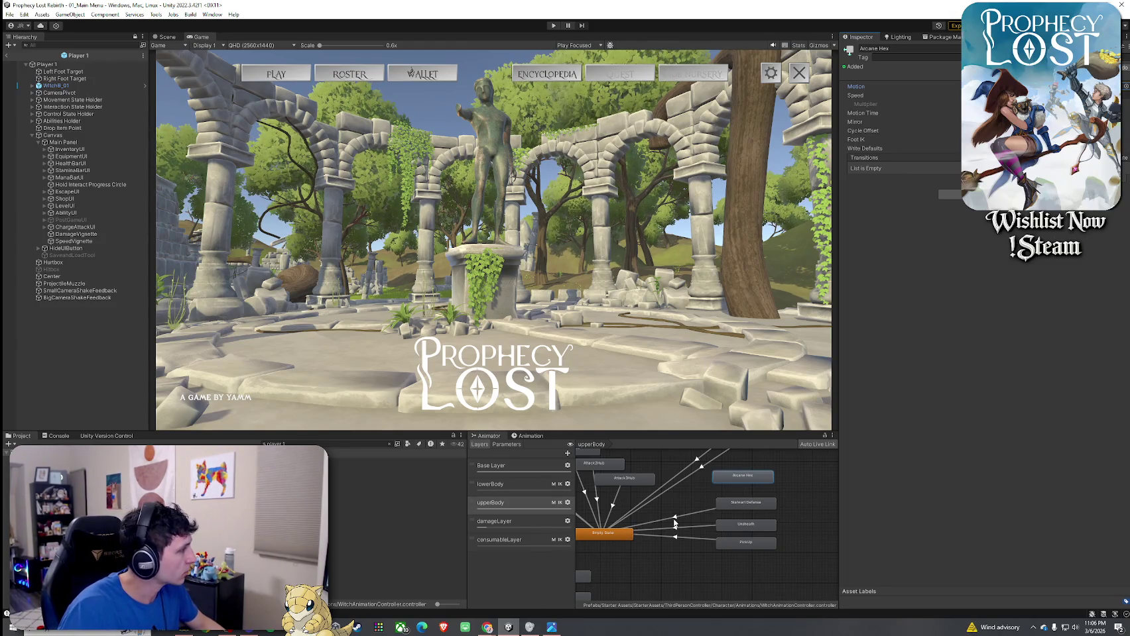
right_click(733, 477)
- Add a transition from Arcane Hex to Empty State and tidy the upperBody node layout
left_click(749, 482)
left_click(617, 537)
mouse_move(760, 478)
left_mouse_down()
mouse_move(802, 474)
mouse_move(717, 489)
mouse_move(788, 501)
mouse_move(805, 545)
mouse_move(818, 518)
left_mouse_up()
mouse_move(780, 498)
left_mouse_down()
mouse_move(820, 515)
mouse_move(699, 555)
mouse_move(718, 575)
left_mouse_up()
left_click(736, 495)
left_click(785, 539)
left_click_drag(817, 515, 822, 544)
left_click_drag(729, 492, 762, 486)
- Create another new empty state in the upperBody layer
right_click(764, 506)
mouse_move(772, 511)
left_click(878, 511)
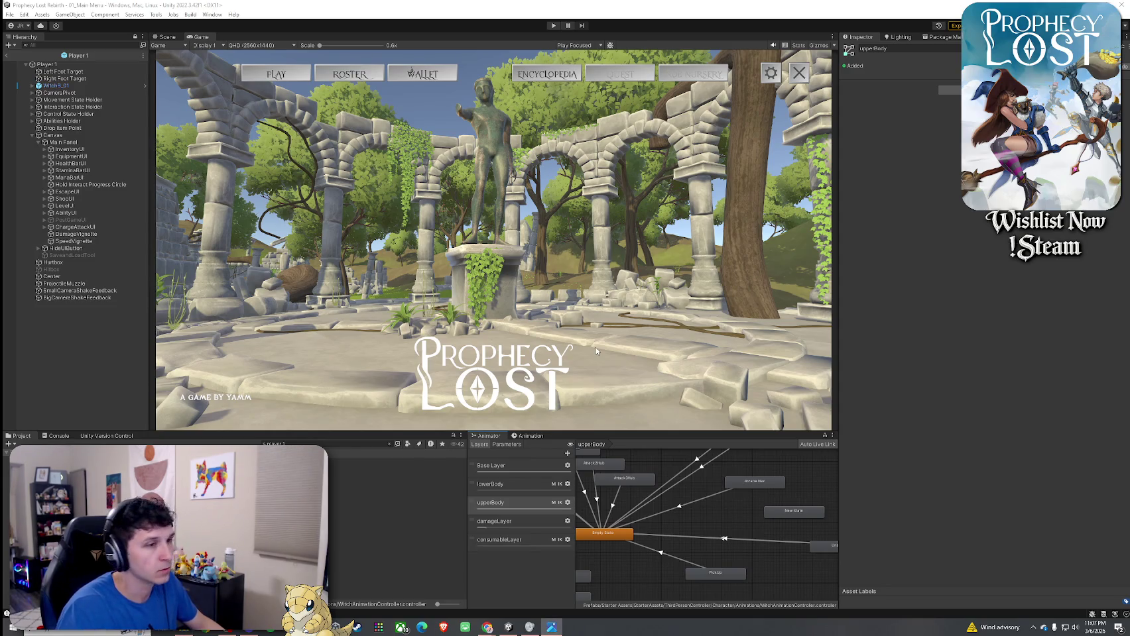
- Rename the new state Witchfire Circle and add a transition from it to Empty State
left_click(791, 516)
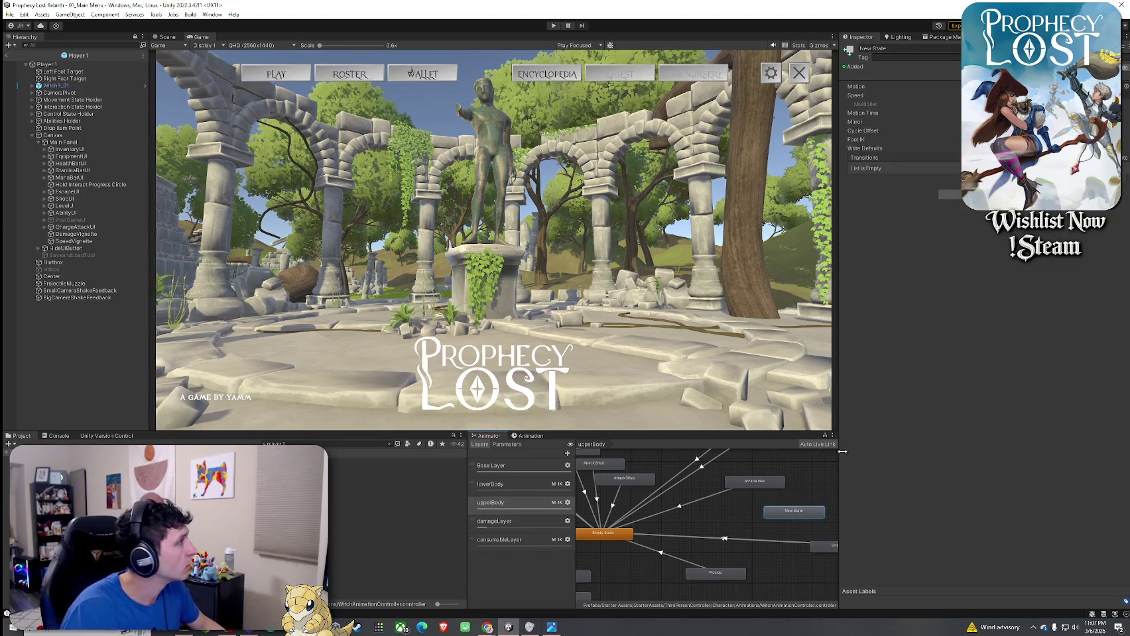
left_click(946, 50)
type("Wi")
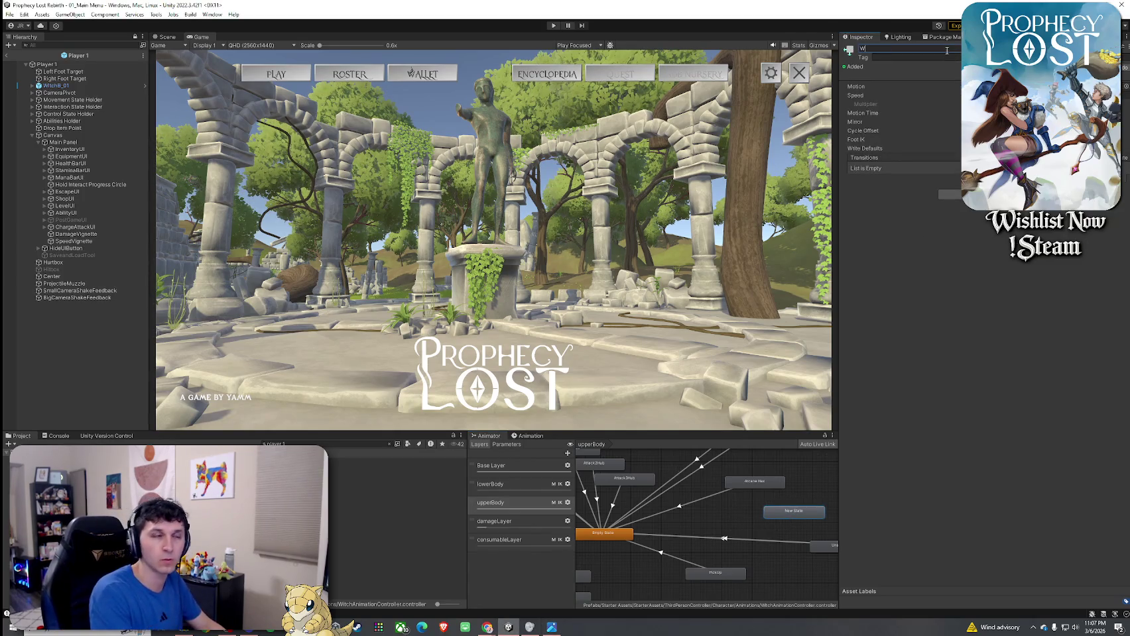
type("tchfire")
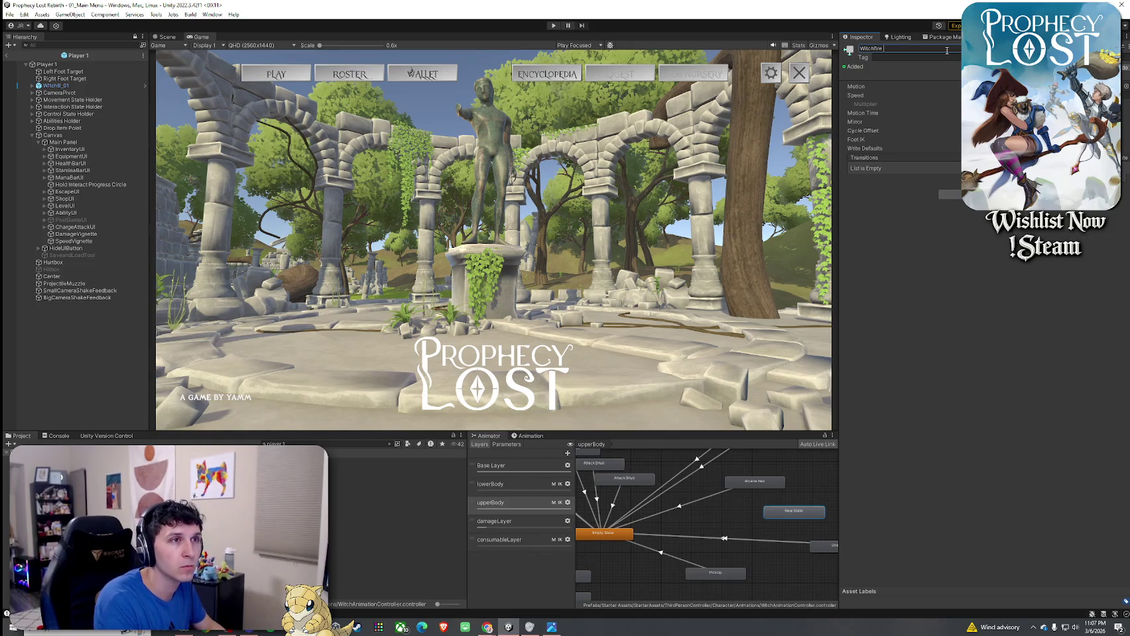
type(" Circle")
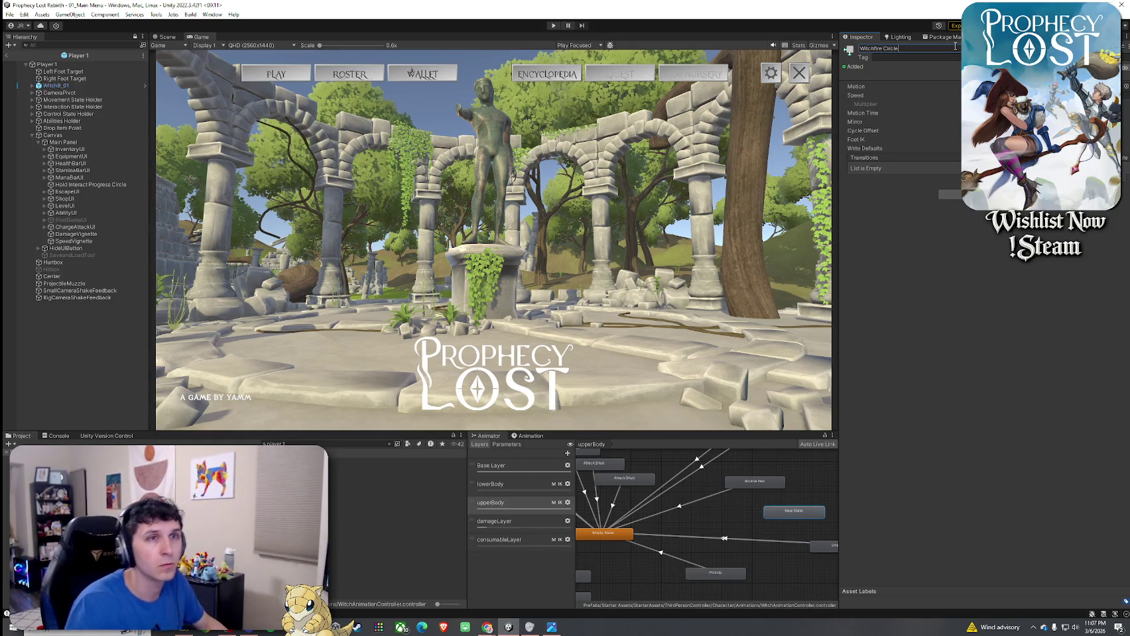
key("Return")
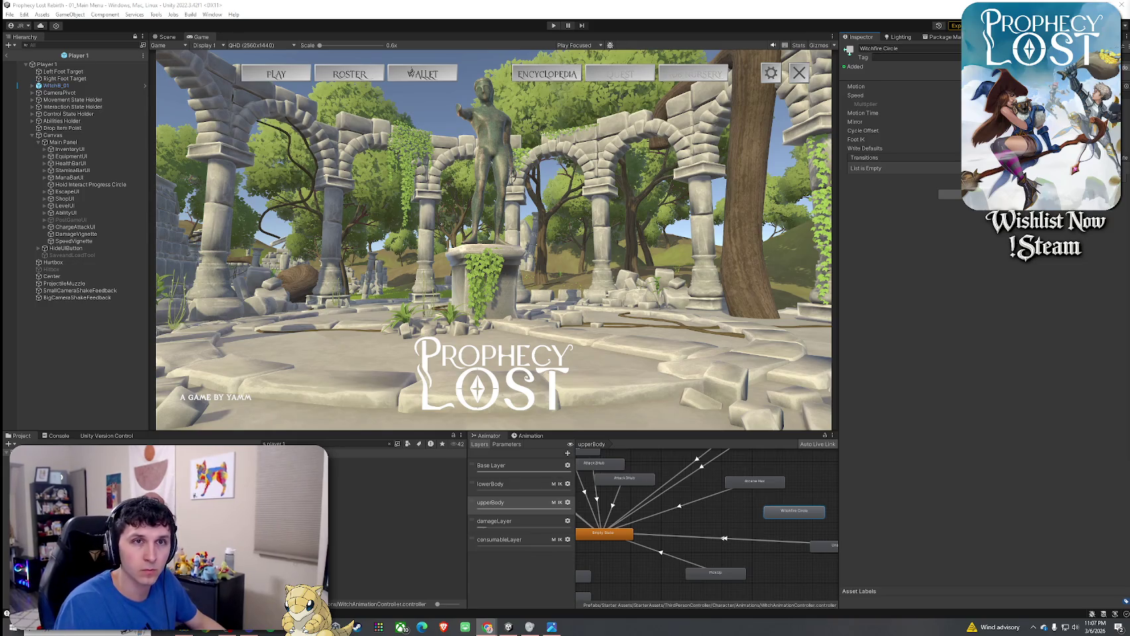
right_click(772, 513)
left_click(783, 518)
left_click(623, 534)
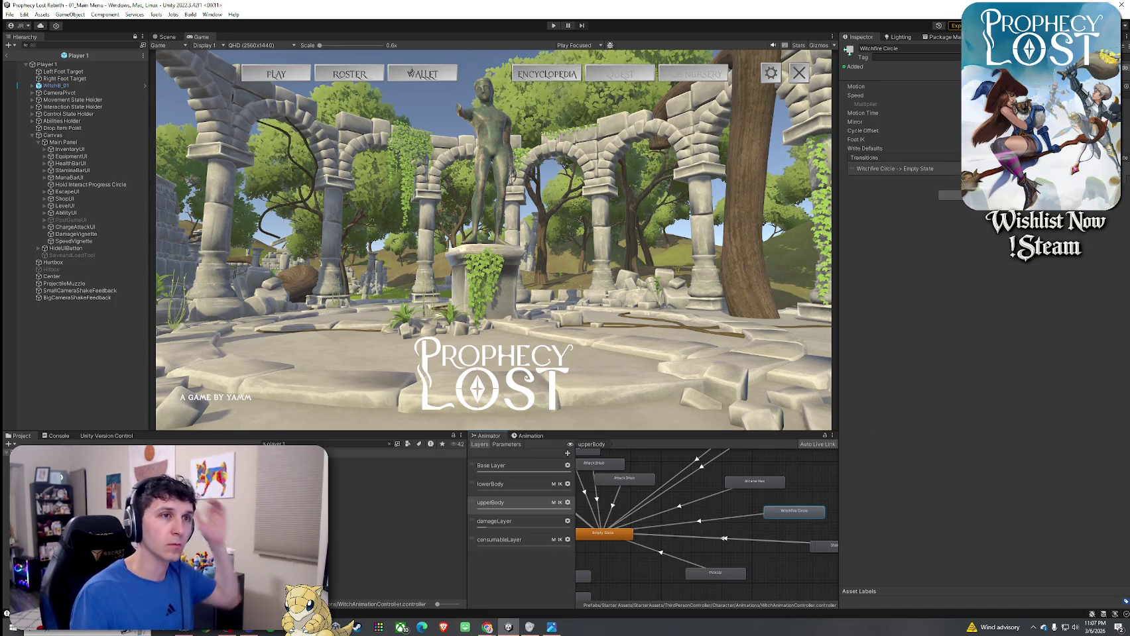
- Assign a Witchfire Circle clip as its motion and move the node higher
left_click(1120, 86)
type("itchfire s")
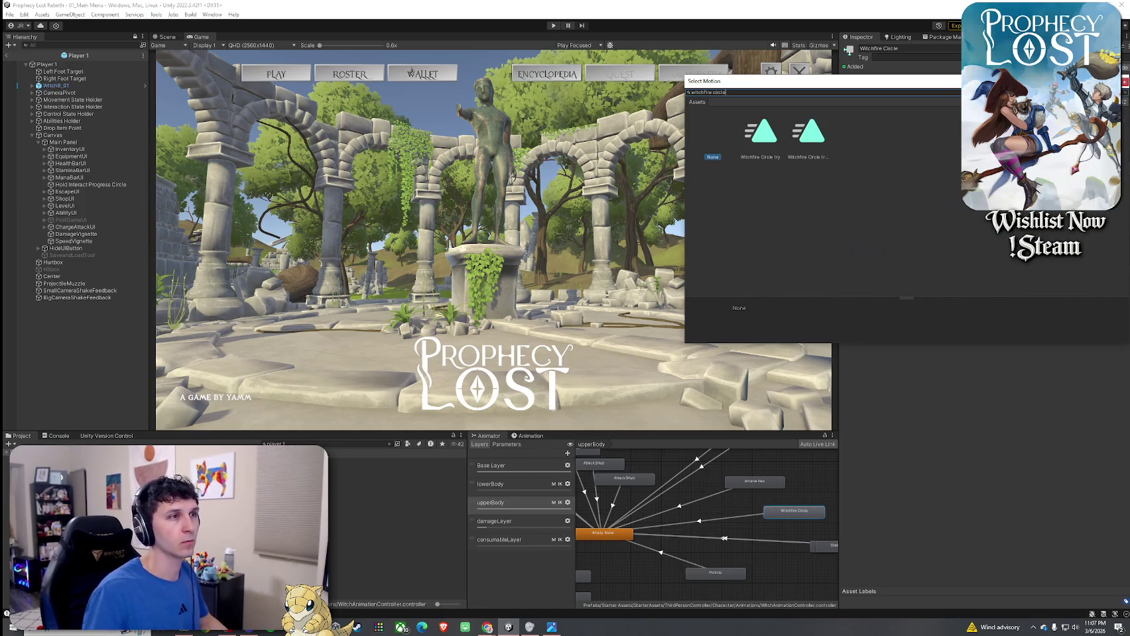
left_click(809, 158)
double_click(811, 159)
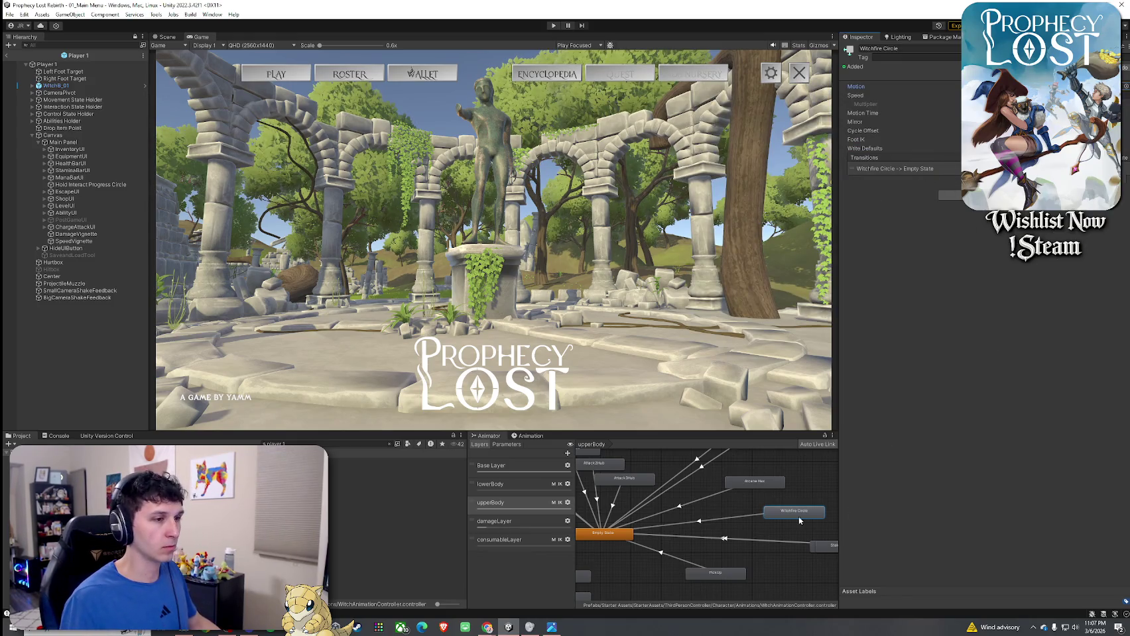
mouse_move(783, 513)
left_mouse_down()
mouse_move(759, 474)
mouse_move(786, 502)
left_mouse_up()
left_click(586, 482)
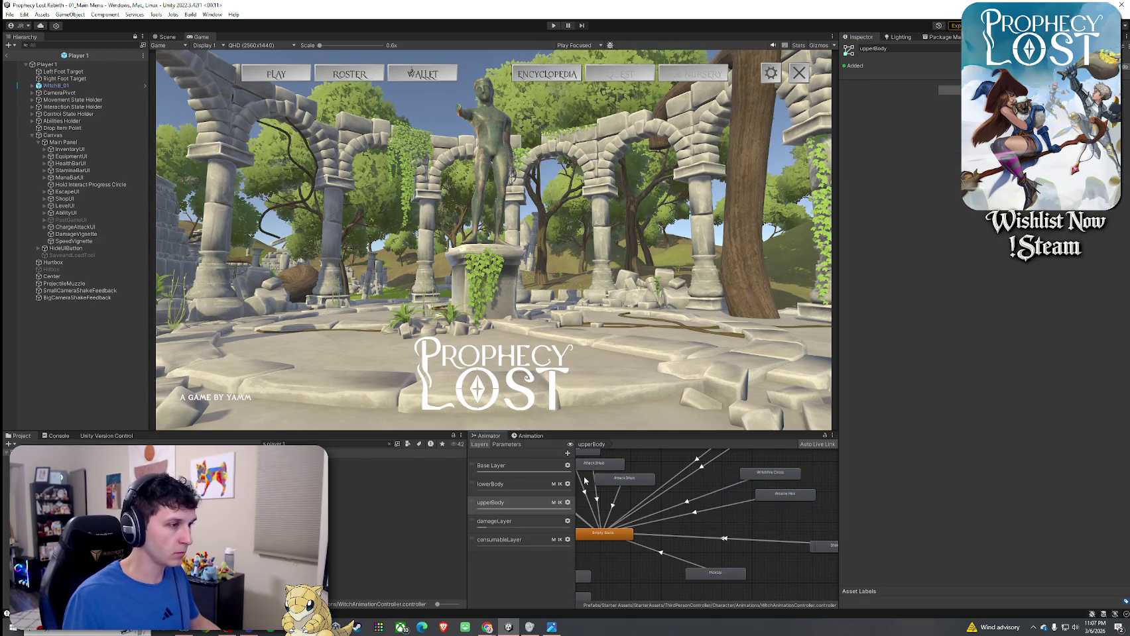
- Put the WitchAttack1 clip into an empty motion slot of the Base Layer's Attack1Hub blend tree
left_click(490, 466)
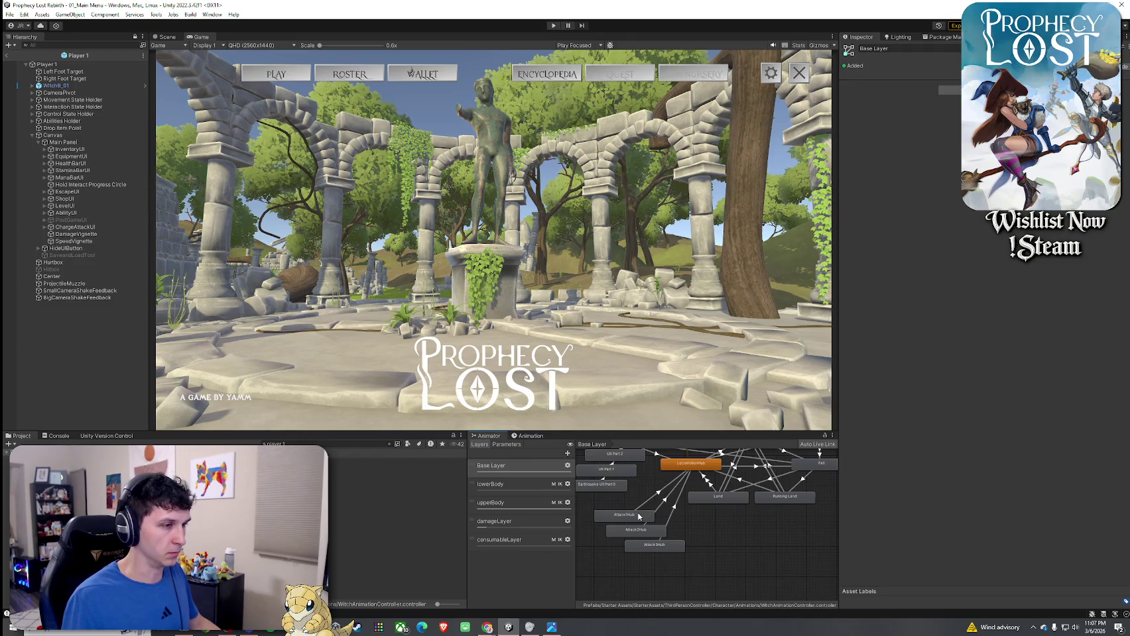
double_click(638, 517)
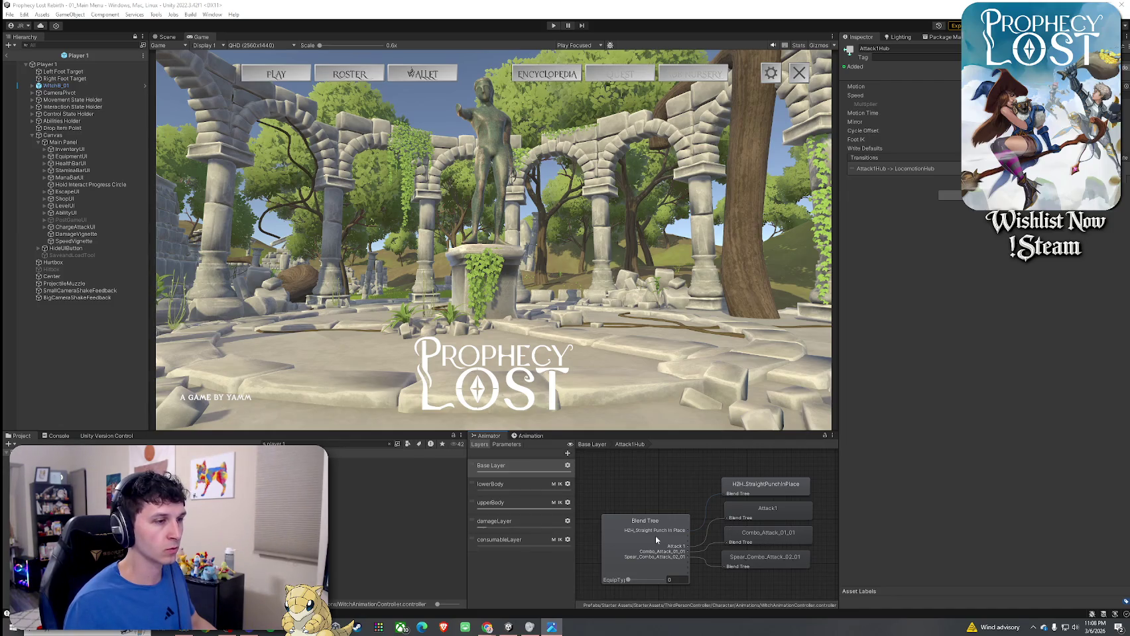
left_click(683, 534)
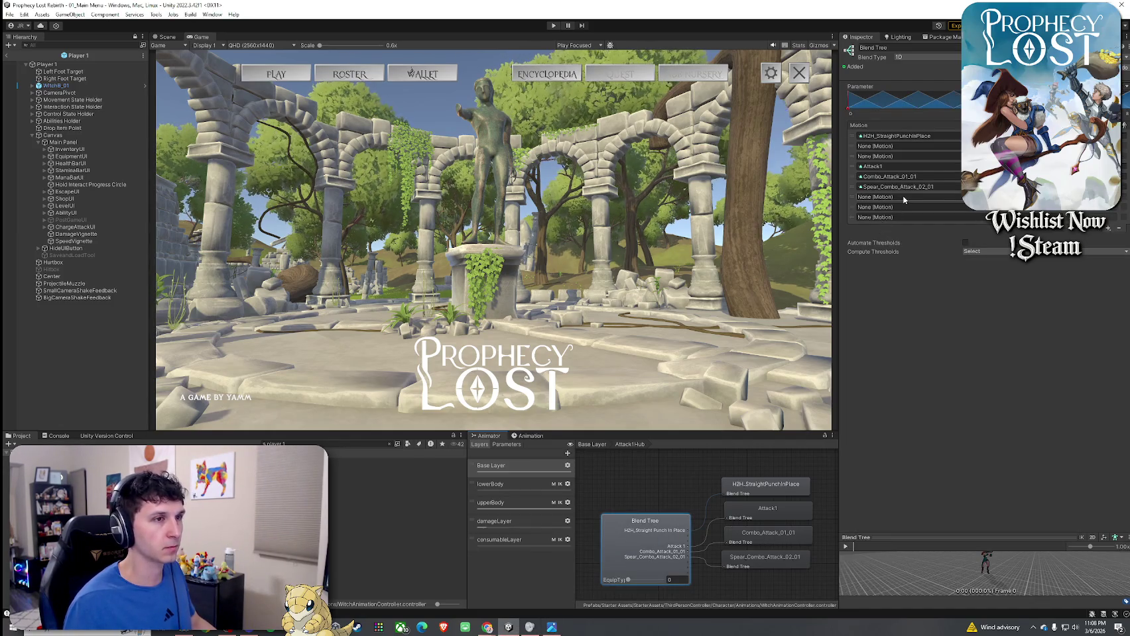
left_click(958, 196)
type("itch attack")
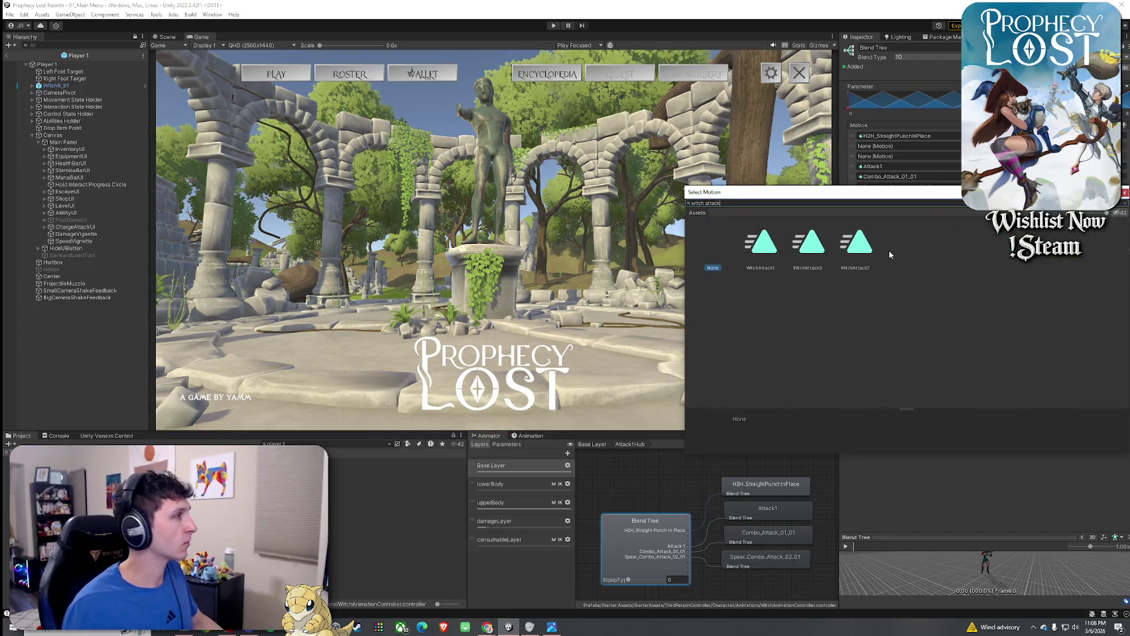
double_click(763, 253)
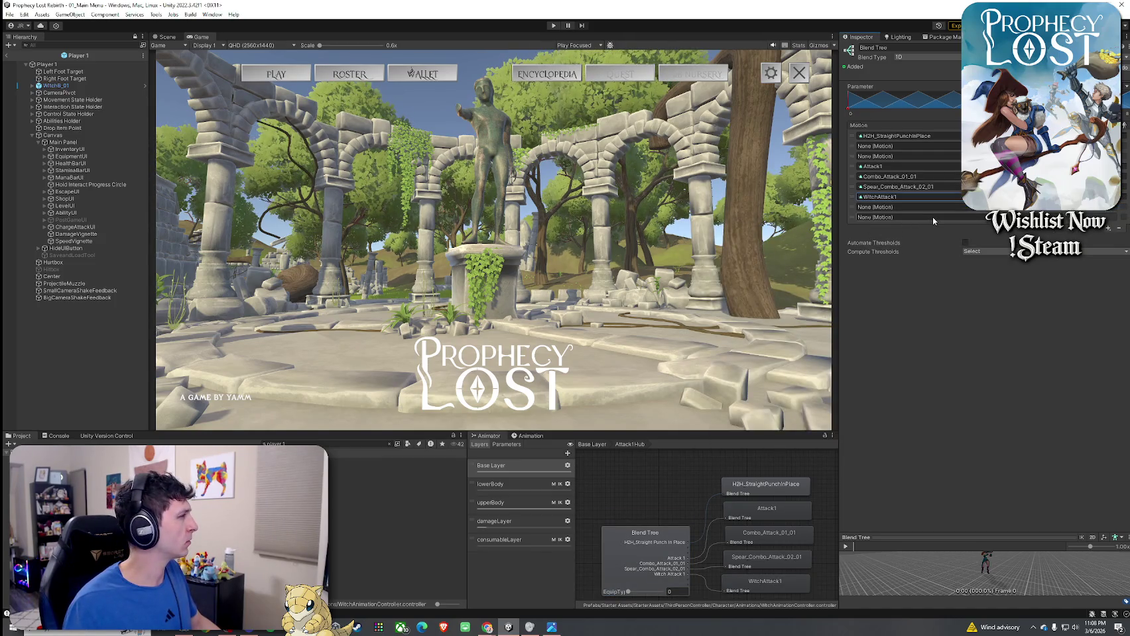
left_click(592, 444)
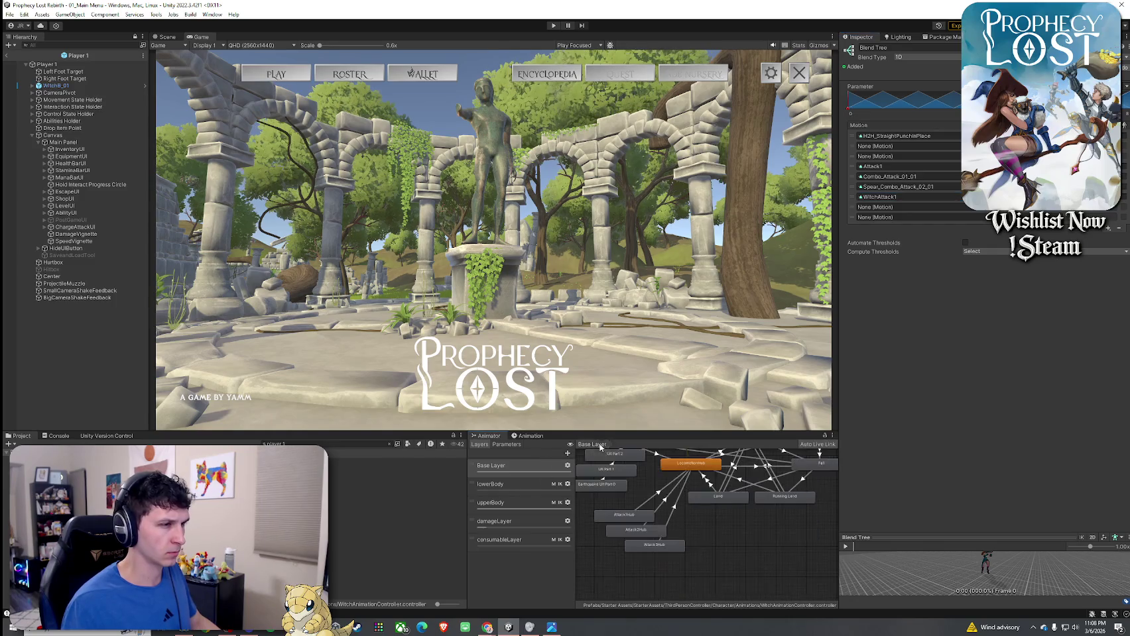
- Fill an empty motion slot in the Attack2Hub blend tree with the WitchPolearm clip
double_click(638, 531)
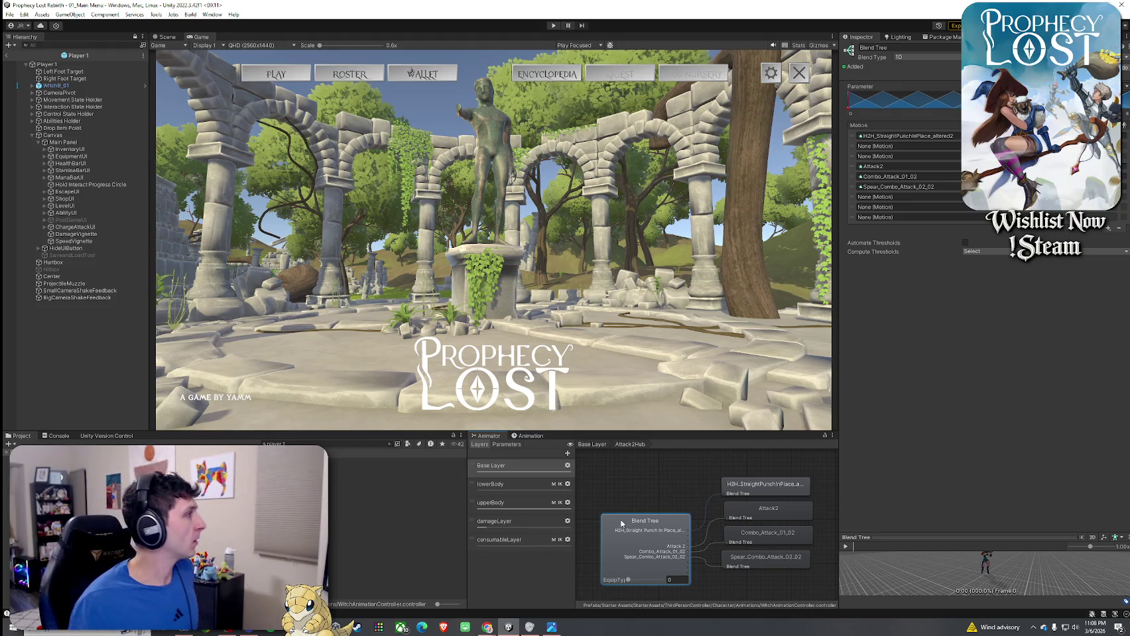
key("alt+Tab")
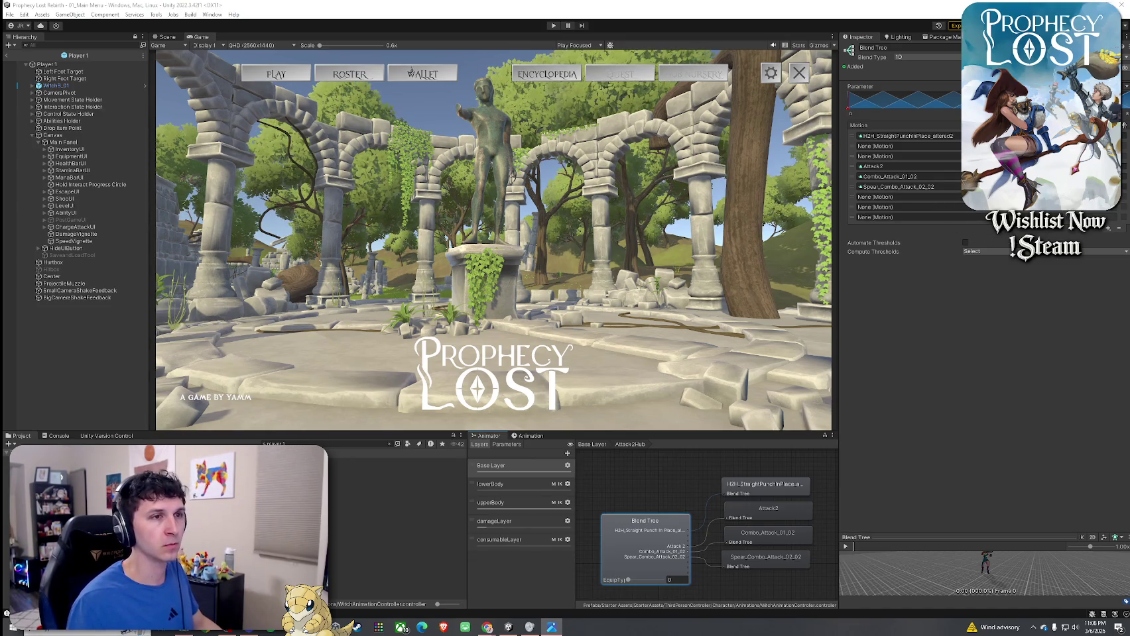
left_click(875, 196)
left_click(965, 197)
type("witchpolearm")
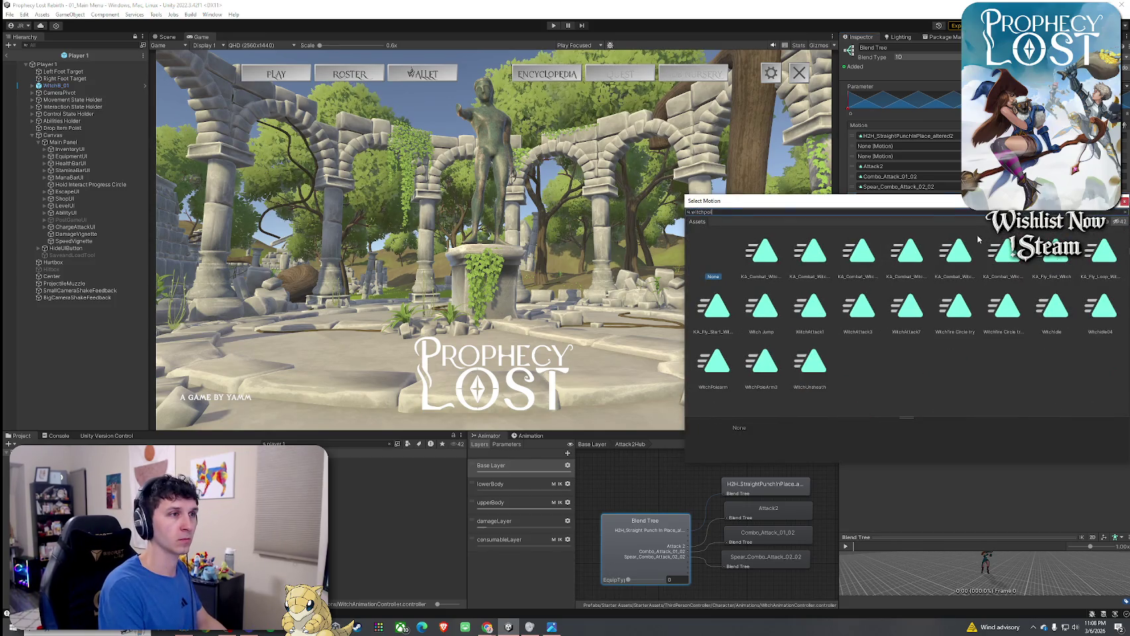
double_click(761, 252)
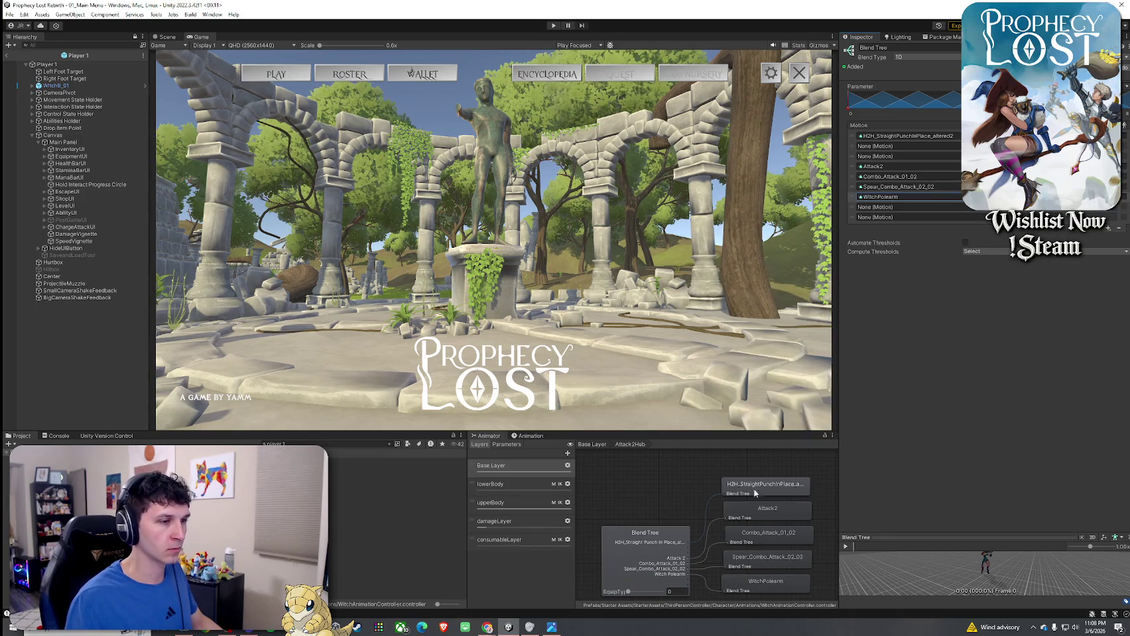
left_click(584, 446)
double_click(643, 537)
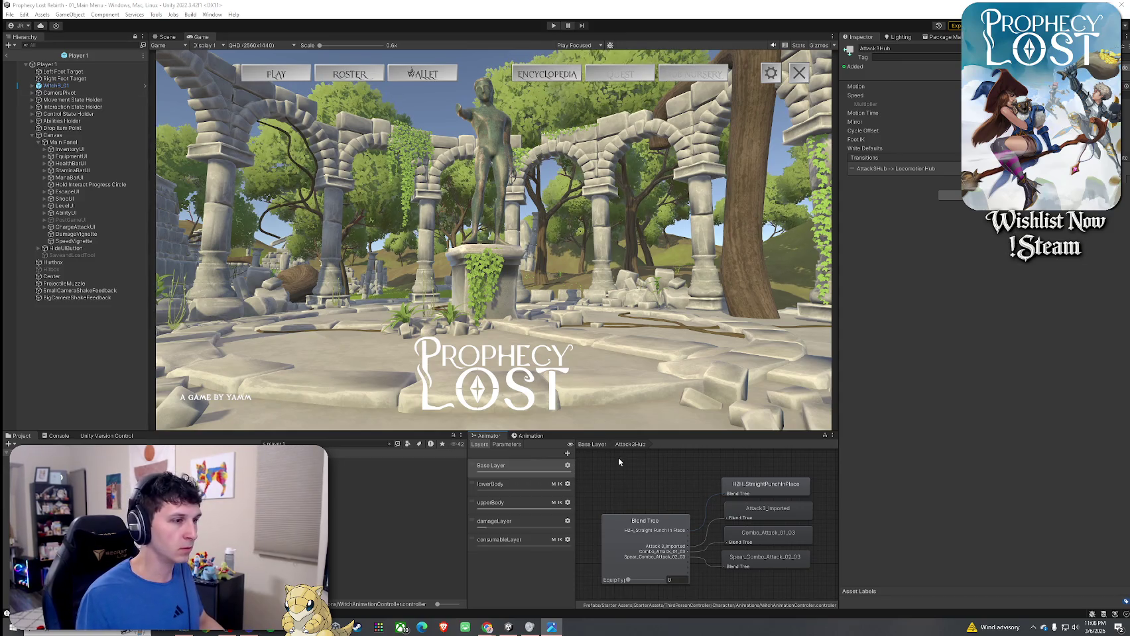
- Fill an empty Attack3Hub motion slot with WitchAttack3, found by searching 'witch attack 3'
left_click(669, 548)
left_click(957, 146)
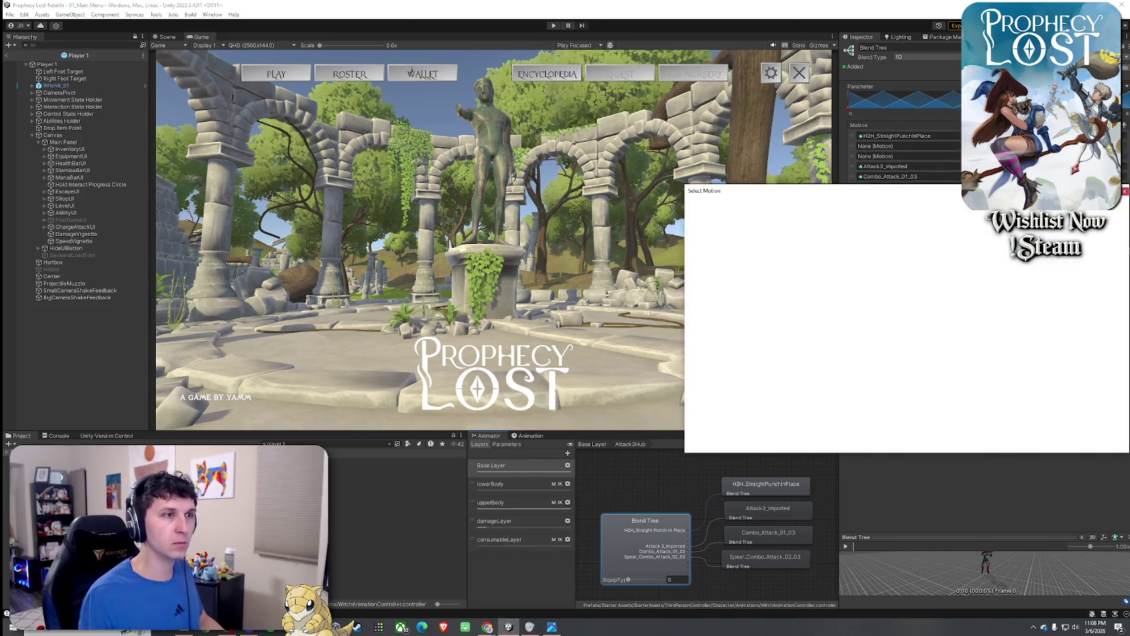
type("witch attack 3")
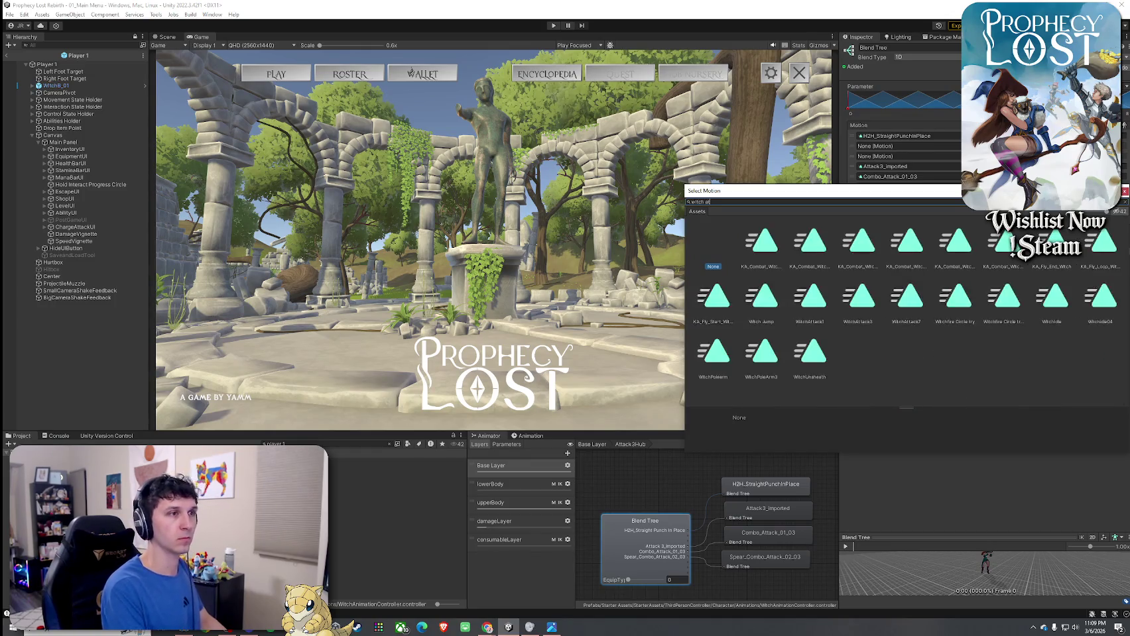
double_click(760, 249)
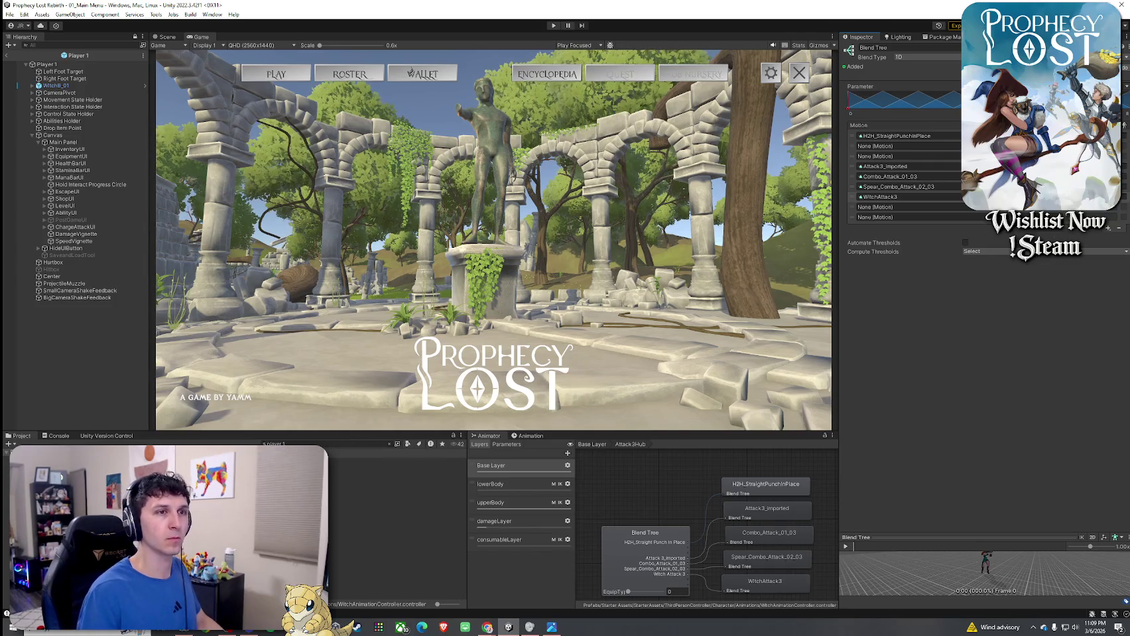
left_click(592, 444)
double_click(671, 524)
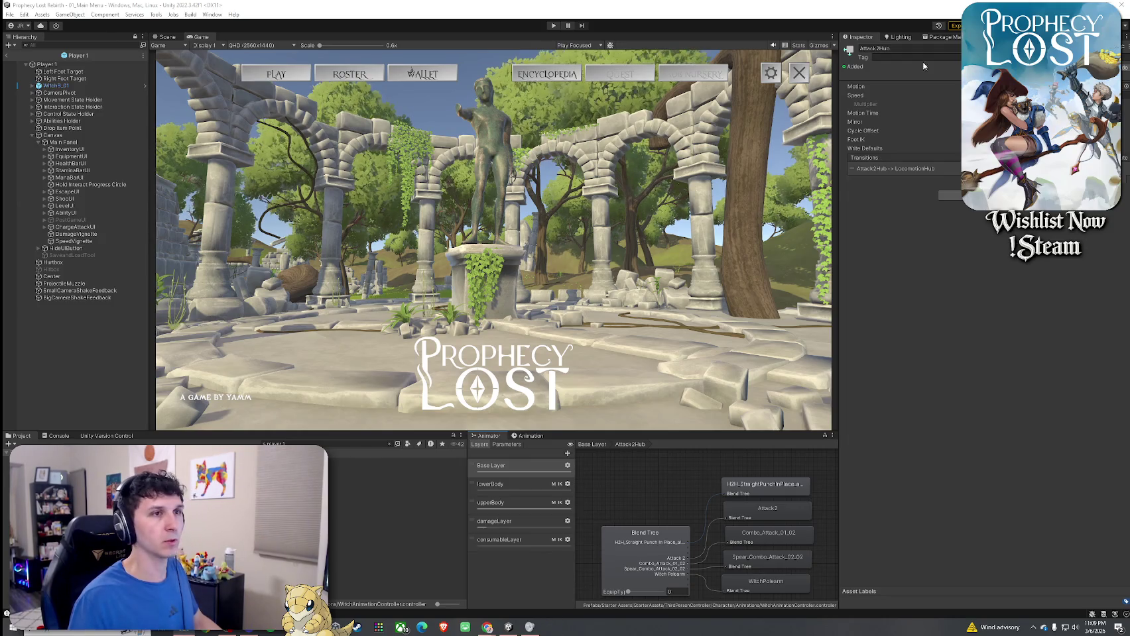
- Search the project for 's:broom', open the broom equip item, and expand its Attack 1 settings
left_click(777, 584)
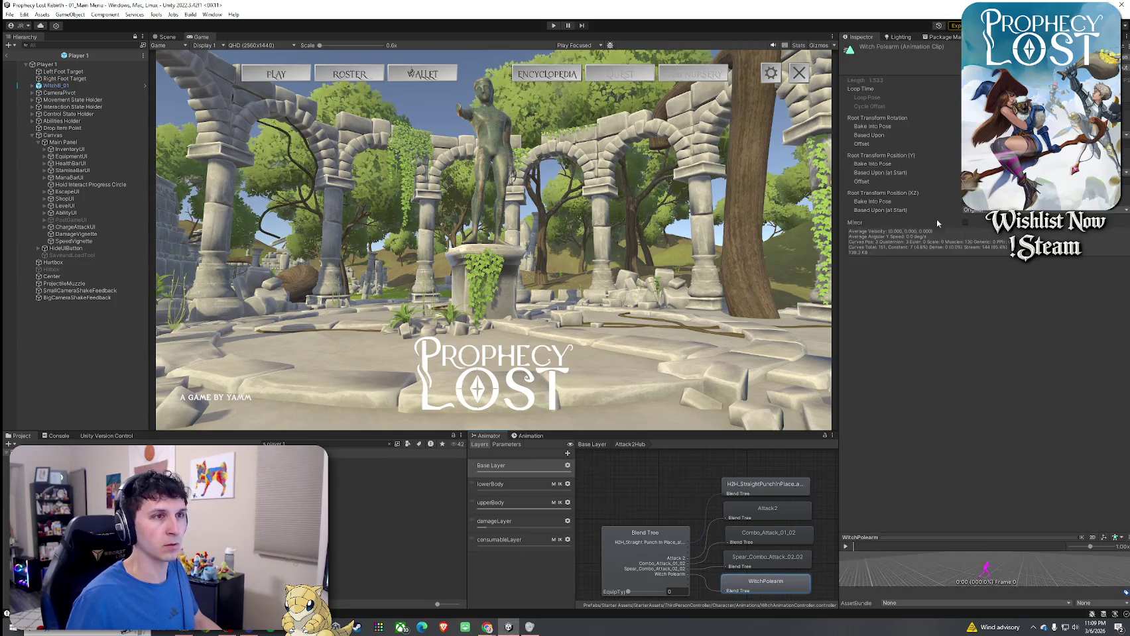
left_click(679, 548)
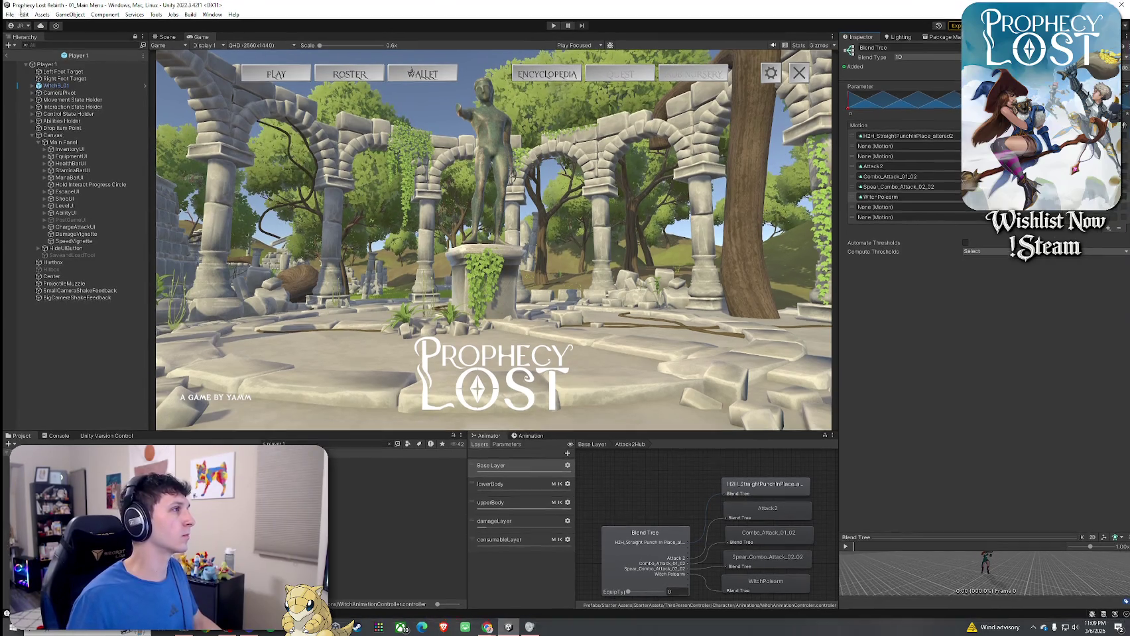
left_click(24, 14)
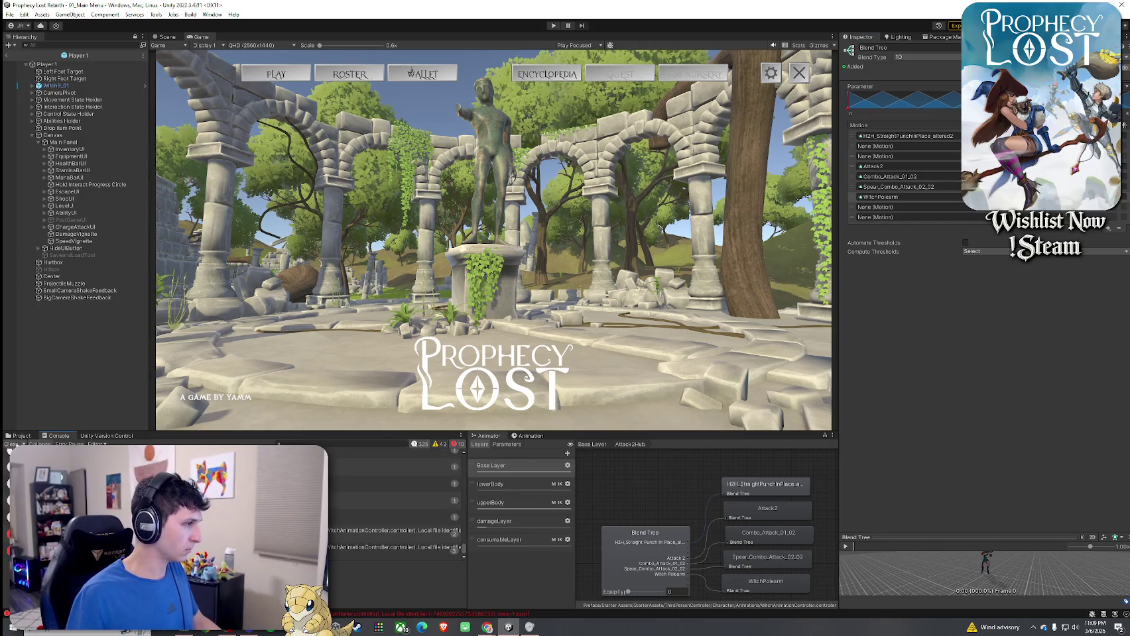
left_click(297, 444)
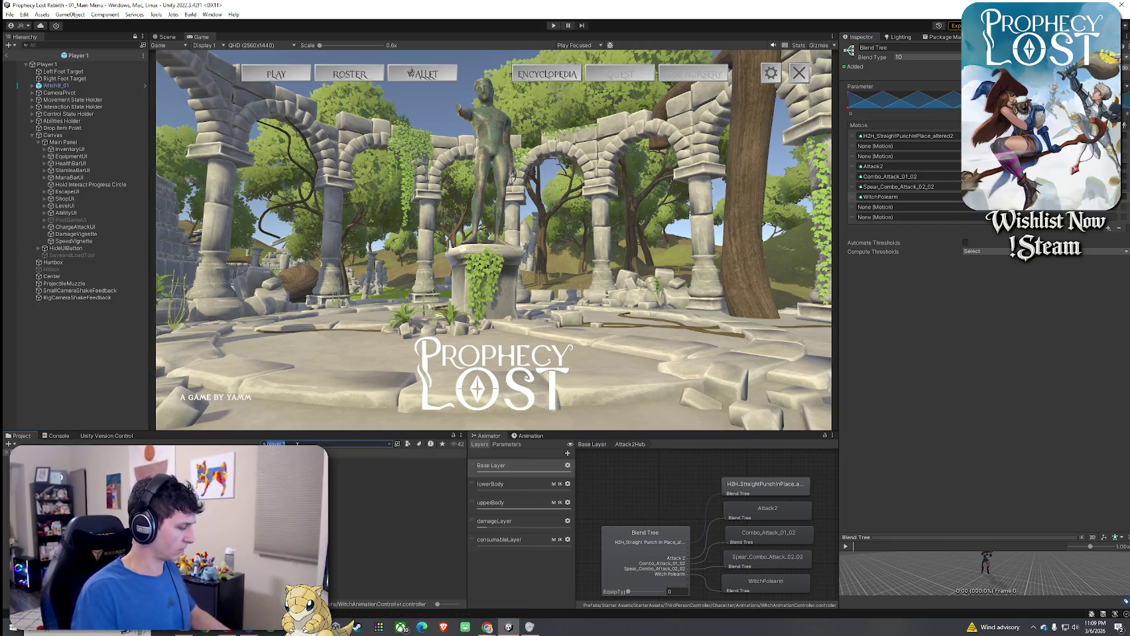
type("s:broom")
left_click(371, 469)
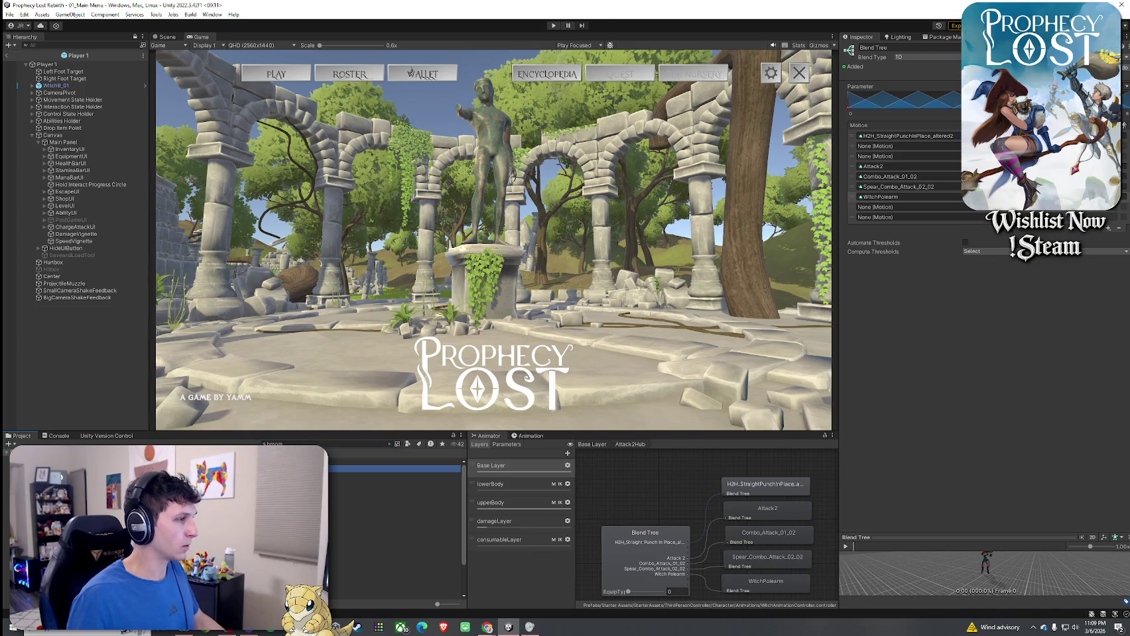
left_click(865, 176)
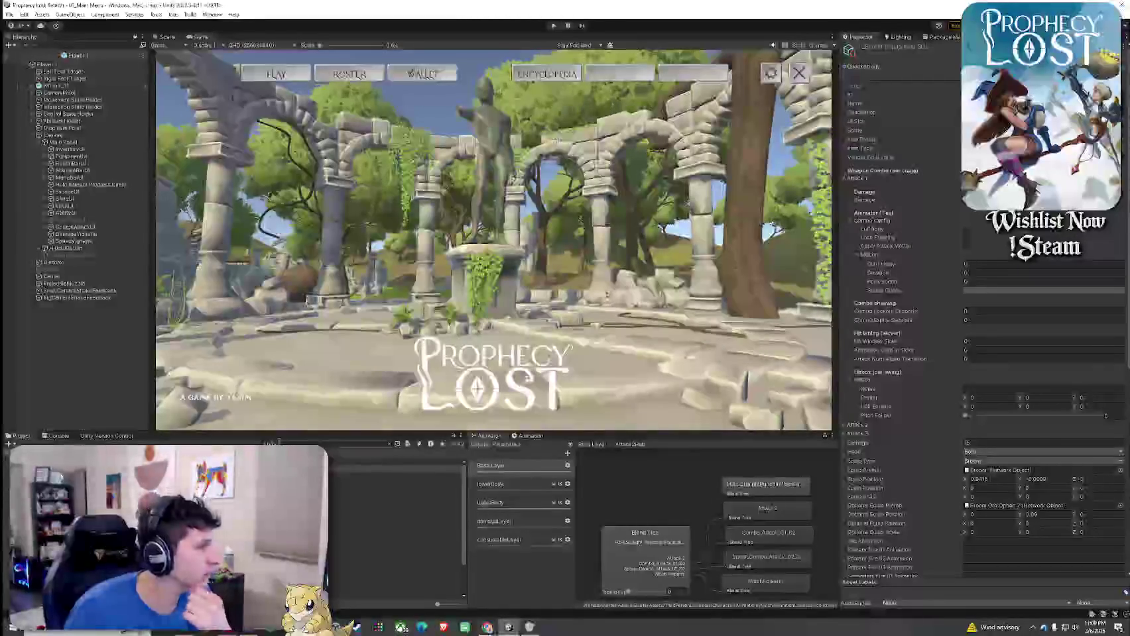
- Open the Sword And Shield item for reference and look over its Attack 2 combo settings
left_click(294, 441)
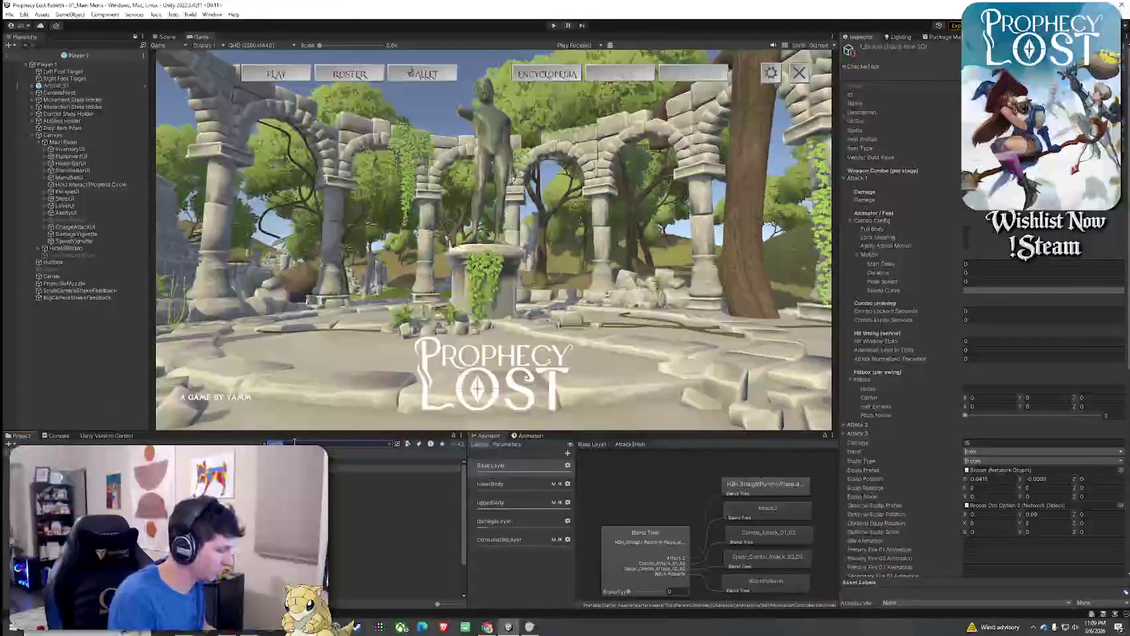
type("a sword and shield")
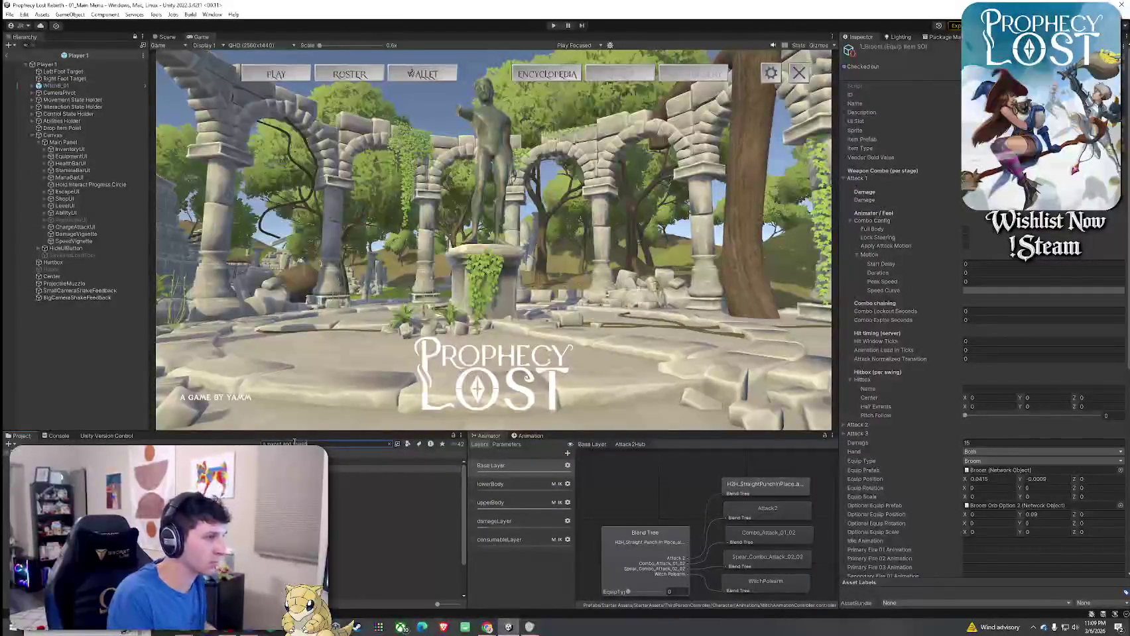
left_click(371, 498)
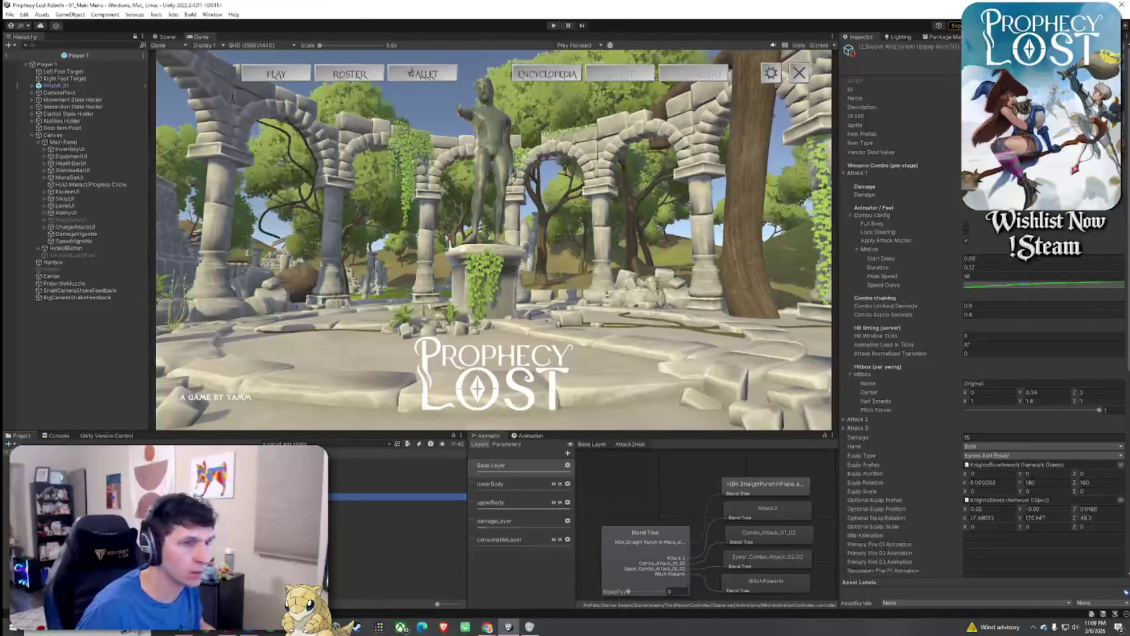
scroll(909, 278, "down", 2)
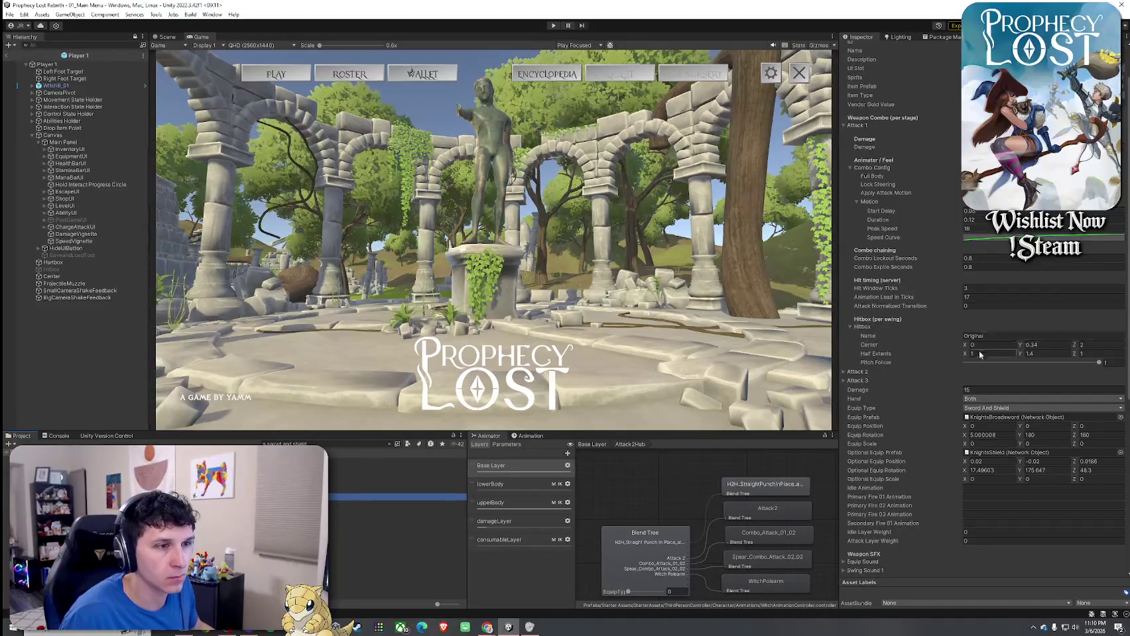
left_click(864, 373)
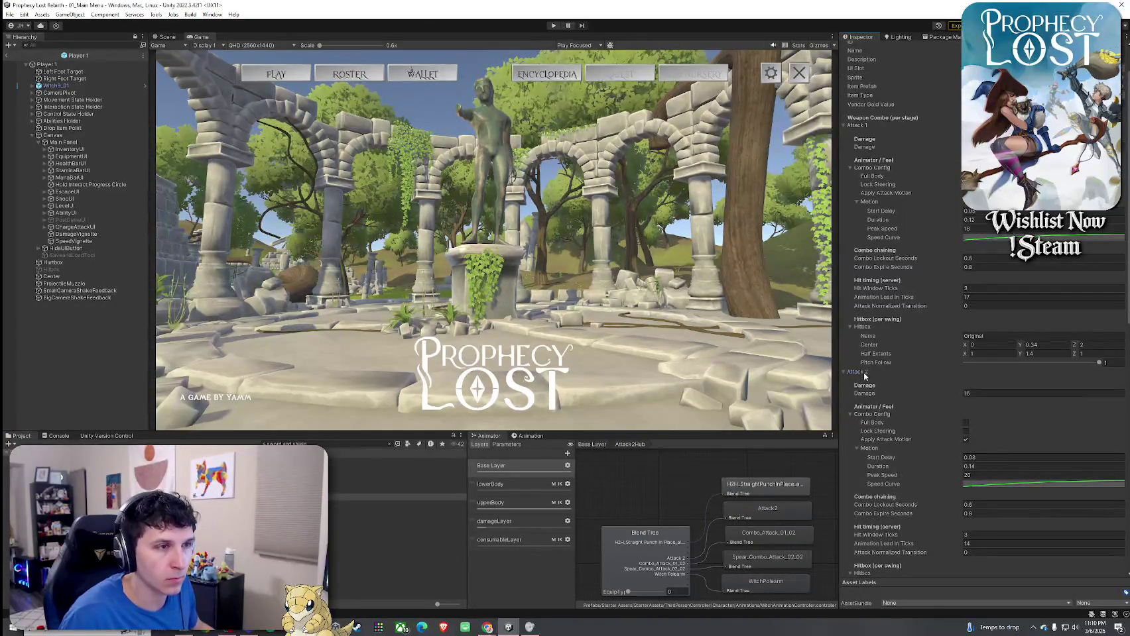
left_click(864, 373)
scroll(887, 367, "up", 1)
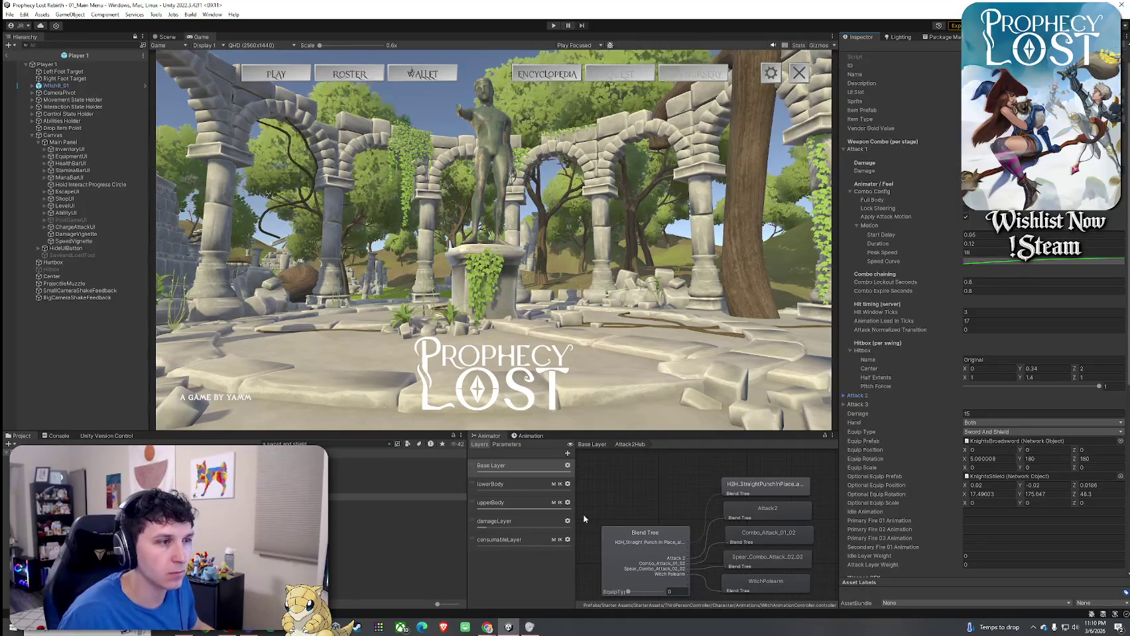
- Capture a Snipping Tool screenshot of the Attack 1 combo settings
key("super")
type("snip")
left_click(96, 384)
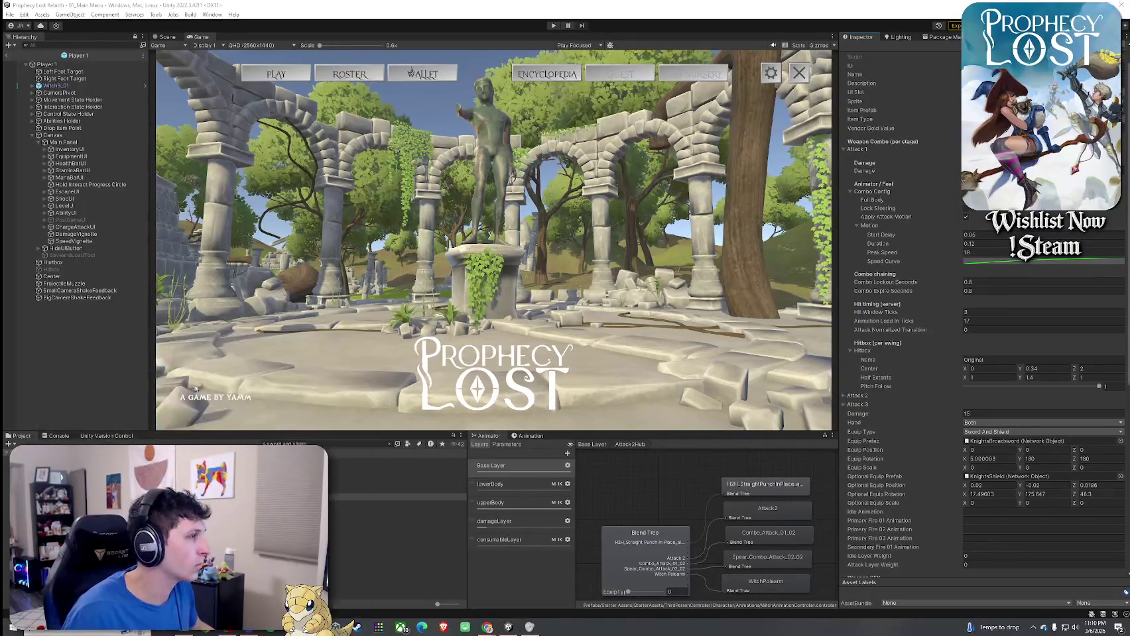
left_click(22, 106)
left_click_drag(831, 141, 1112, 396)
left_click_drag(804, 69, 0, 80)
- Check the Wooden Sword's Attack 3 settings, then search 'broom' and open the 1_Broom item
left_click(398, 504)
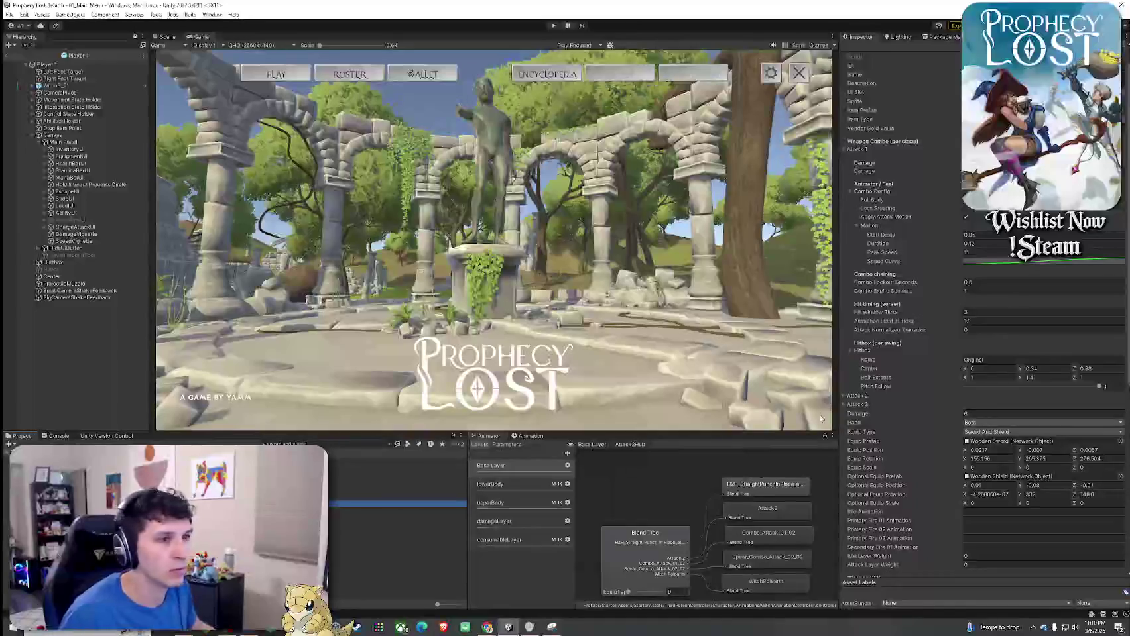
left_click(858, 404)
left_click(858, 405)
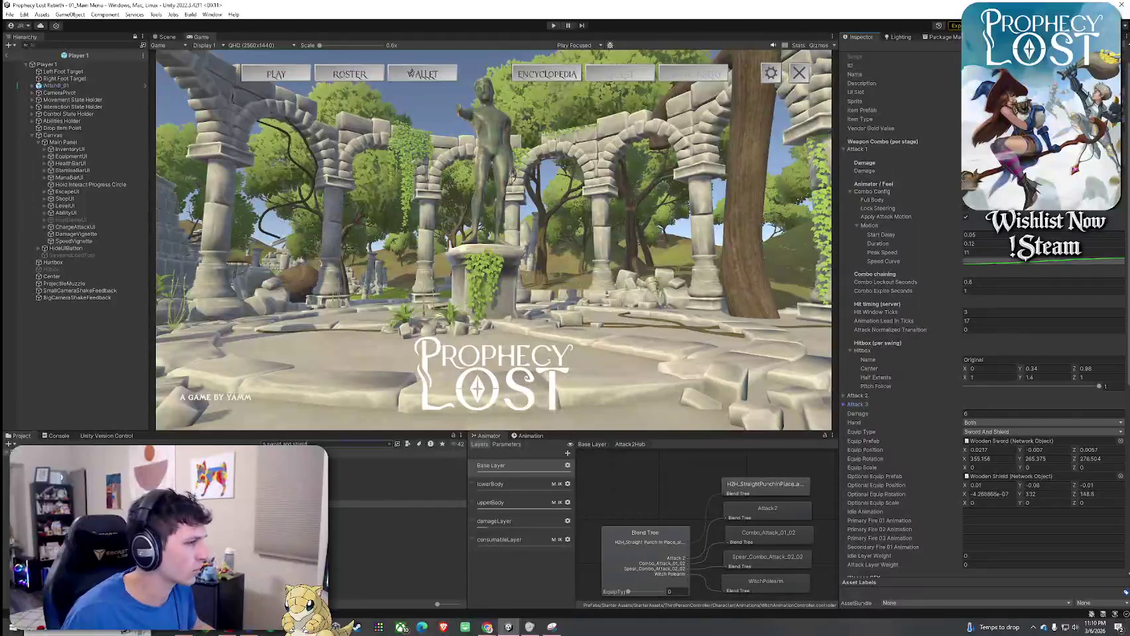
type("broom")
left_click(371, 469)
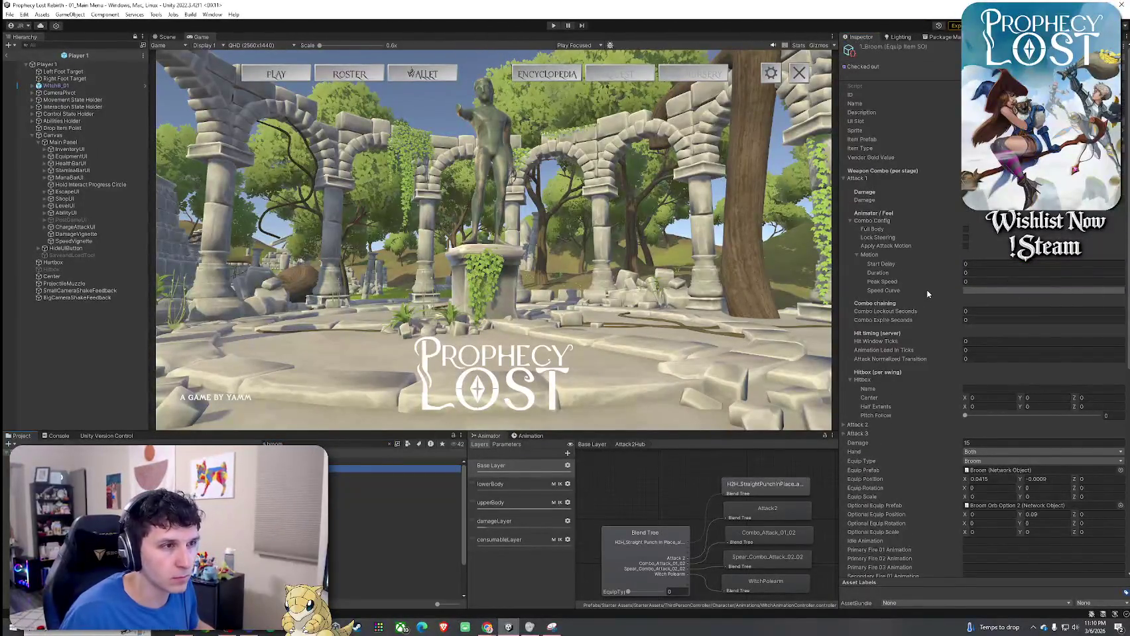
- Set the broom's Attack 3 damage to 10
left_click(878, 196)
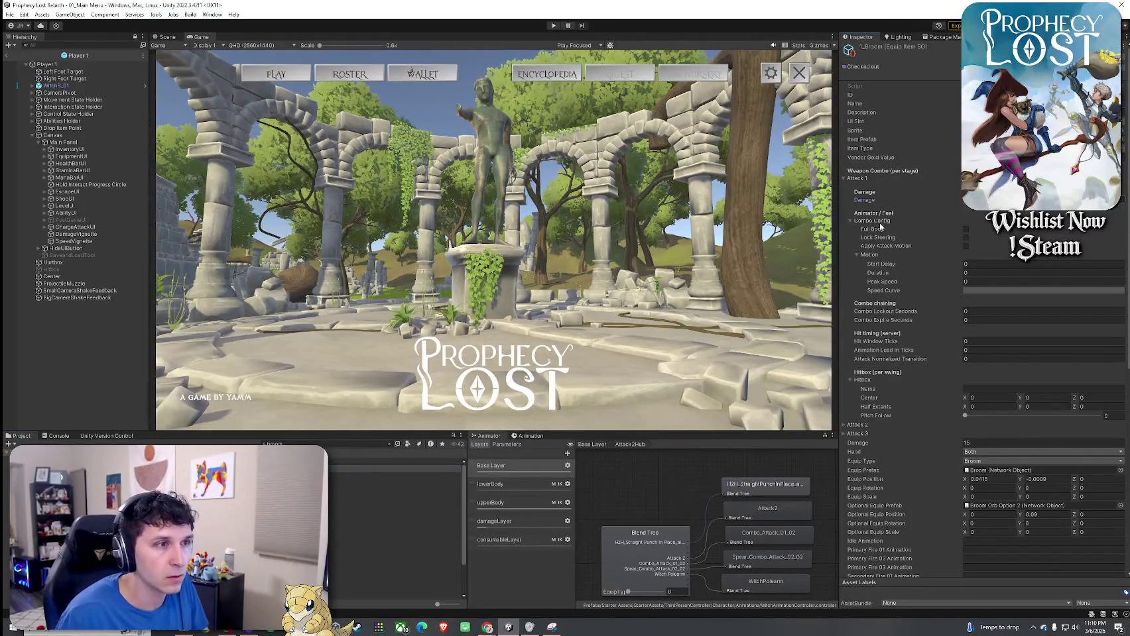
left_click(857, 179)
left_click(862, 187)
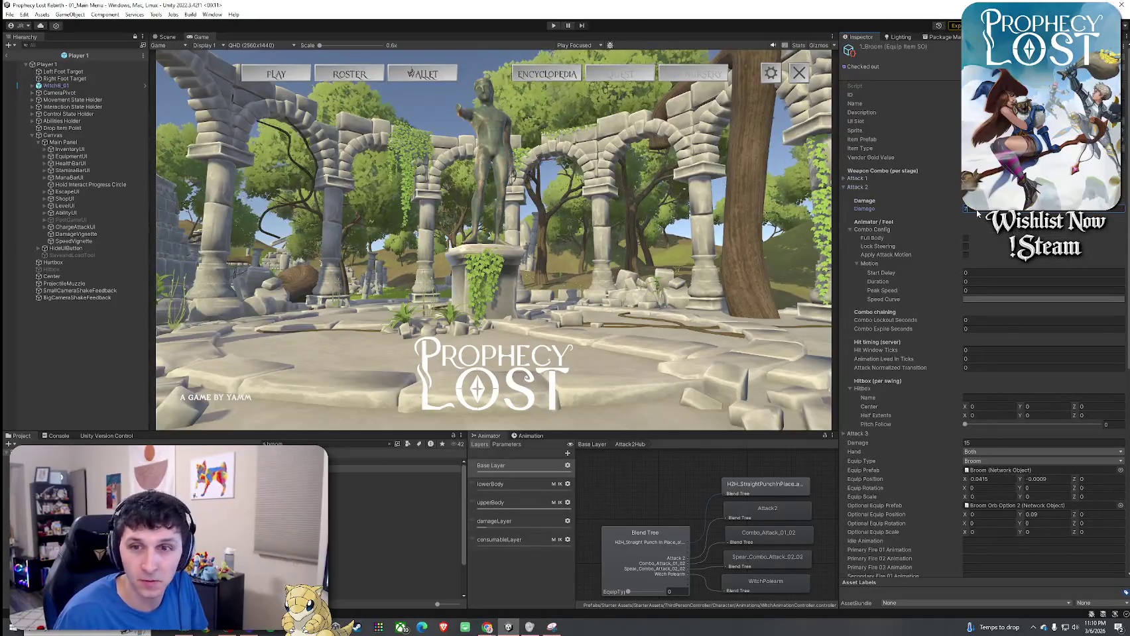
key("Return")
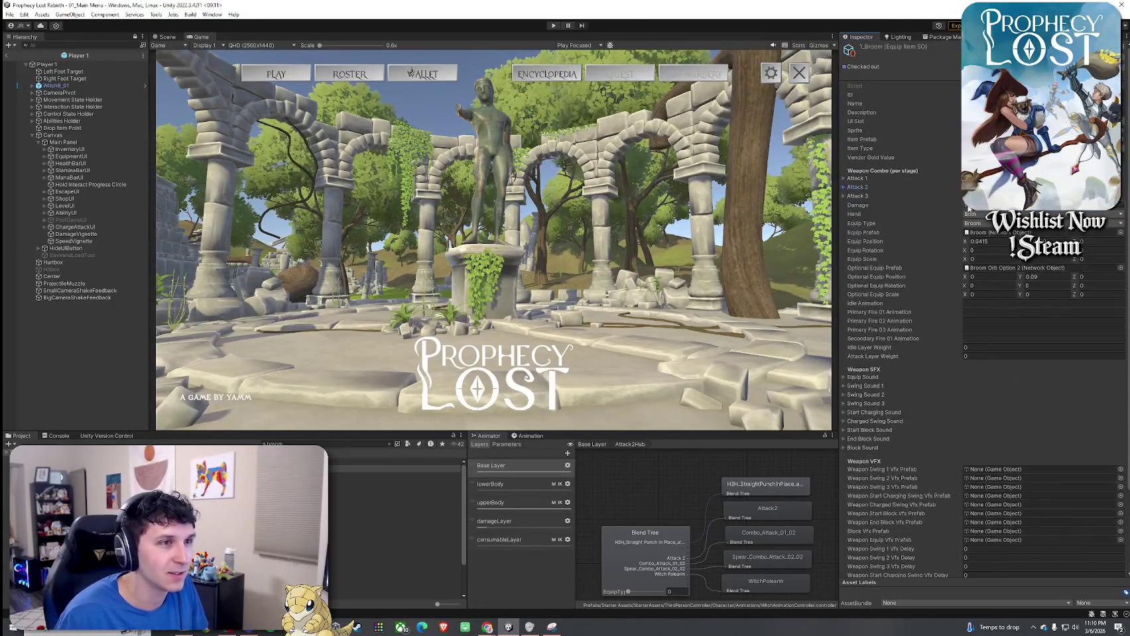
left_click(860, 196)
left_click(979, 218)
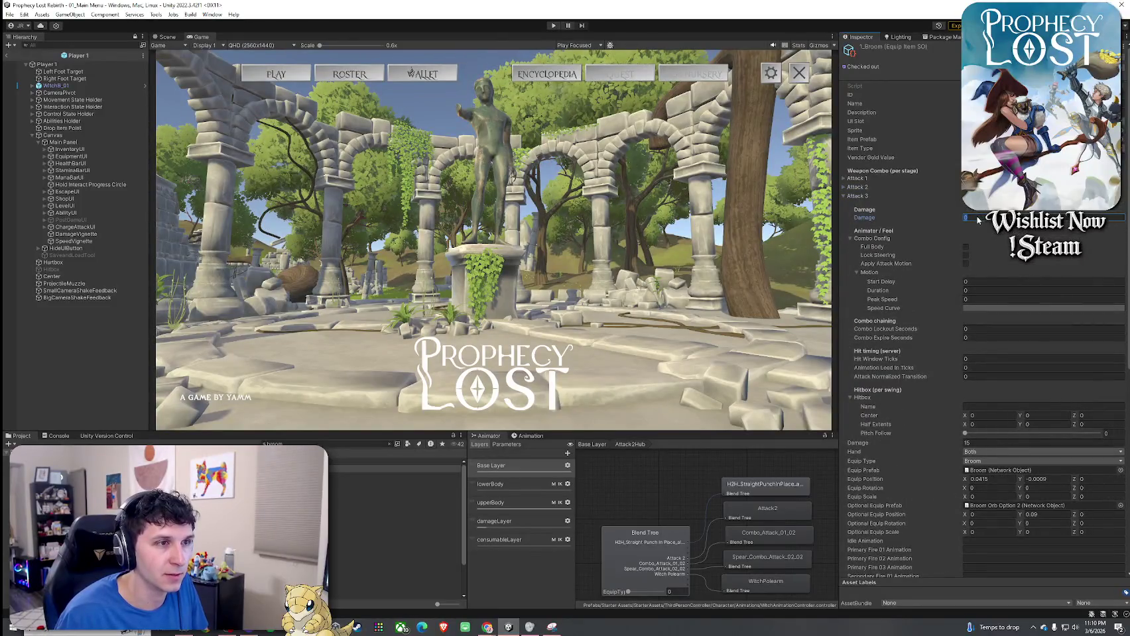
type("10")
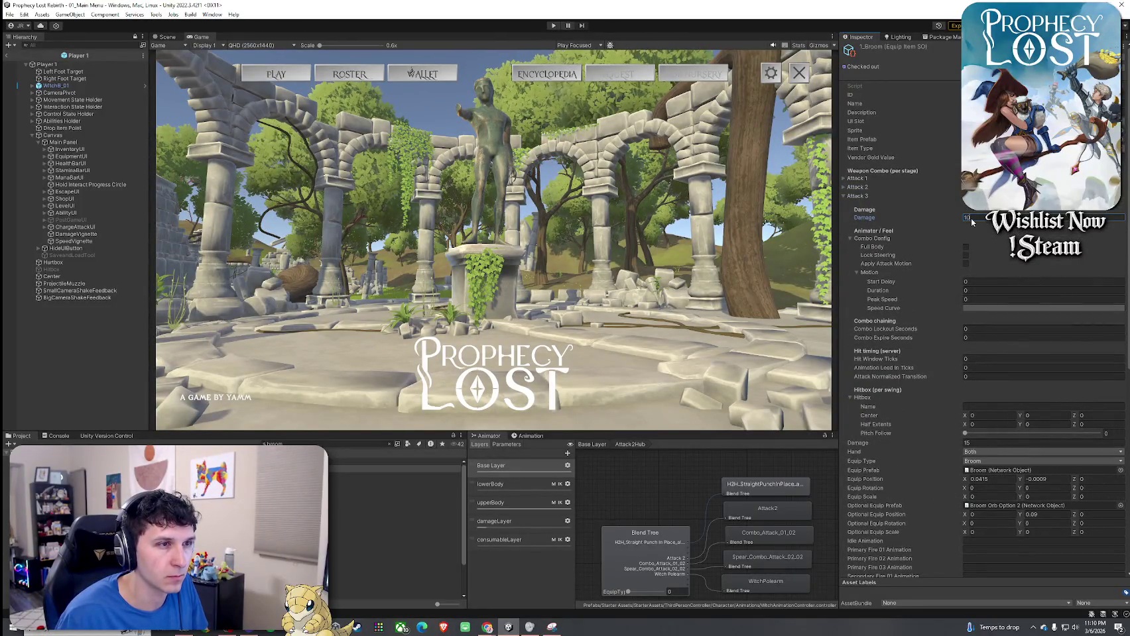
- Enable Attack 1 motion with 0.05 start delay, 0.12 duration, peak speed 16 and a rising speed curve
left_click(857, 179)
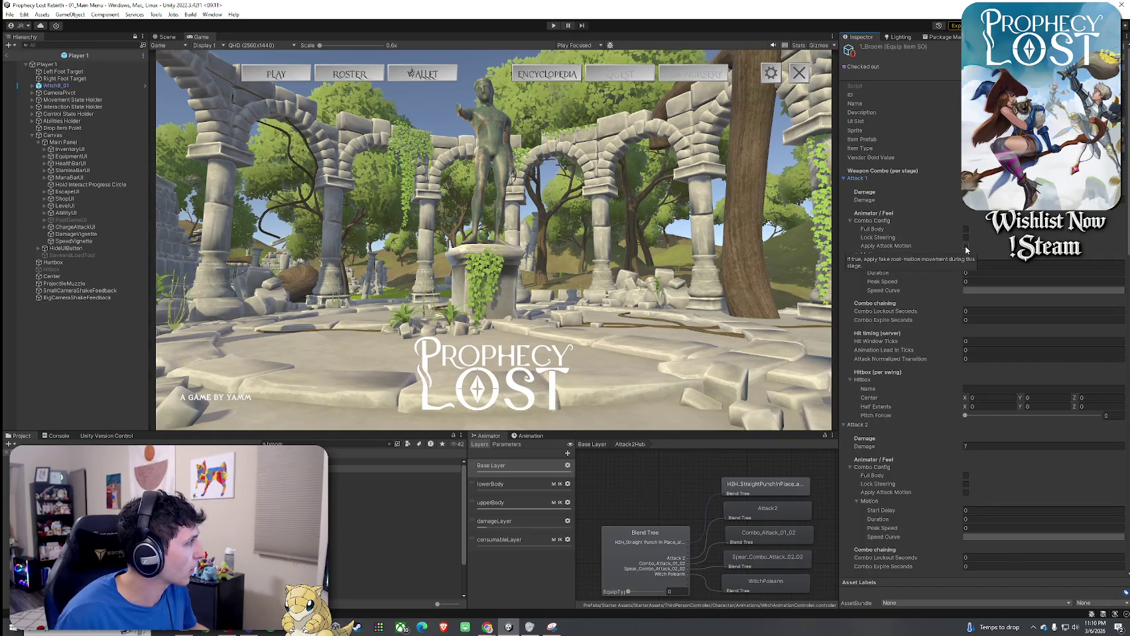
left_click(966, 248)
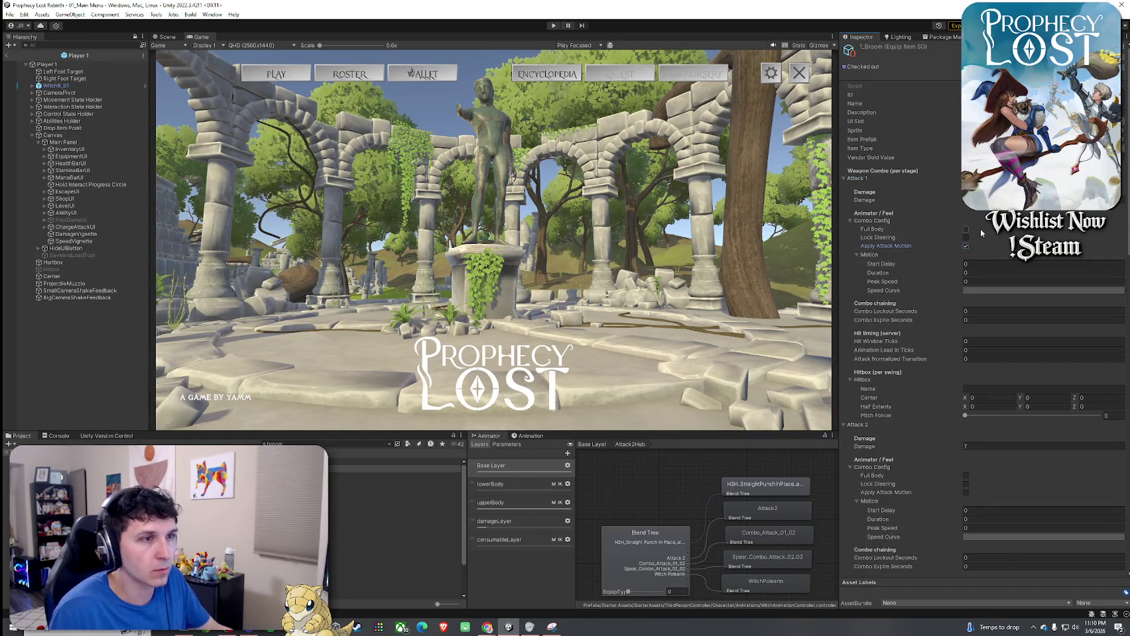
left_click(993, 264)
mouse_move(994, 266)
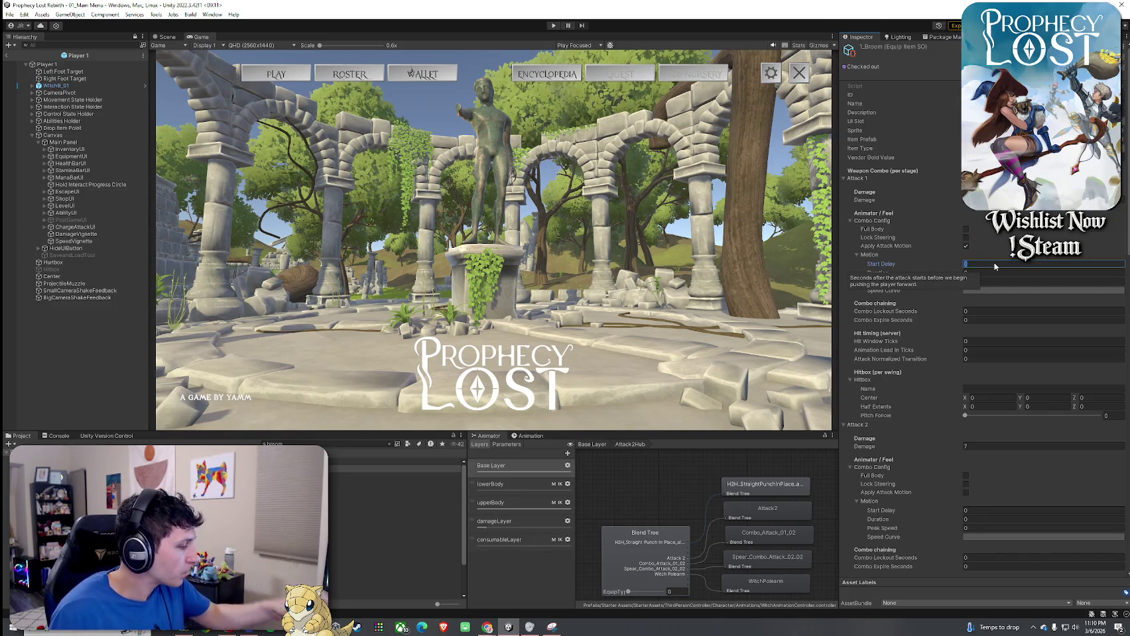
type(".05")
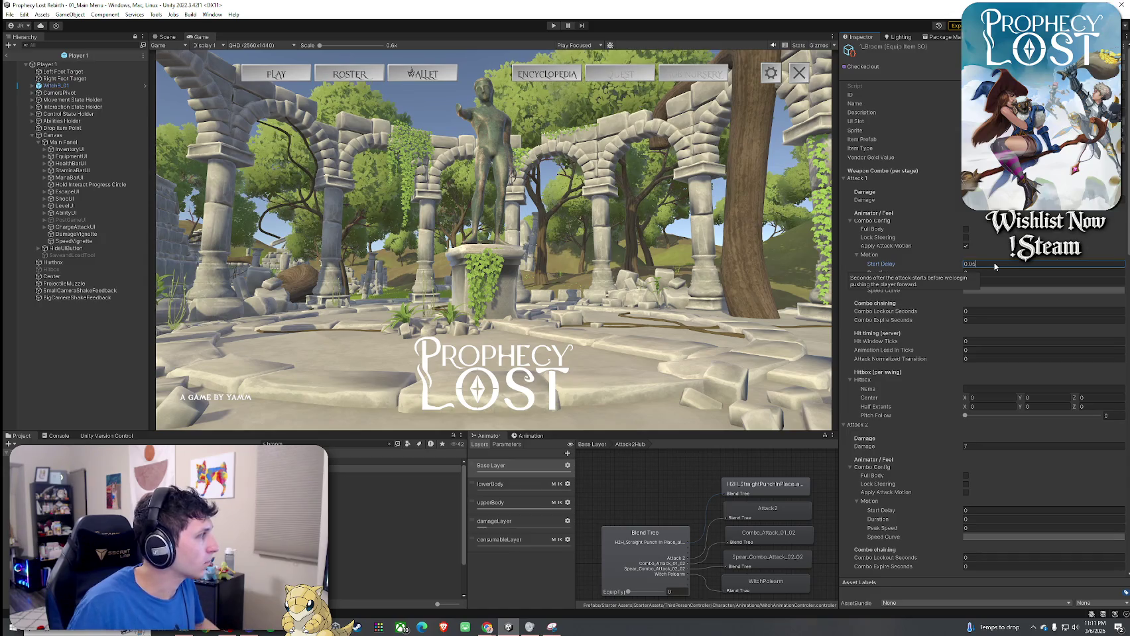
left_click(996, 272)
type("0.12")
left_click(984, 282)
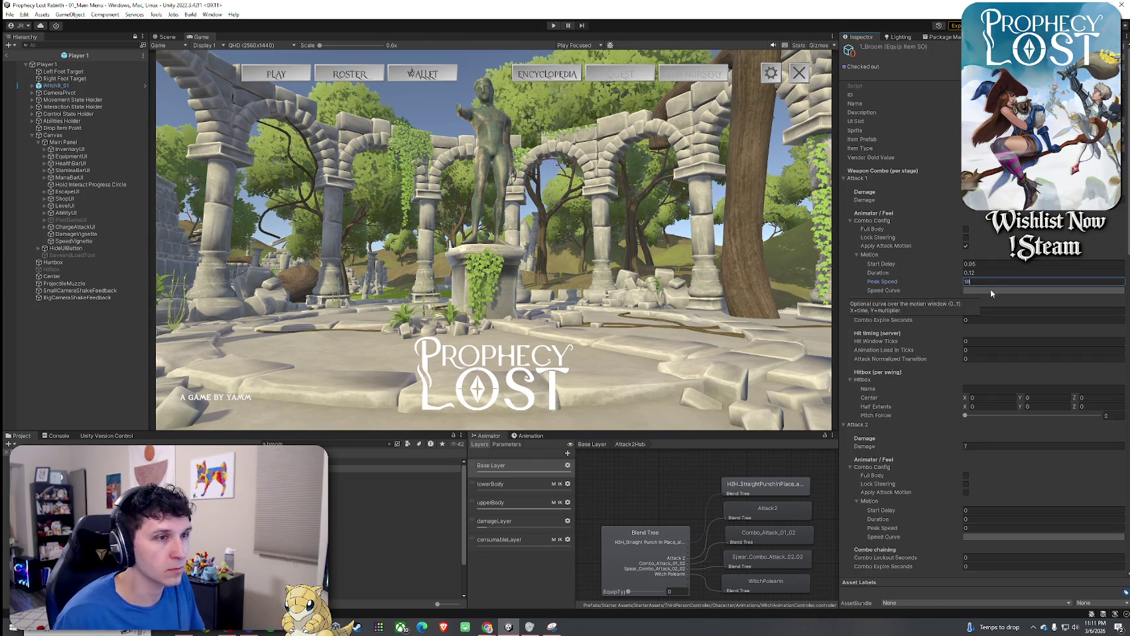
left_click(991, 290)
left_click(979, 522)
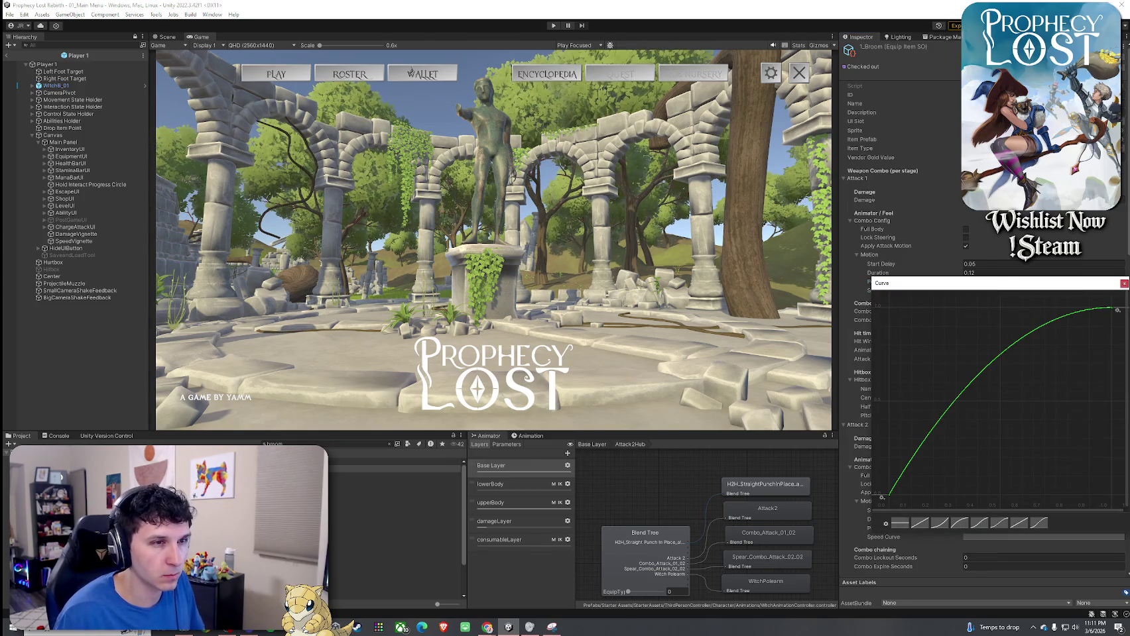
left_click(1124, 283)
- Set Attack 1's combo lockout to 0.3 seconds
left_click(994, 312)
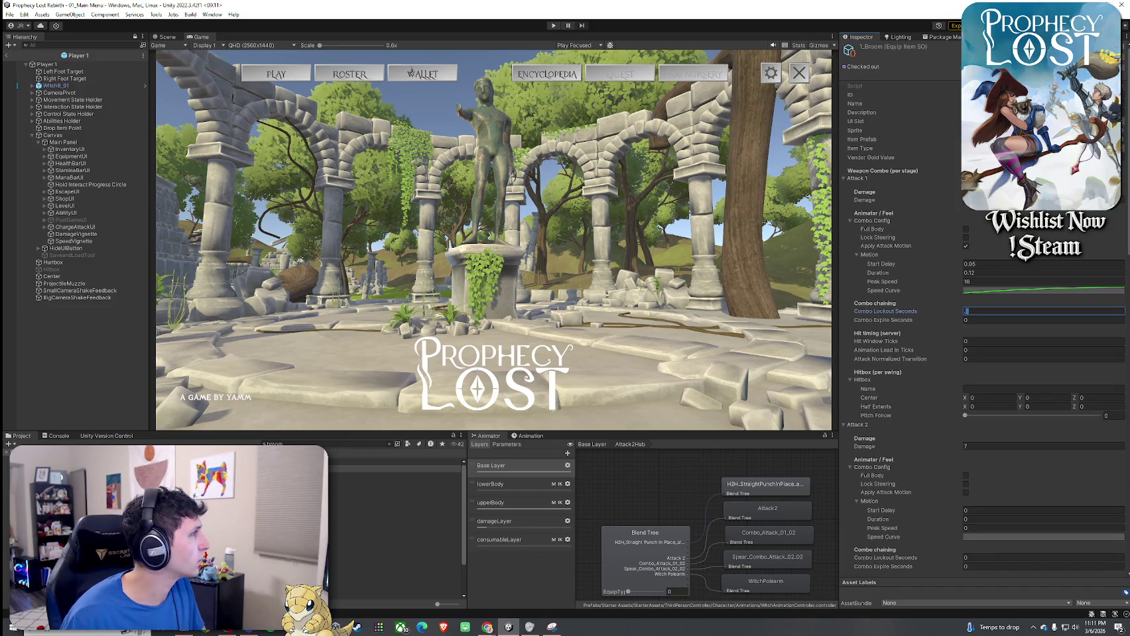
type("0.3")
key("Return")
left_click(975, 311)
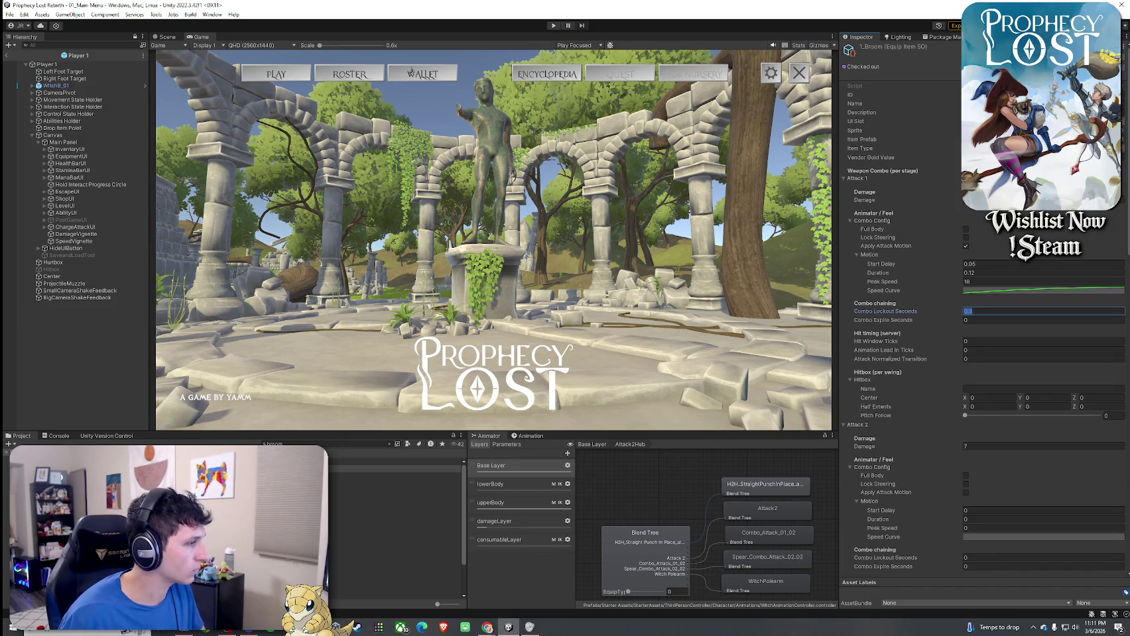
- Select 2_Training Sword And Shield in the Project and launch Snipping Tool
left_click(290, 444)
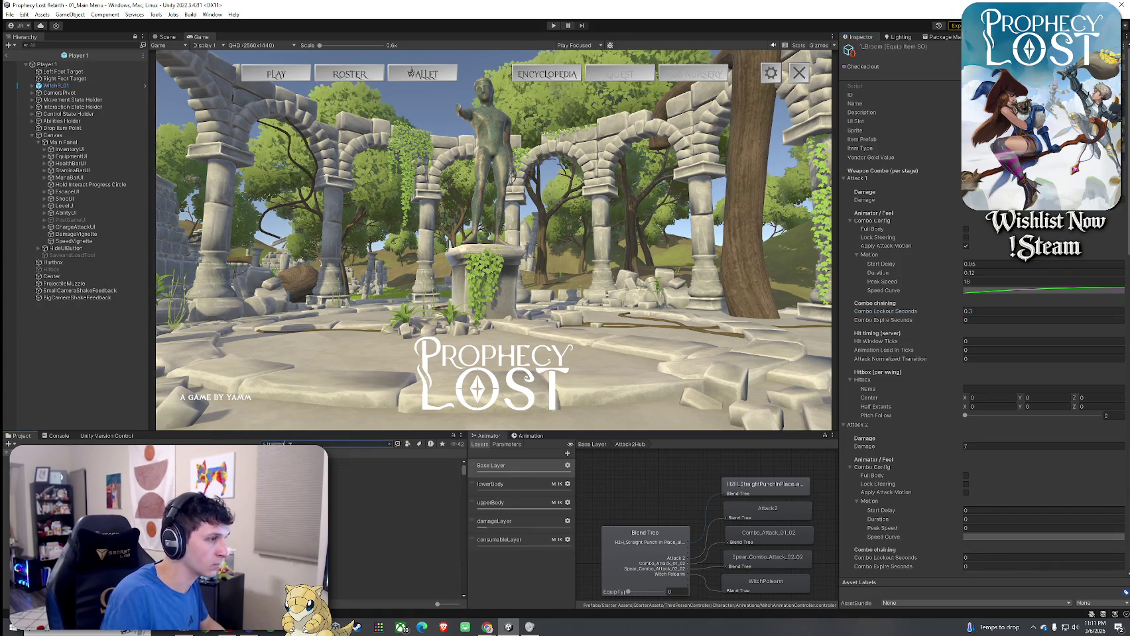
left_click(398, 470)
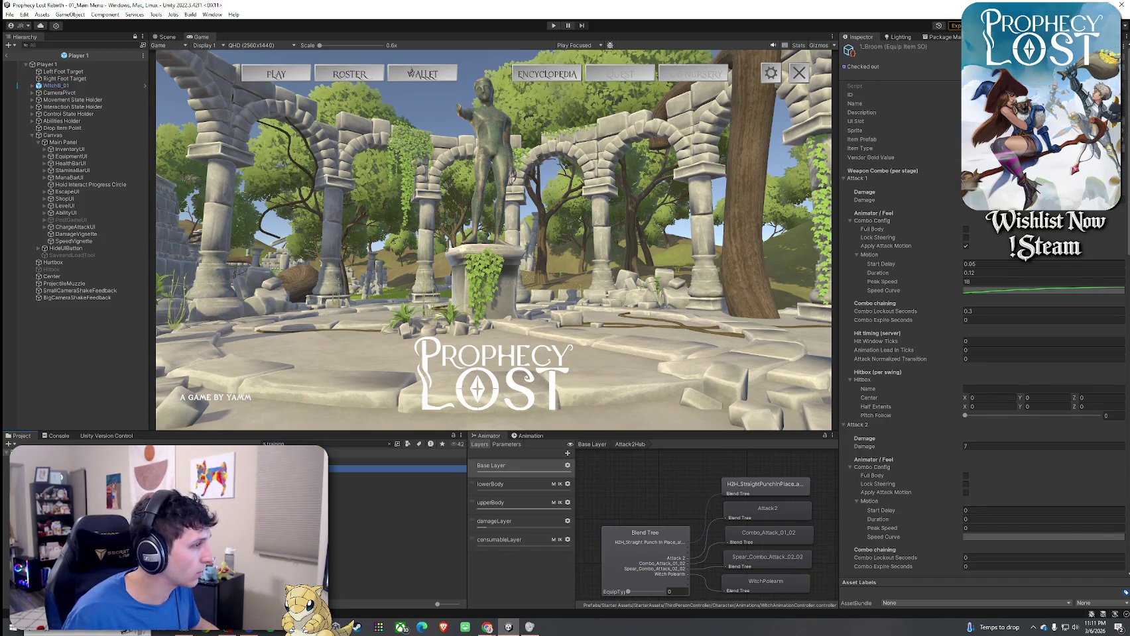
key("super")
type("snip")
key("Return")
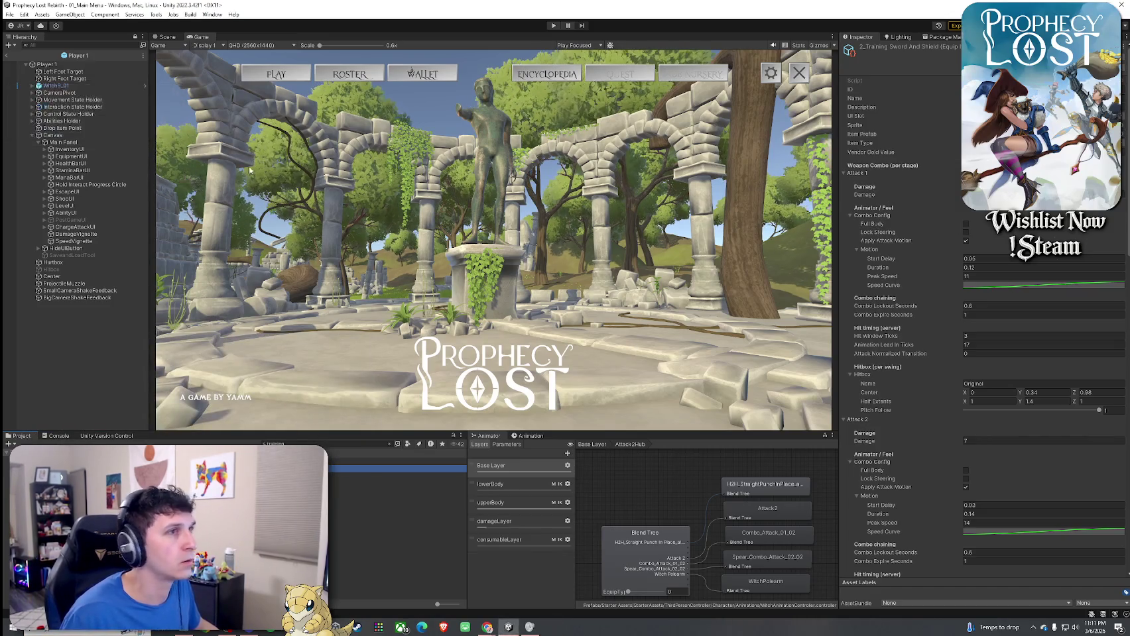
- Screenshot the training sword's Attack 1 settings and move the capture window aside
left_click(21, 106)
mouse_move(846, 165)
left_mouse_down()
mouse_move(1093, 408)
mouse_move(1127, 422)
left_mouse_up()
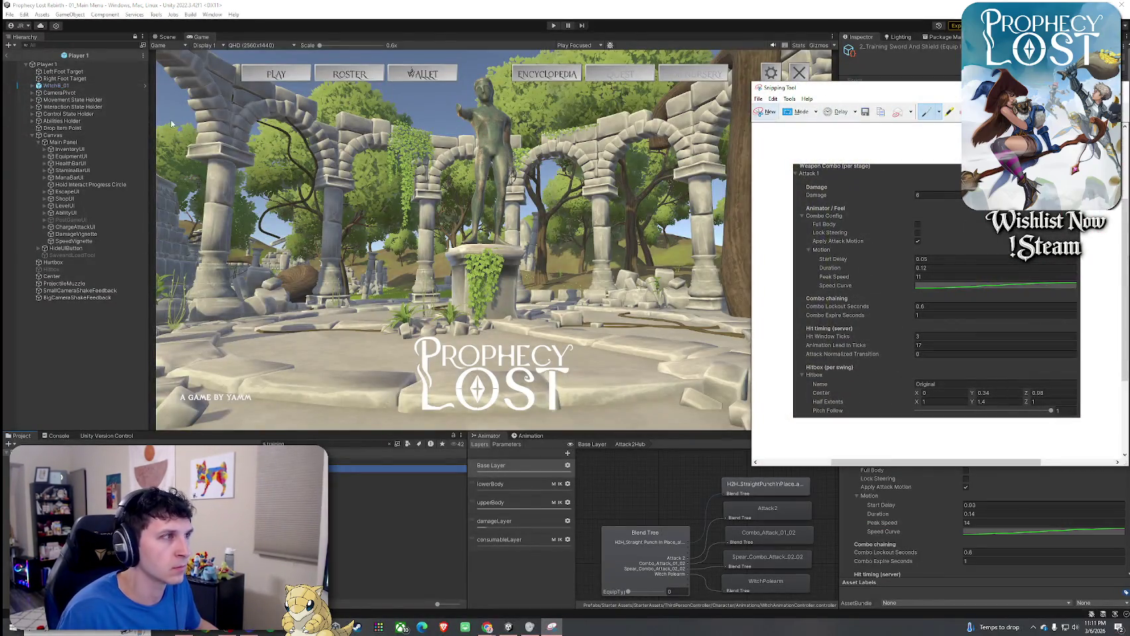
left_click_drag(793, 87, 0, 159)
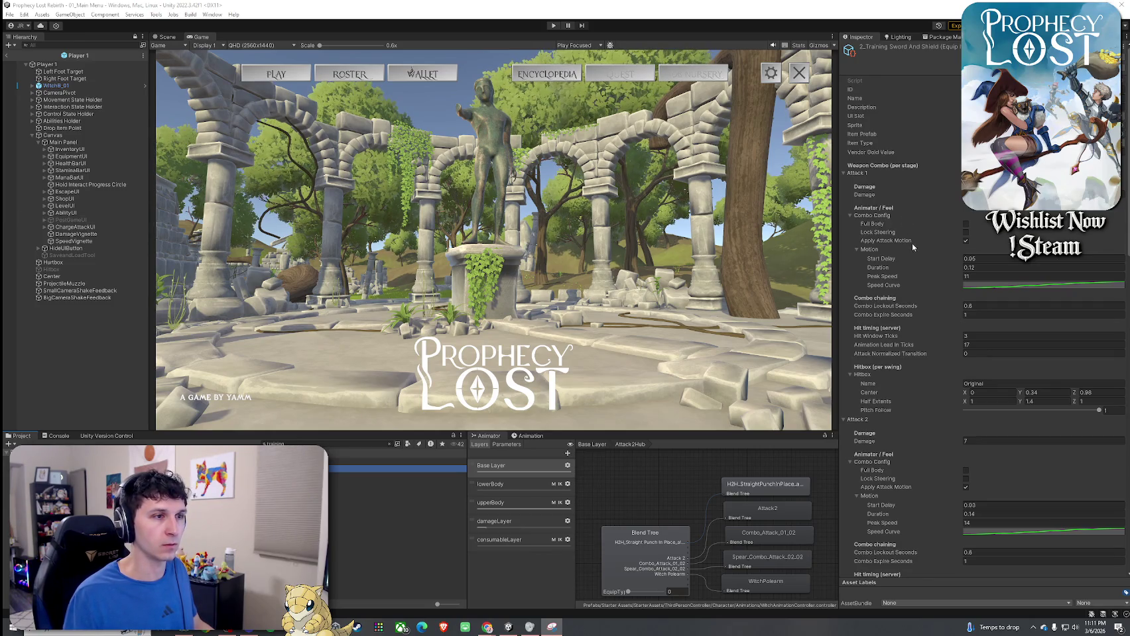
- Search the Project and reselect the 1_Broom equip item
left_click(294, 445)
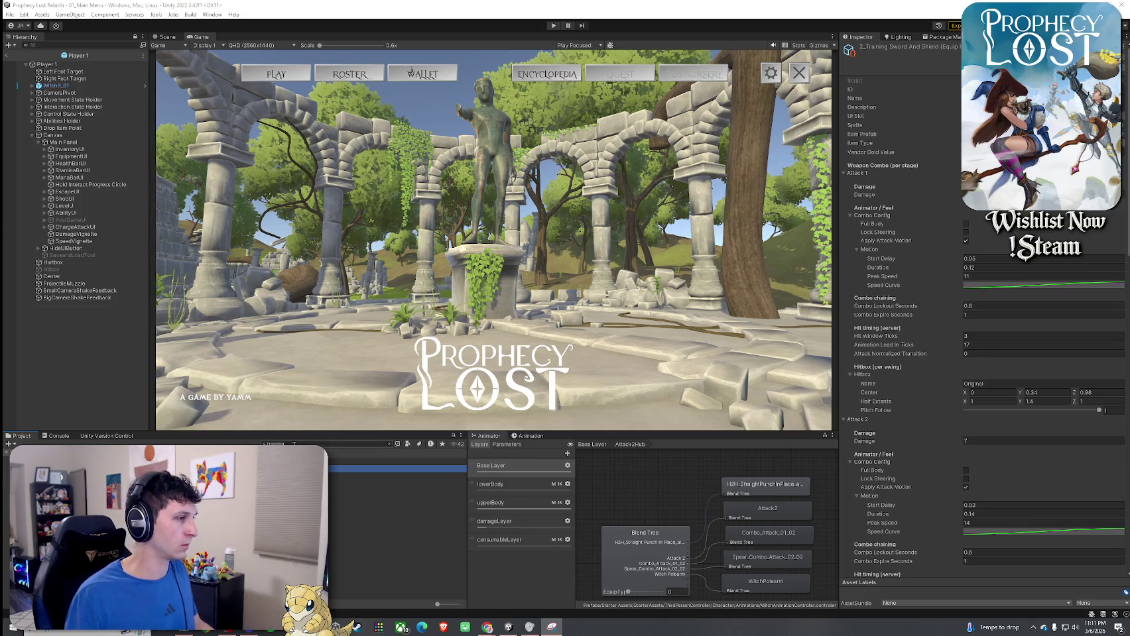
type("2_hmom")
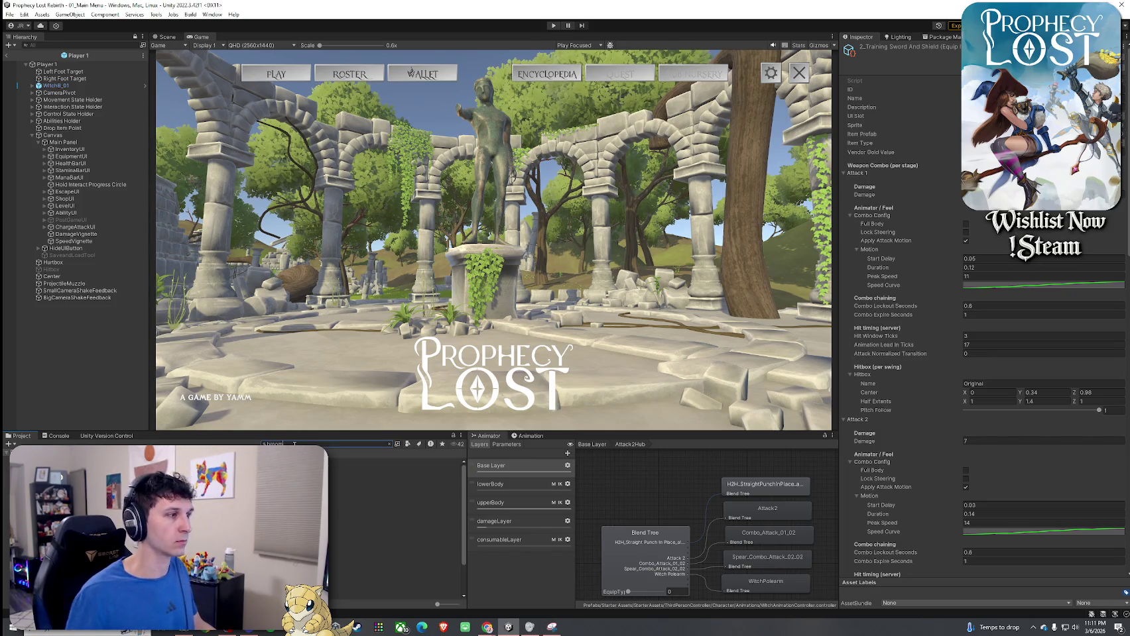
left_click(396, 470)
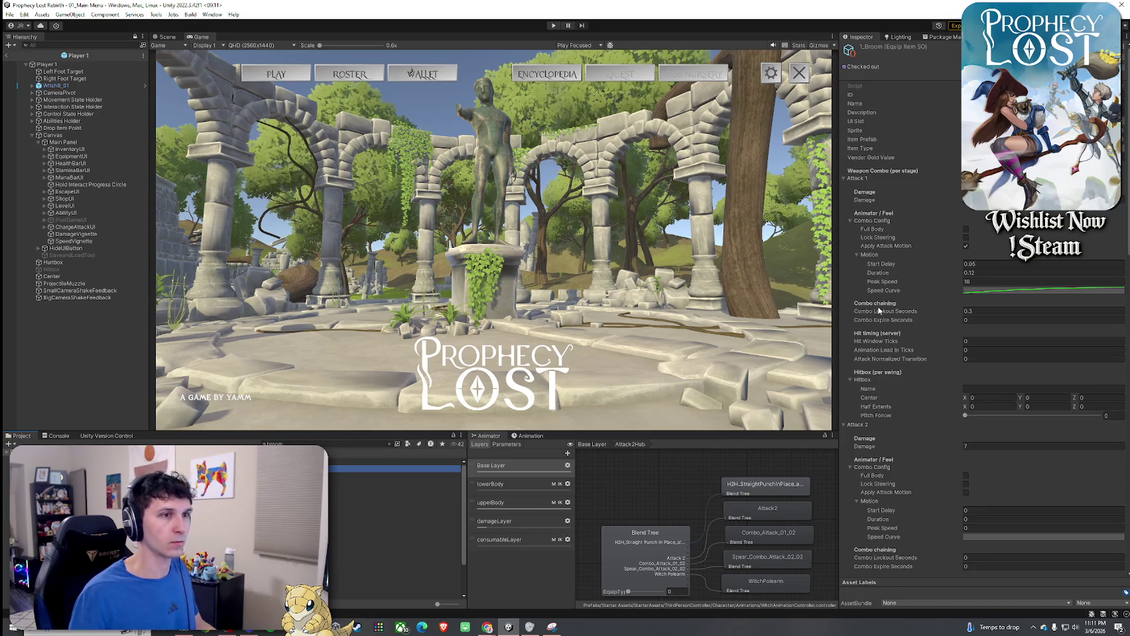
- Set Attack 1's combo lockout 0.6, expire 1, hit window 3 ticks and lead-in 17 ticks
left_click(977, 312)
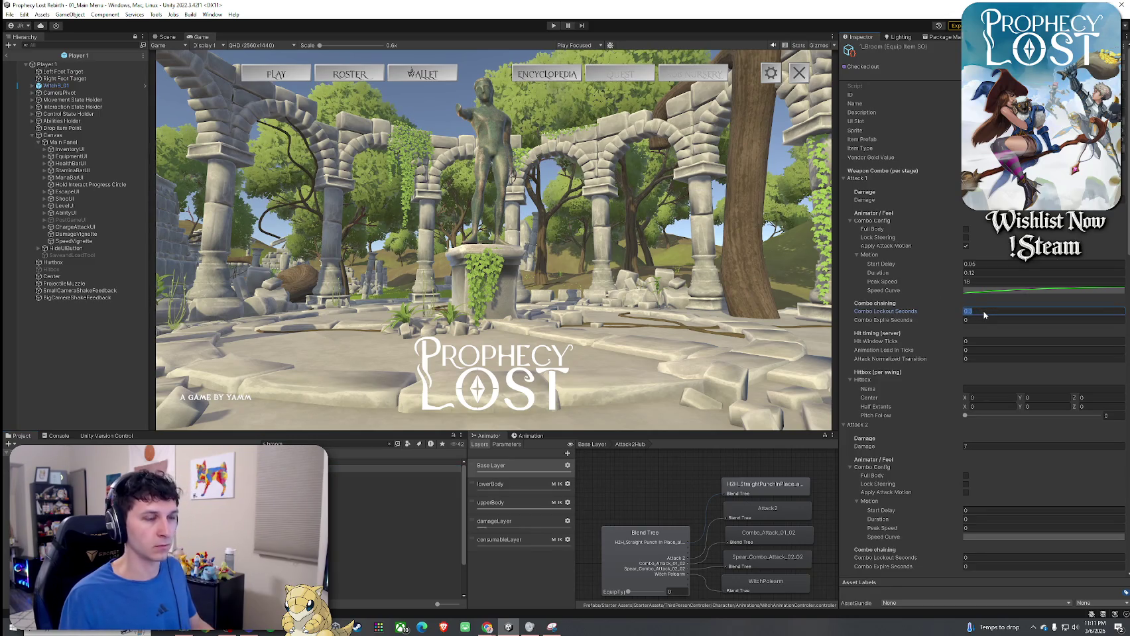
type("0.6")
left_click(981, 321)
type("1")
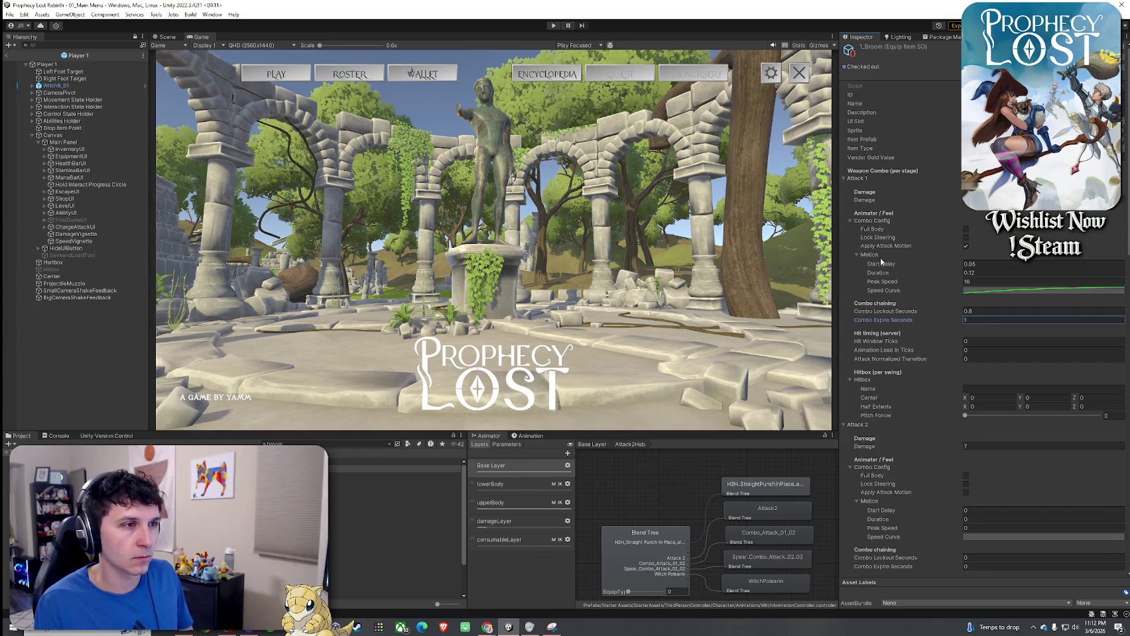
left_click(978, 342)
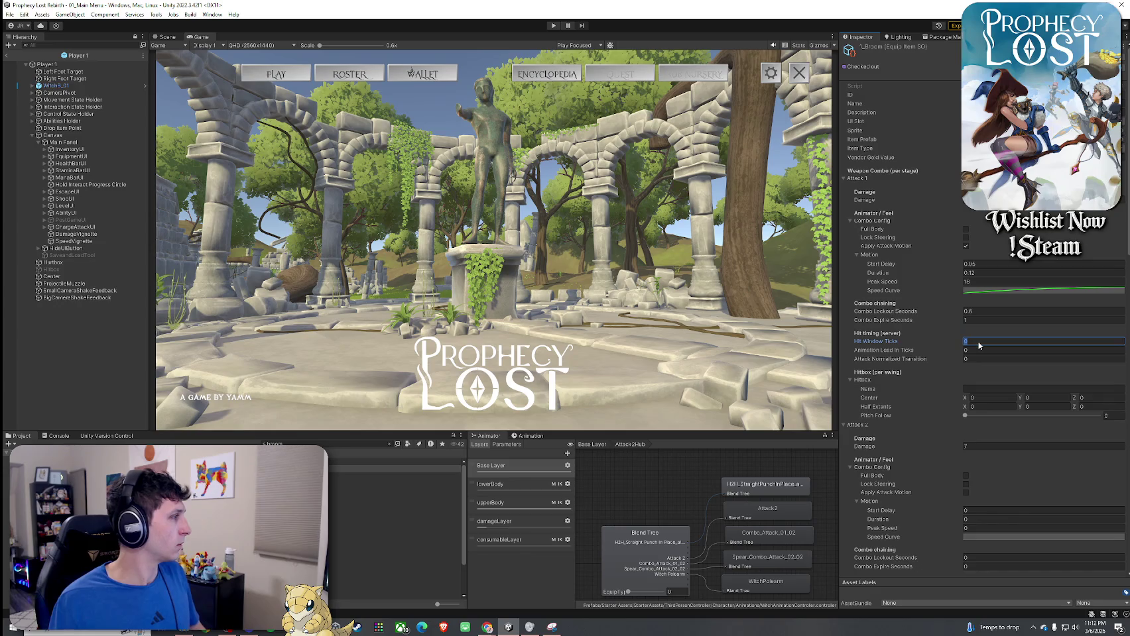
type("3")
left_click(980, 350)
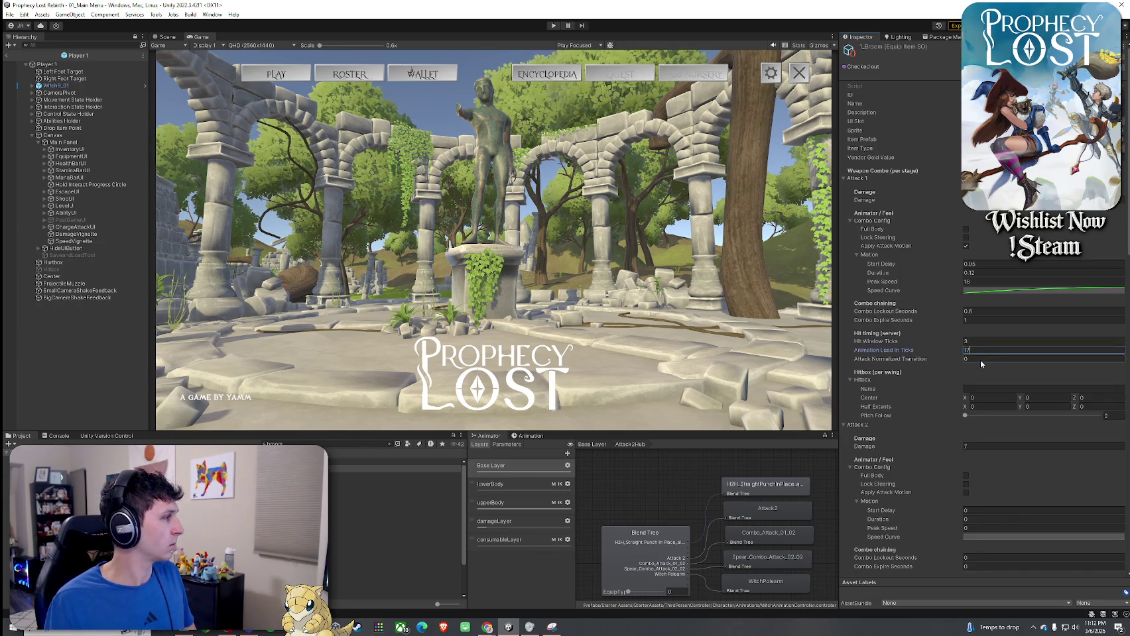
- Name Attack 1's hitbox Original with centre 0, 0.34, 0.98
left_click(983, 389)
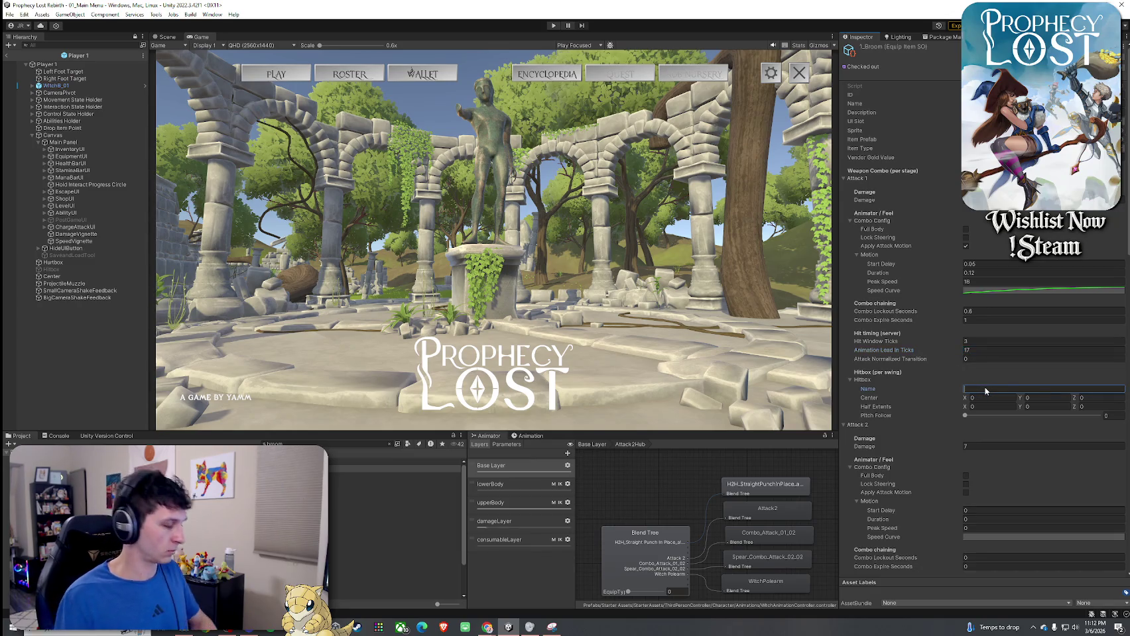
type("Original")
left_click(994, 398)
left_click(1051, 399)
type("32")
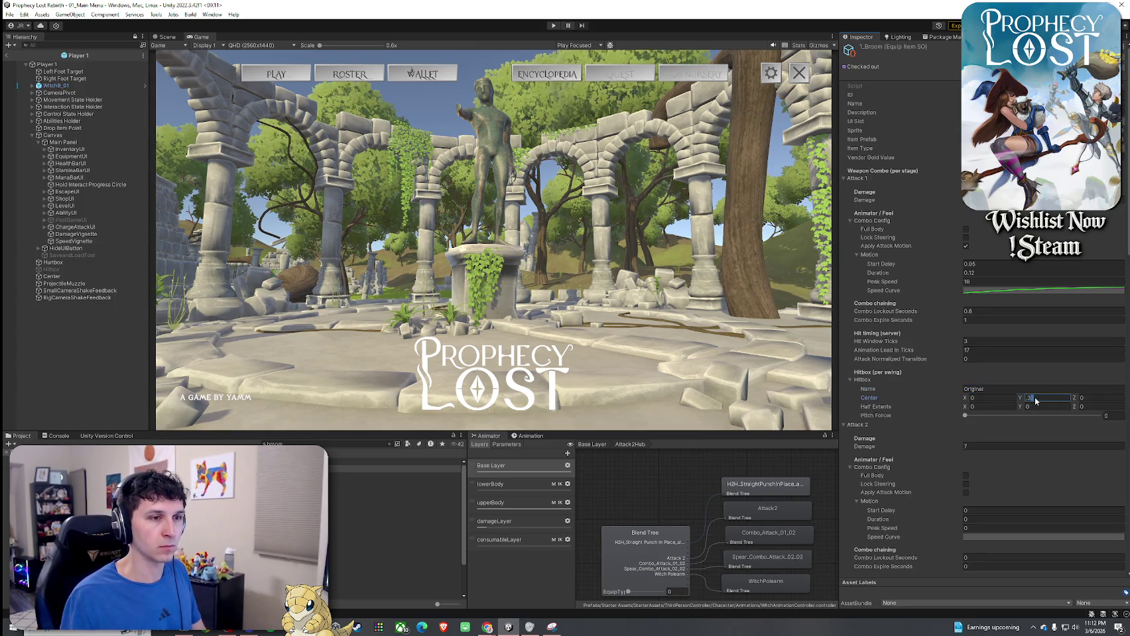
type("4")
key("Tab")
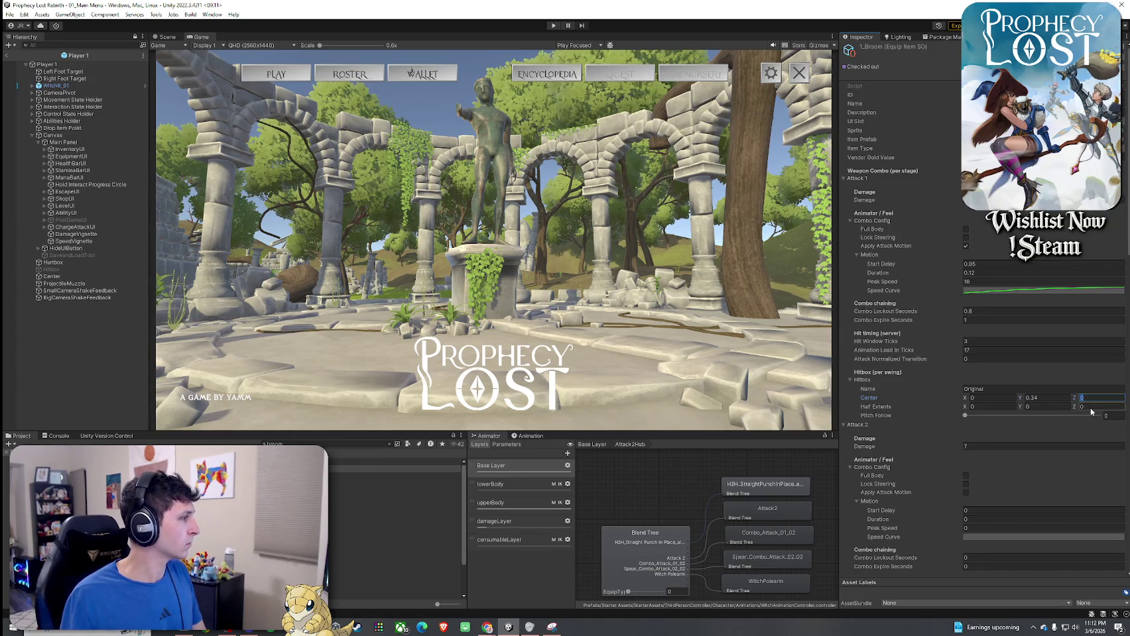
type("0.98")
- Give the hitbox half extents 1, 1.4, 1 and pitch follow 1
left_click(996, 406)
type("1")
key("Tab")
type("1.4")
key("Tab")
type("1")
left_click_drag(1086, 418, 1098, 416)
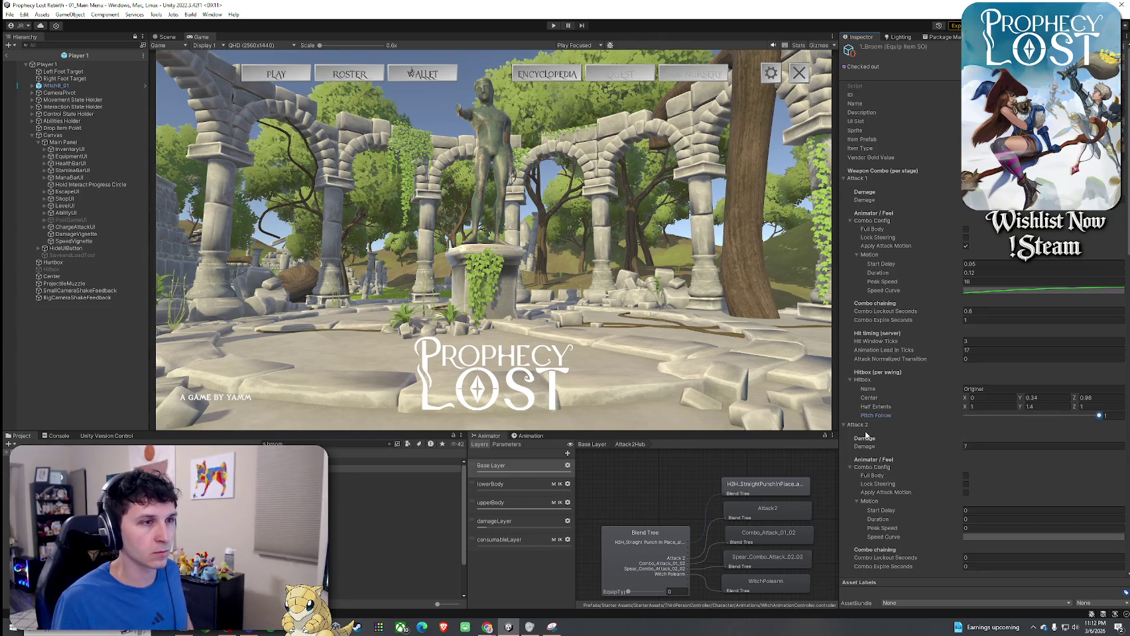
scroll(872, 435, "down", 3)
scroll(872, 435, "down", 3)
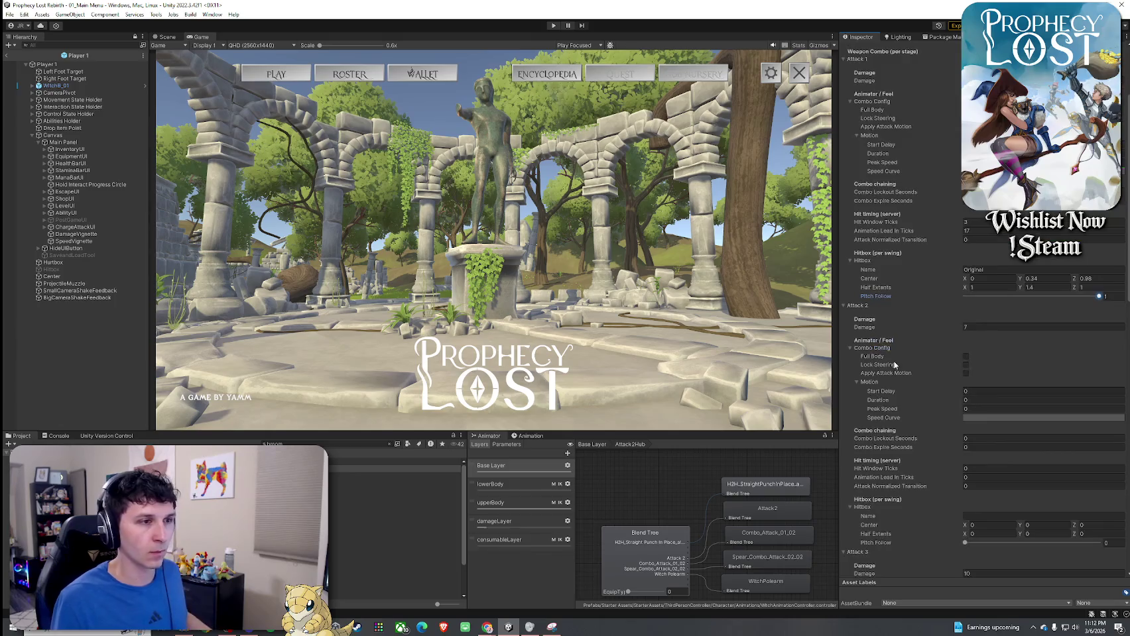
- Enable Attack 2's Full Body, Lock Steering and motion: 0.05 delay, 0.12 duration, ease-out curve
left_click(965, 356)
left_click(966, 373)
left_click(965, 364)
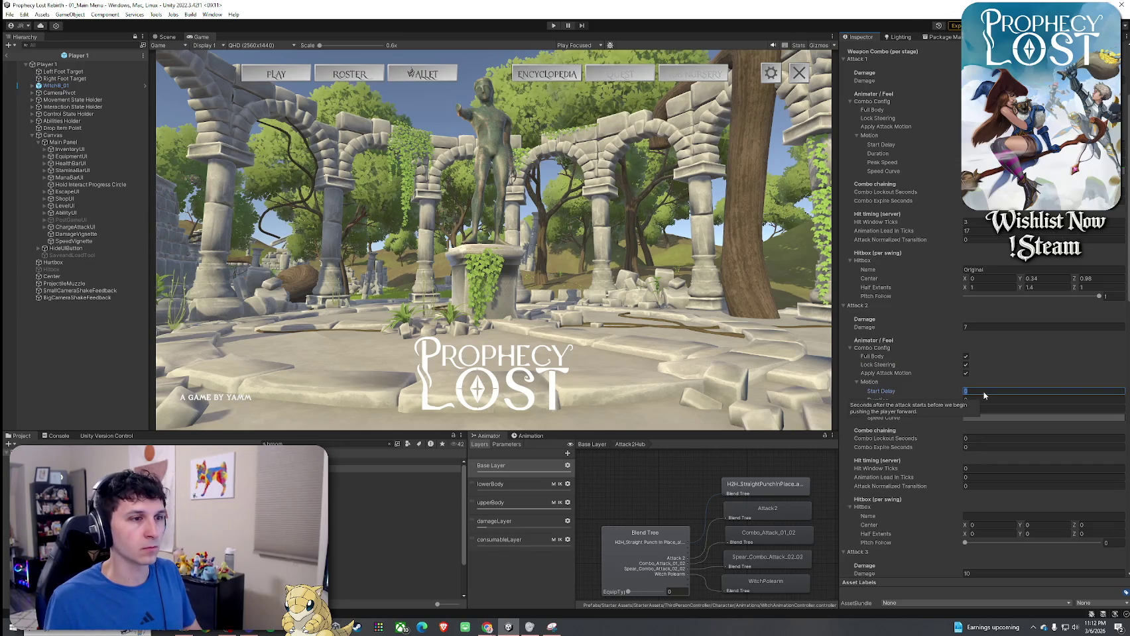
type("0.05")
key("Return")
left_click(980, 400)
type("0.12")
left_click(979, 409)
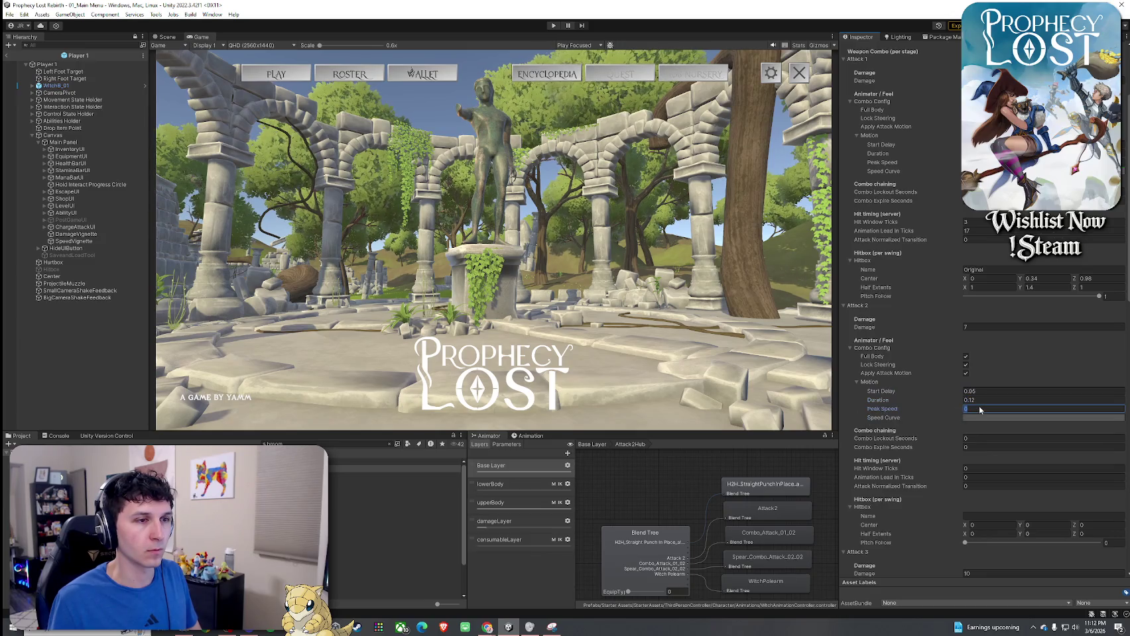
left_click(977, 416)
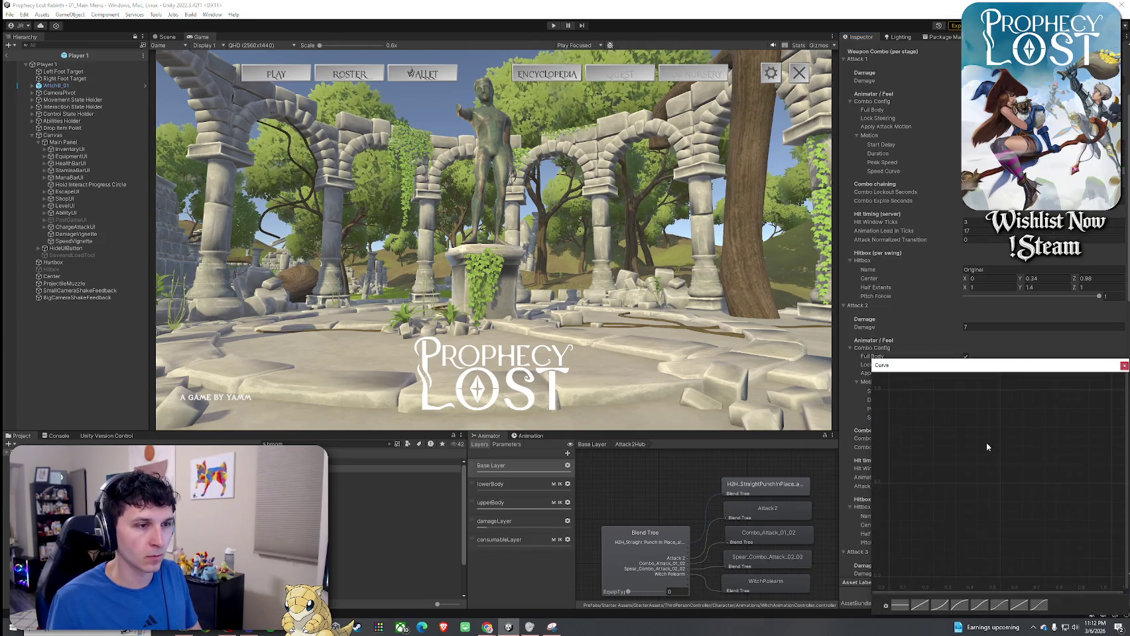
left_click(959, 606)
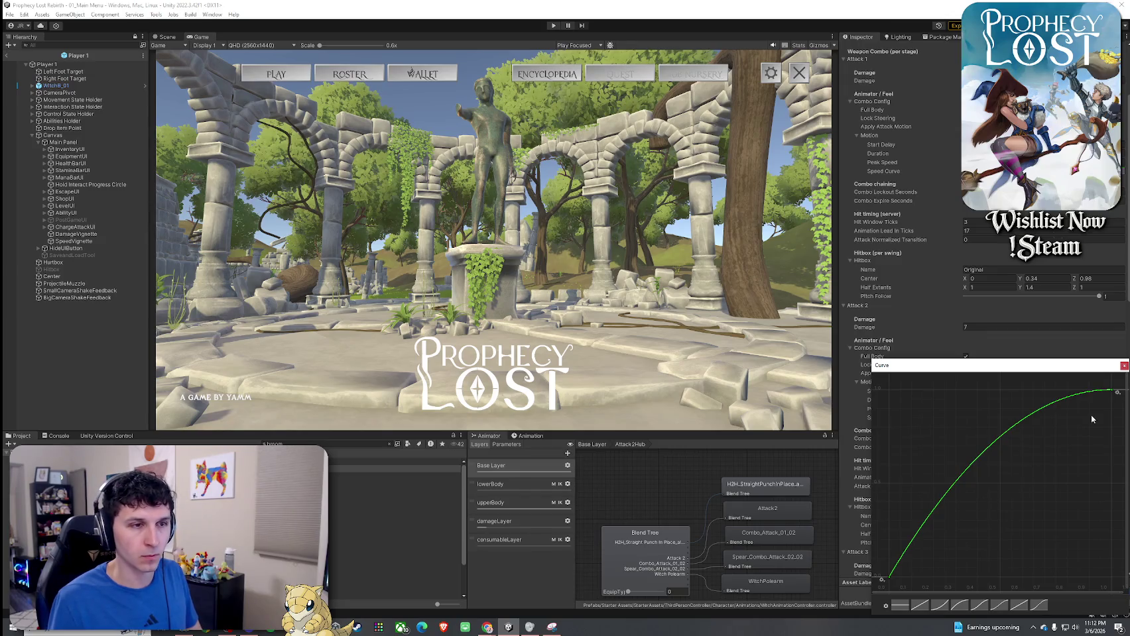
key("Escape")
- Set Attack 2's combo lockout 0.6, expire 1, hit window 3 and lead-in 17 ticks
scroll(951, 411, "down", 3)
left_click(981, 368)
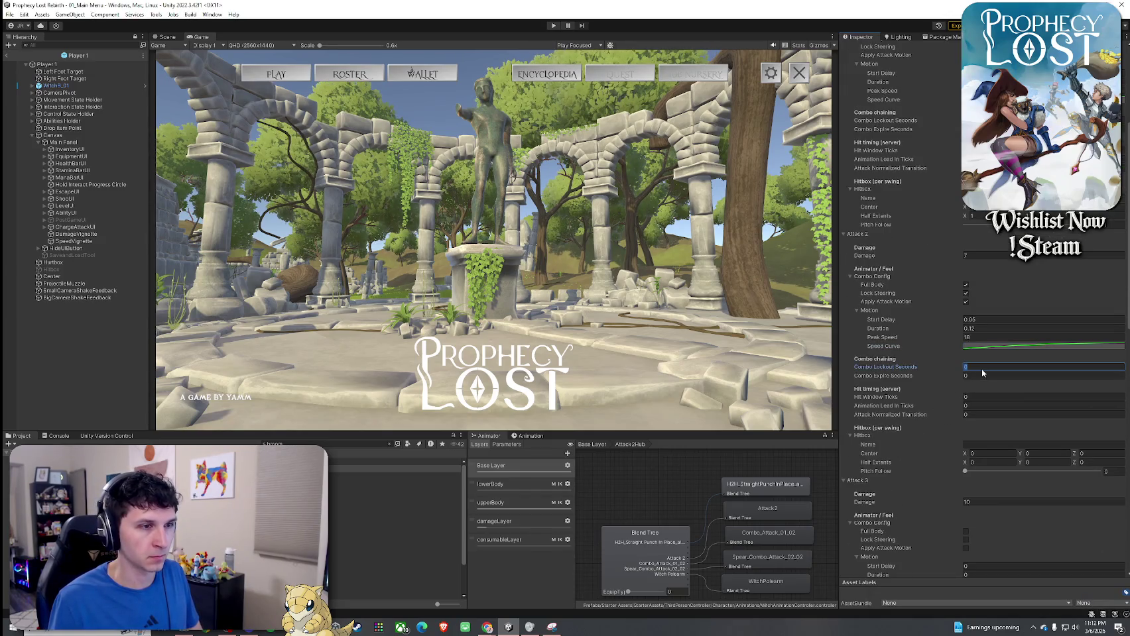
type("0.6")
scroll(899, 391, "up", 2)
left_click(978, 430)
type("1")
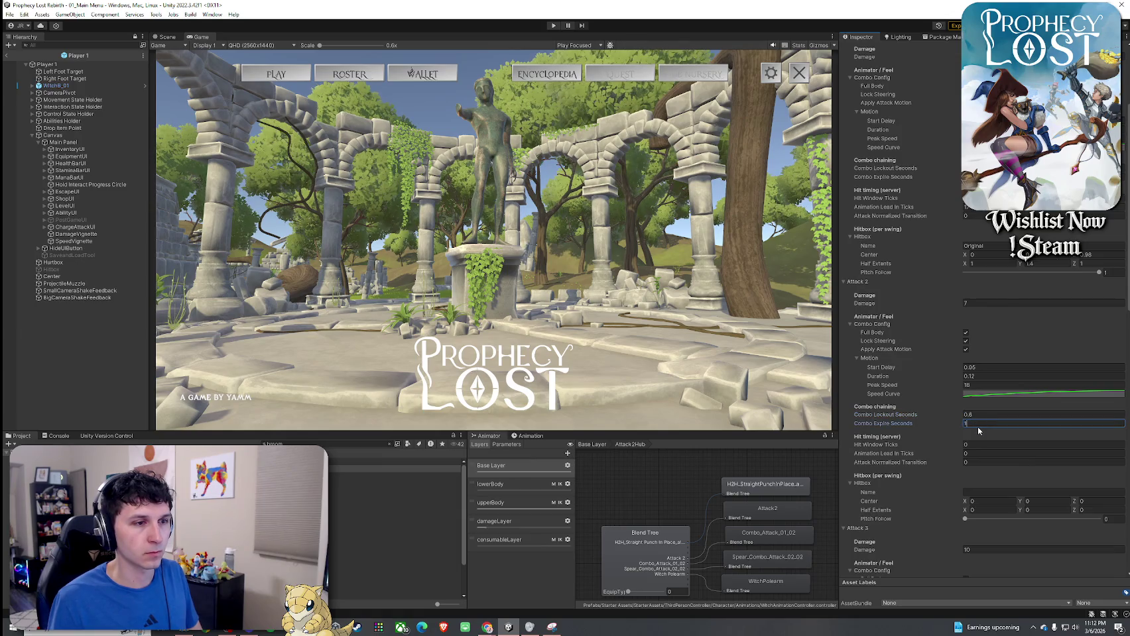
key("Tab")
type("3")
key("Tab")
type("17")
key("Tab")
key("Tab")
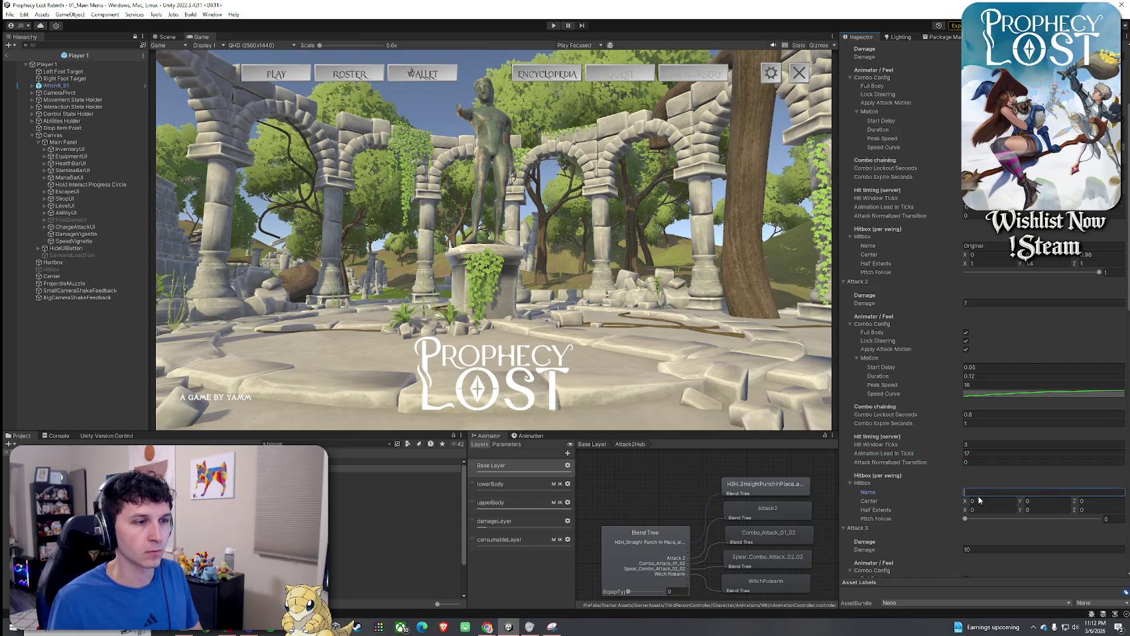
- Set Attack 2's hitbox to Original, centre 0, 0.34, 0.98, half extents 1, 1.4, 1
type("Original")
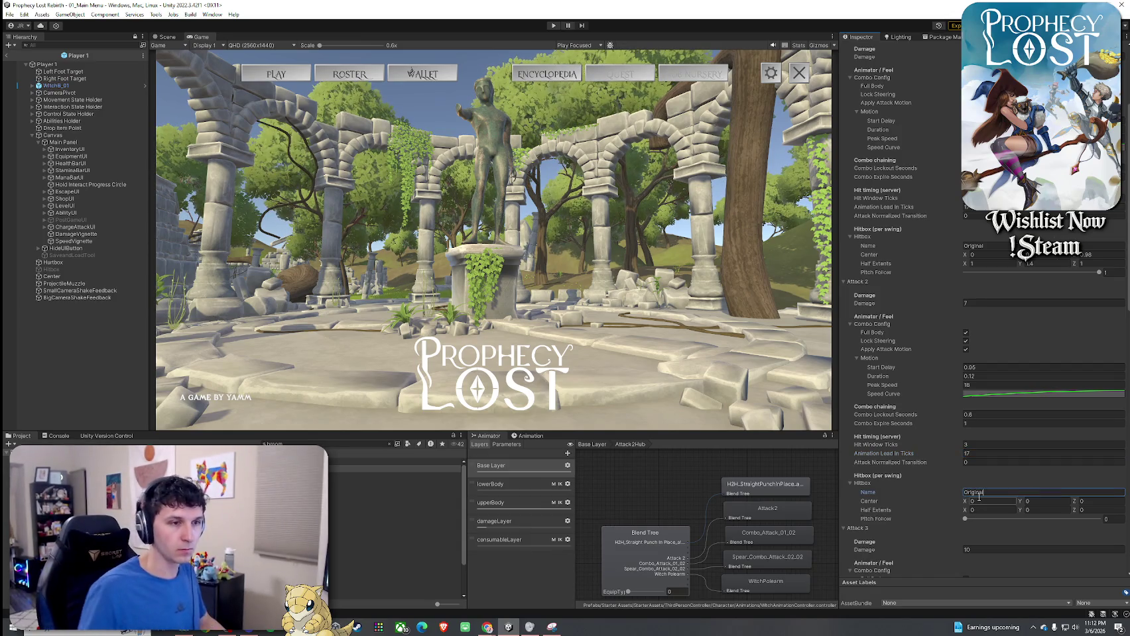
key("Tab")
left_click(1040, 502)
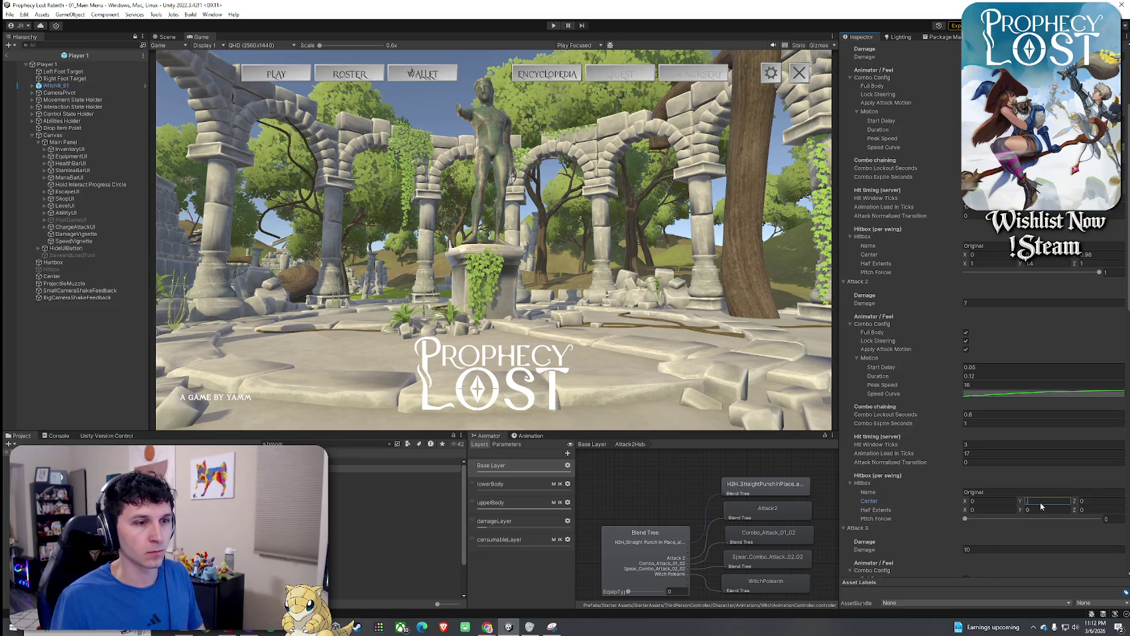
type("0.34")
key("Tab")
type("0.98")
key("Tab")
type("1")
left_click(1043, 511)
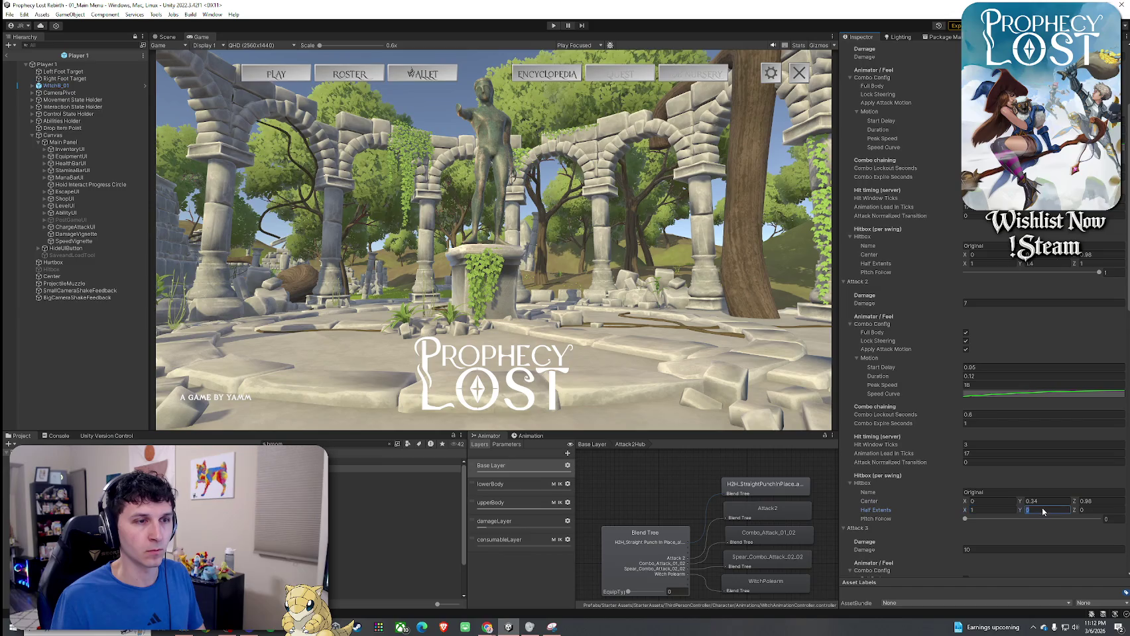
type("1.4")
left_click(1089, 511)
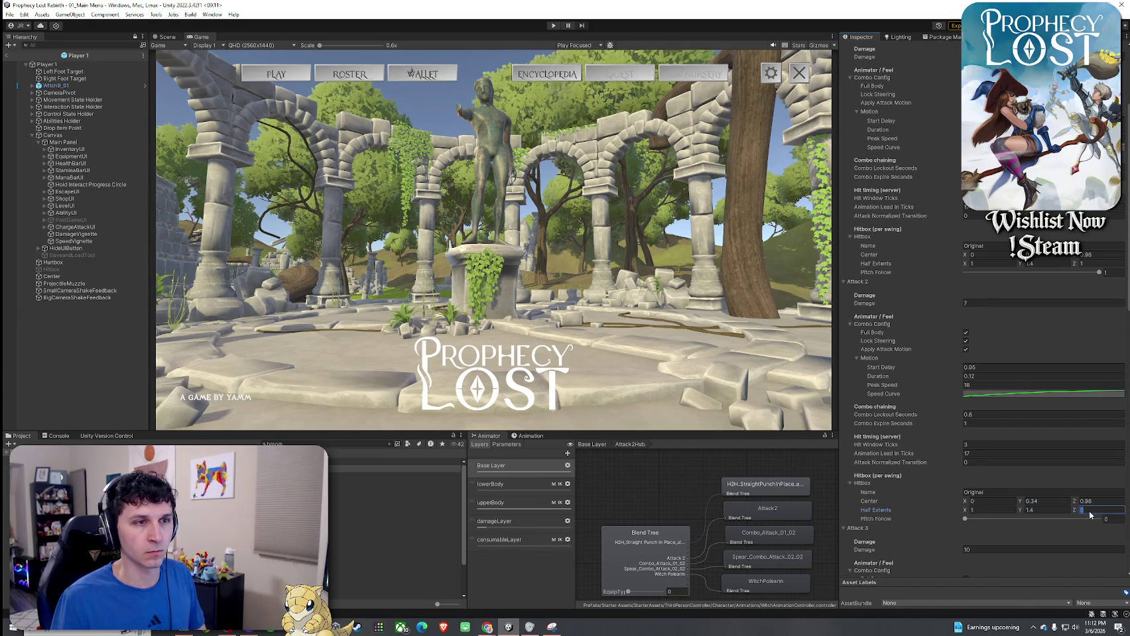
type("1")
key("Tab")
type("1")
- Tick Attack 3's Full Body, Lock Steering and Apply Attack Motion flags
scroll(967, 475, "down", 3)
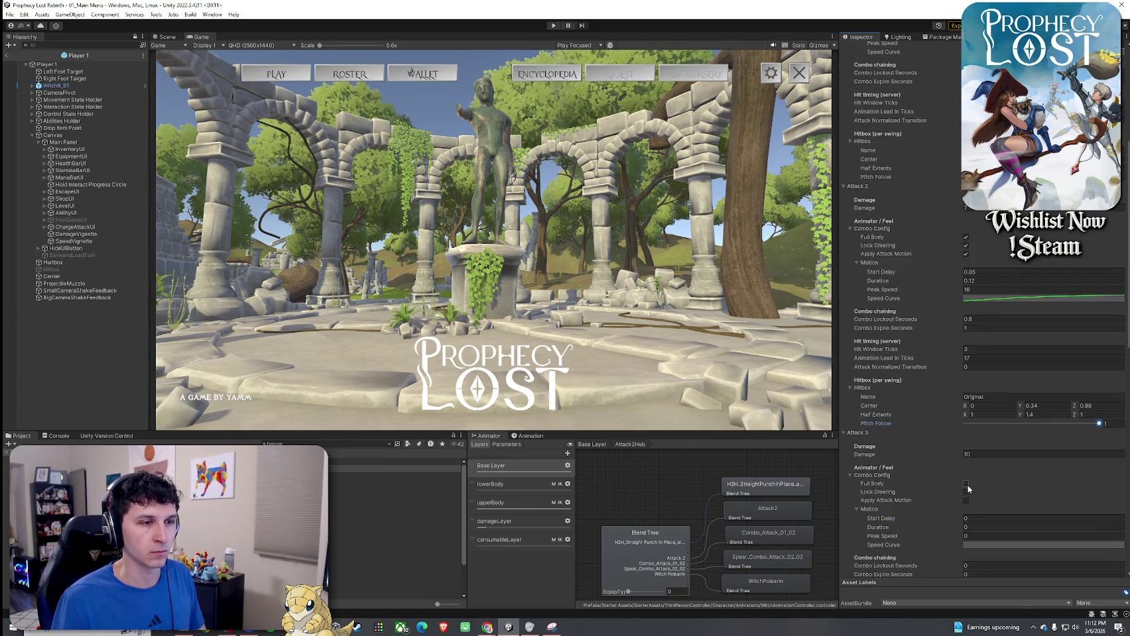
left_click(965, 484)
left_click(965, 492)
left_click(965, 501)
scroll(918, 482, "down", 3)
left_click(969, 448)
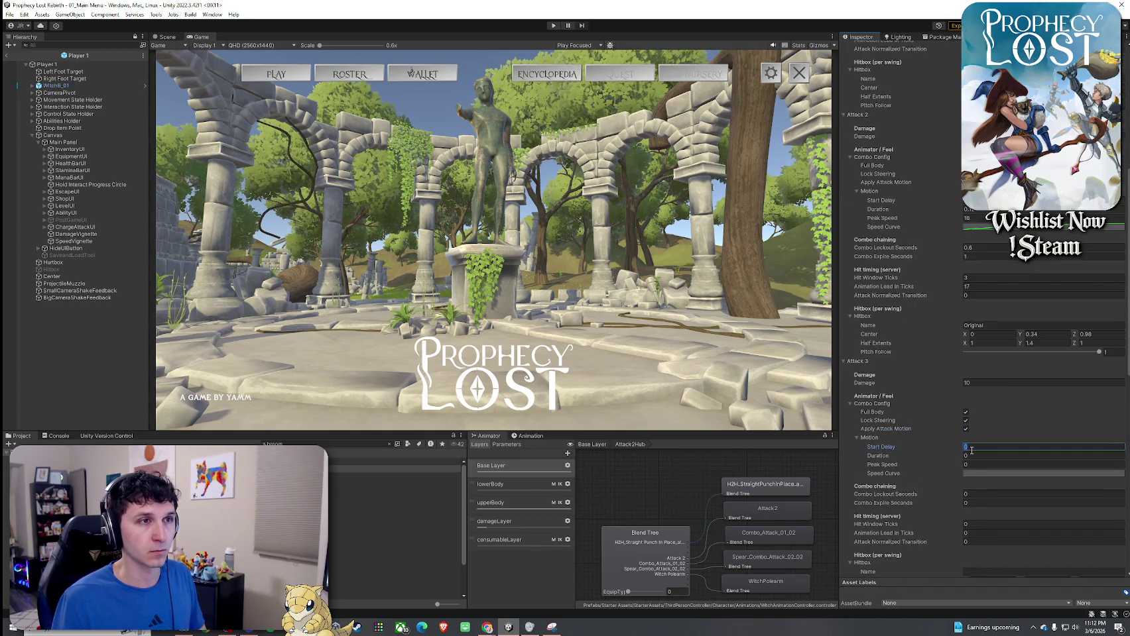
- Give Attack 3 a 0.05 delay, 0.12 duration, peak speed 11 and a preset speed curve
type("0.05")
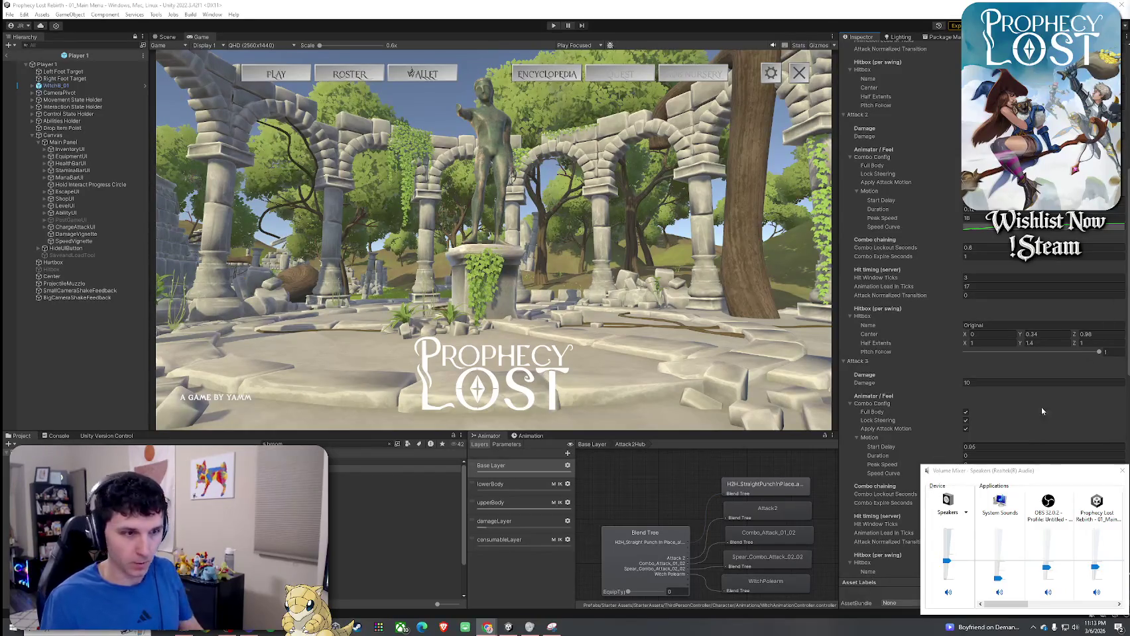
left_click(1122, 471)
scroll(964, 421, "down", 2)
left_click(982, 408)
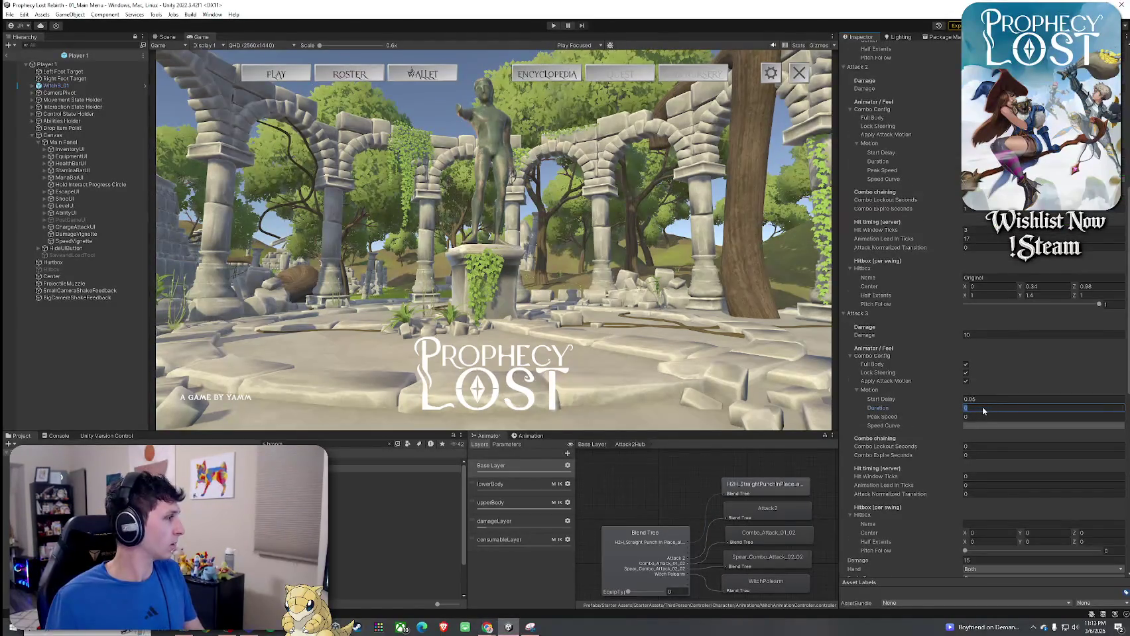
key("shift+Tab")
key("Tab")
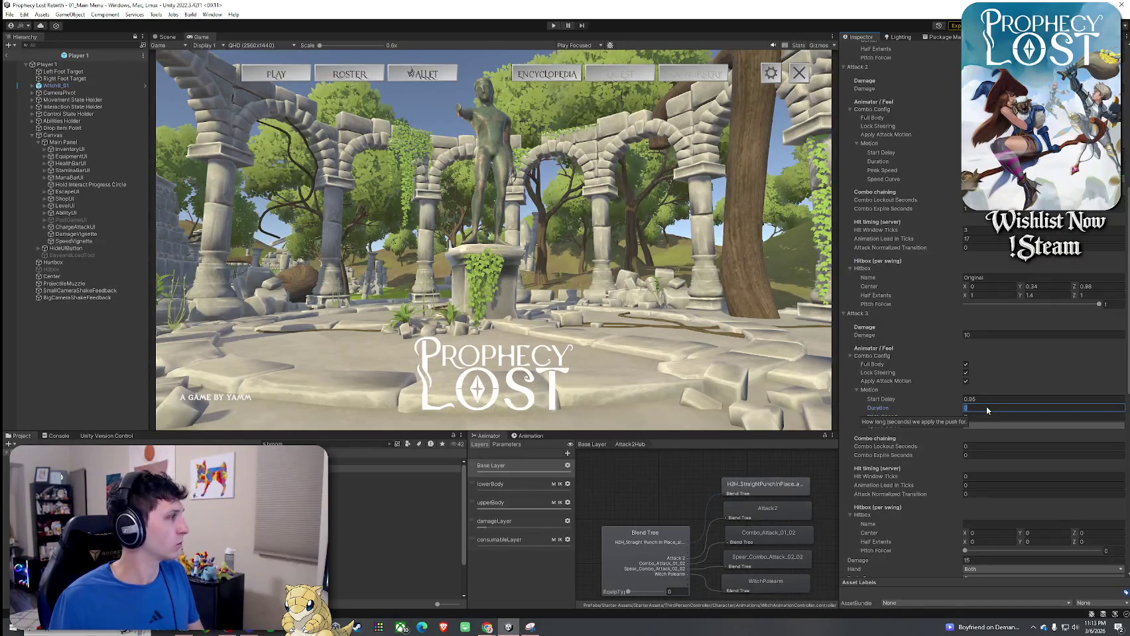
type(".12")
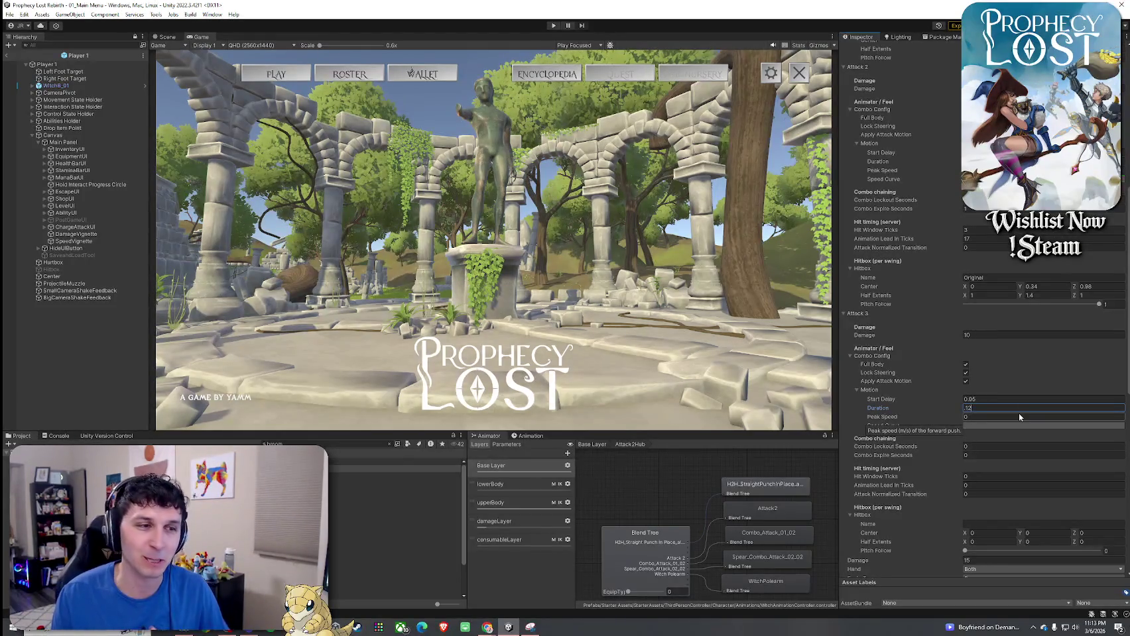
key("Tab")
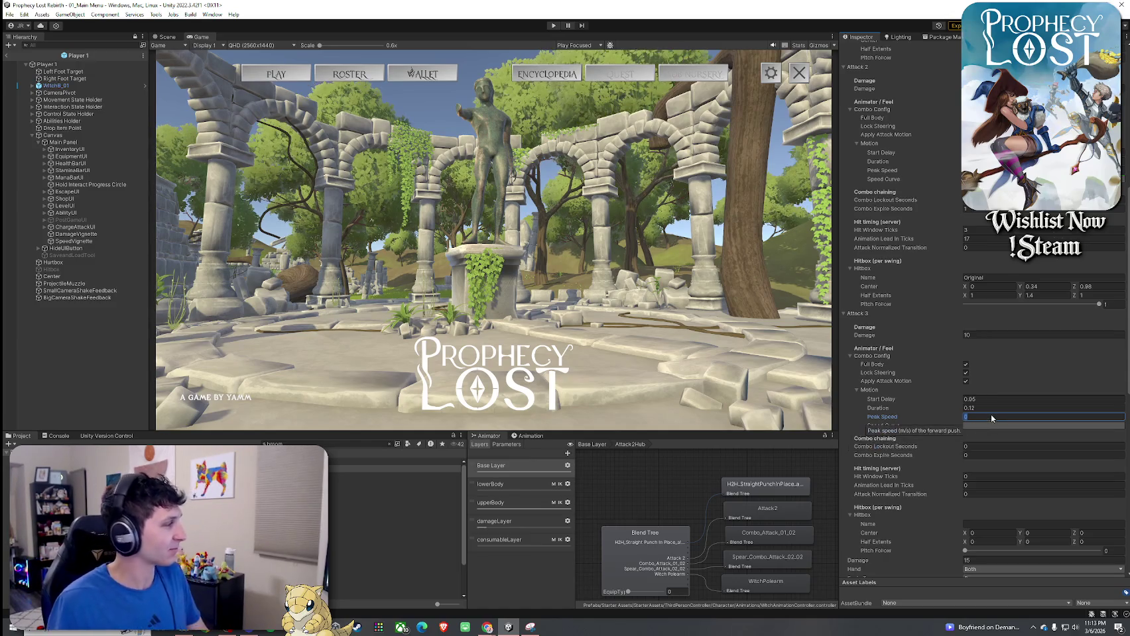
type("11")
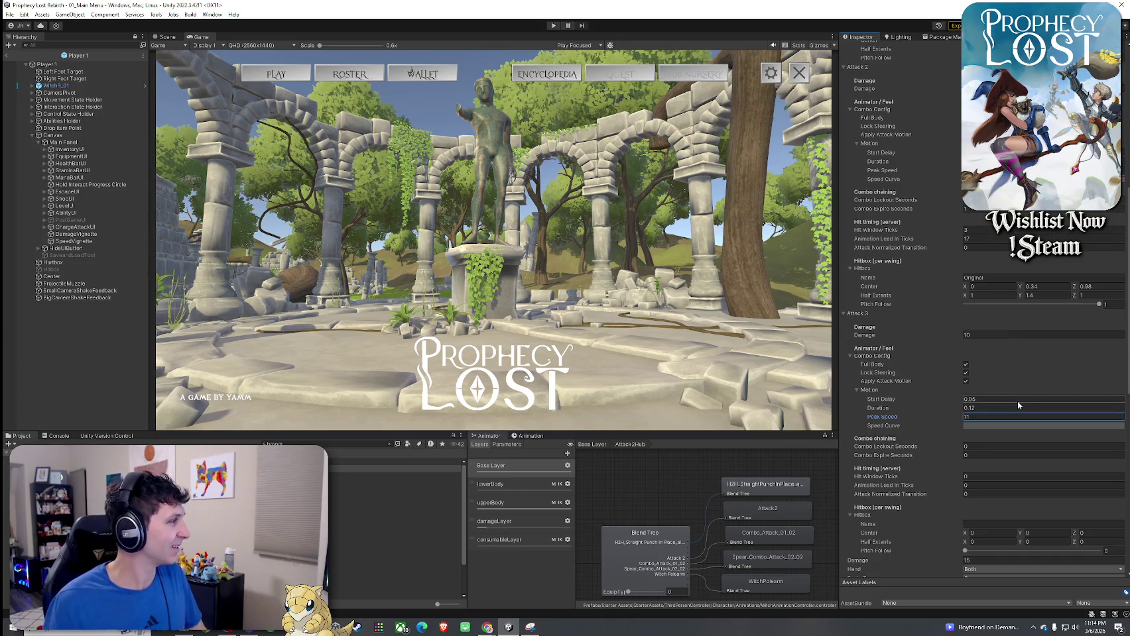
left_click(994, 426)
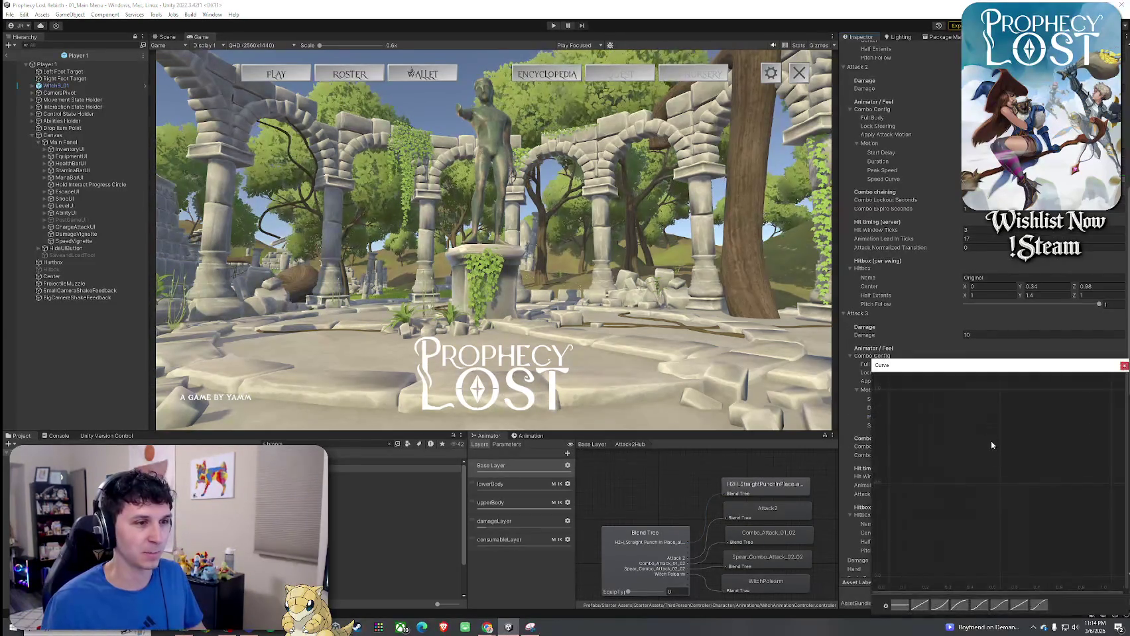
left_click(962, 605)
left_click(948, 436)
- Set Attack 3's combo lockout 0.6, expire 1, hit window 3 and lead-in 17 ticks
left_click(980, 447)
type("0.6")
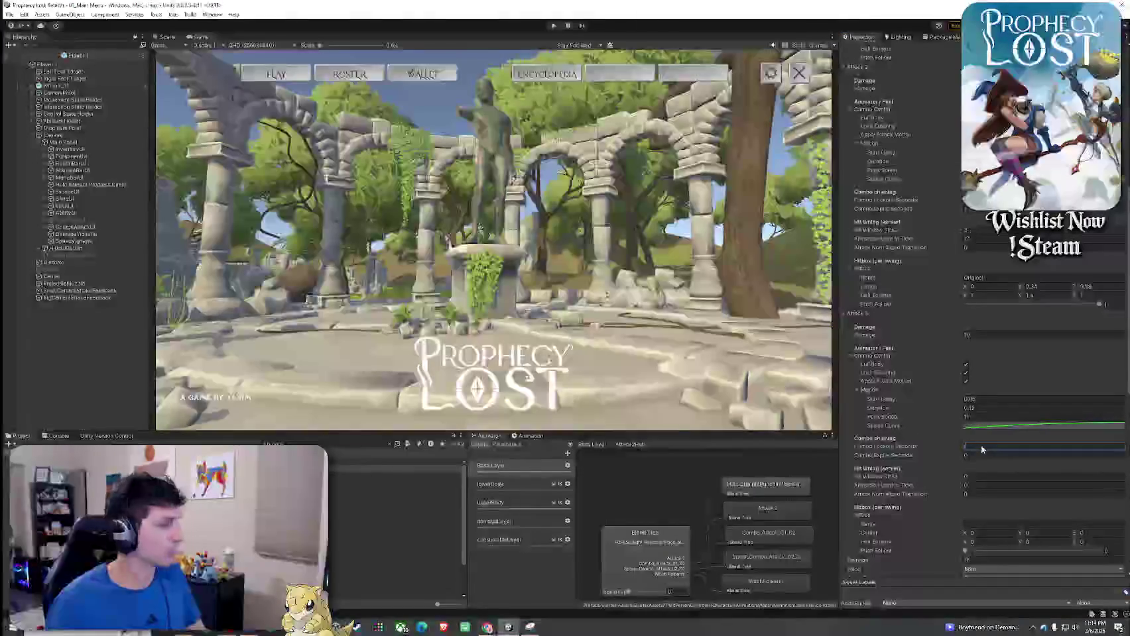
key("Tab")
type("1")
left_click(979, 477)
type("3")
key("Tab")
type("17")
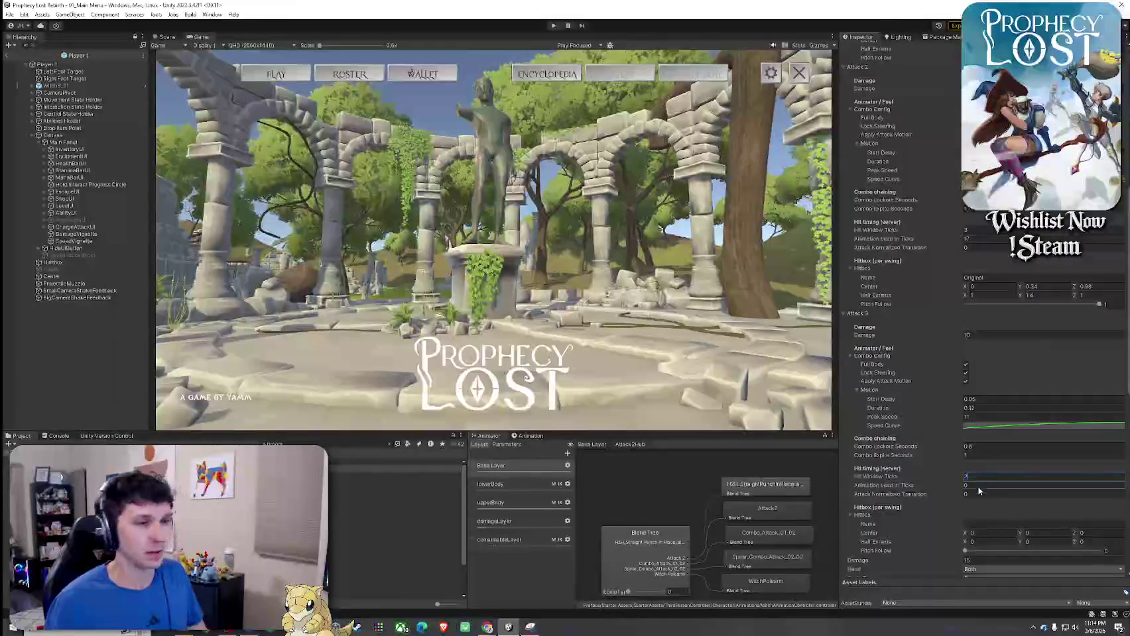
key("Tab")
- Name Attack 3's hitbox Original, fill its centre, half extents 1, 1.4, 1, pitch follow 1
key("Tab")
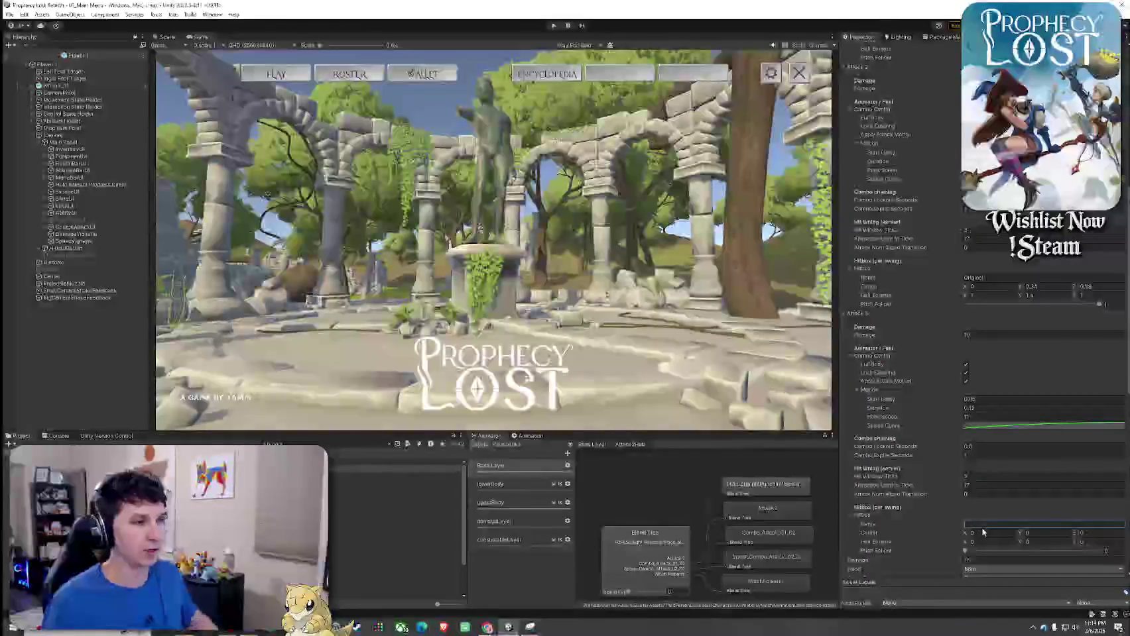
type("Original")
key("Tab")
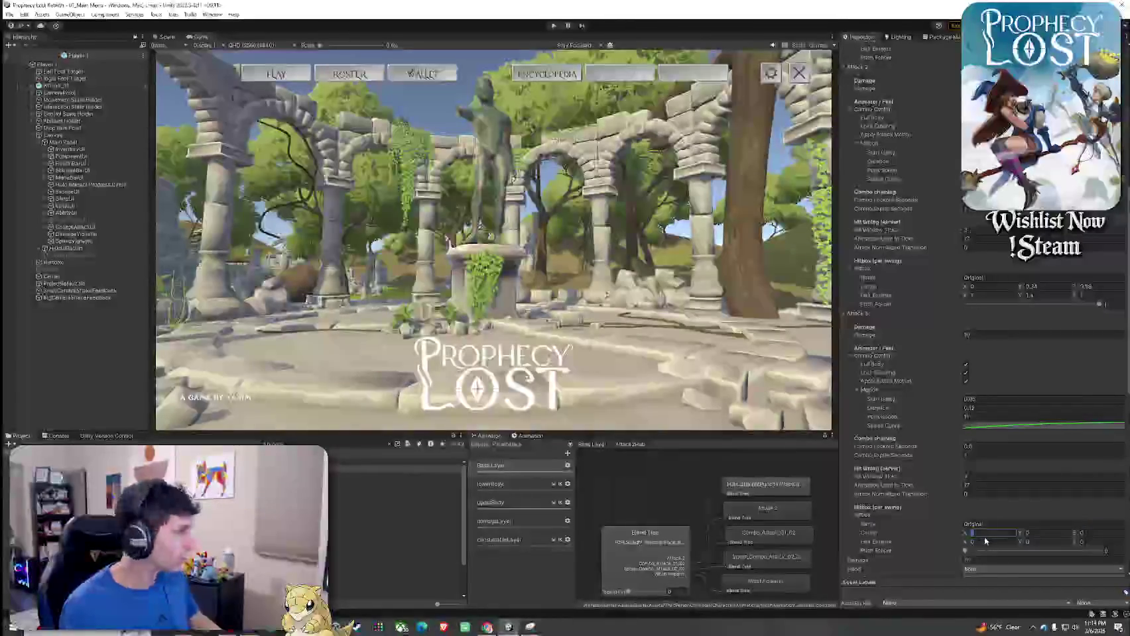
type(".24")
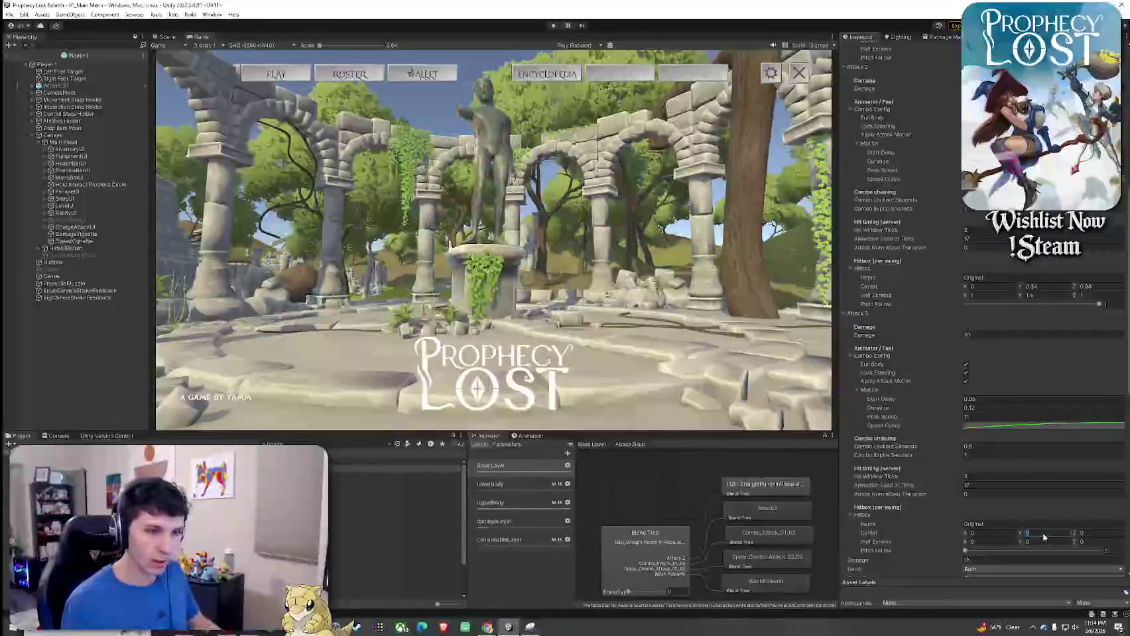
key("Tab")
type(".05")
type("1")
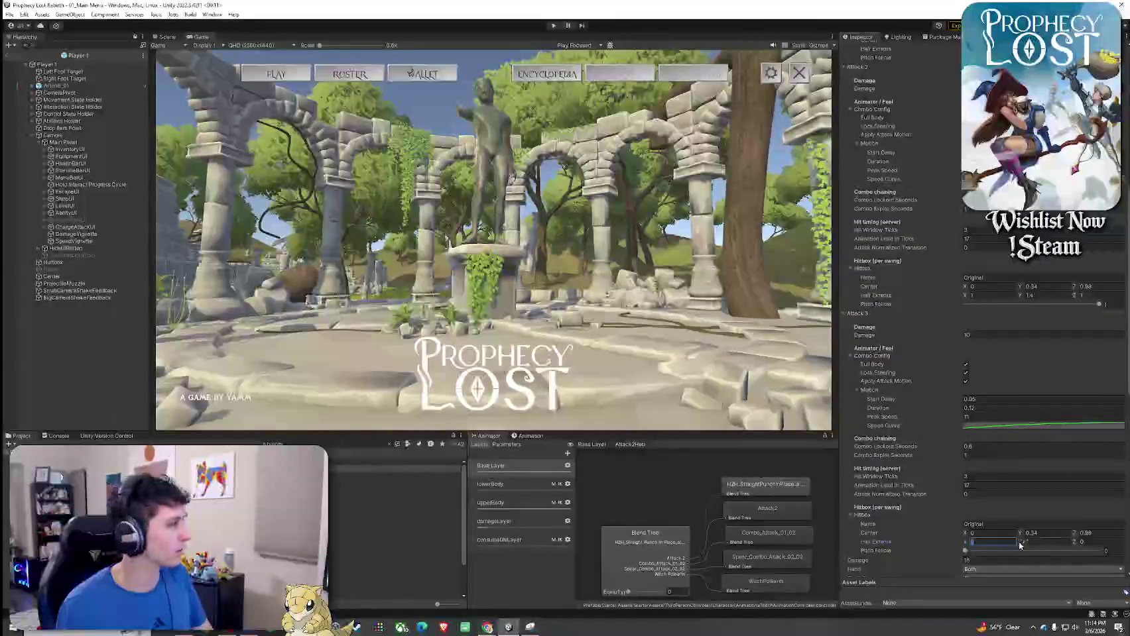
left_click(1041, 540)
type("1.4")
left_click(1092, 543)
type("1")
left_click(1098, 561)
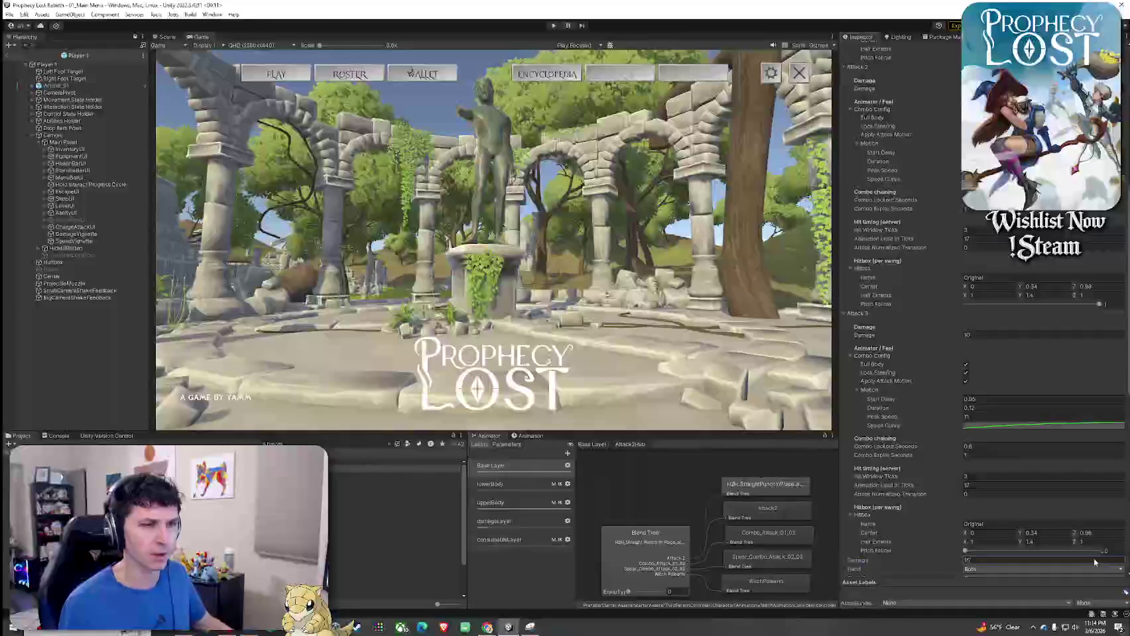
left_click(1101, 551)
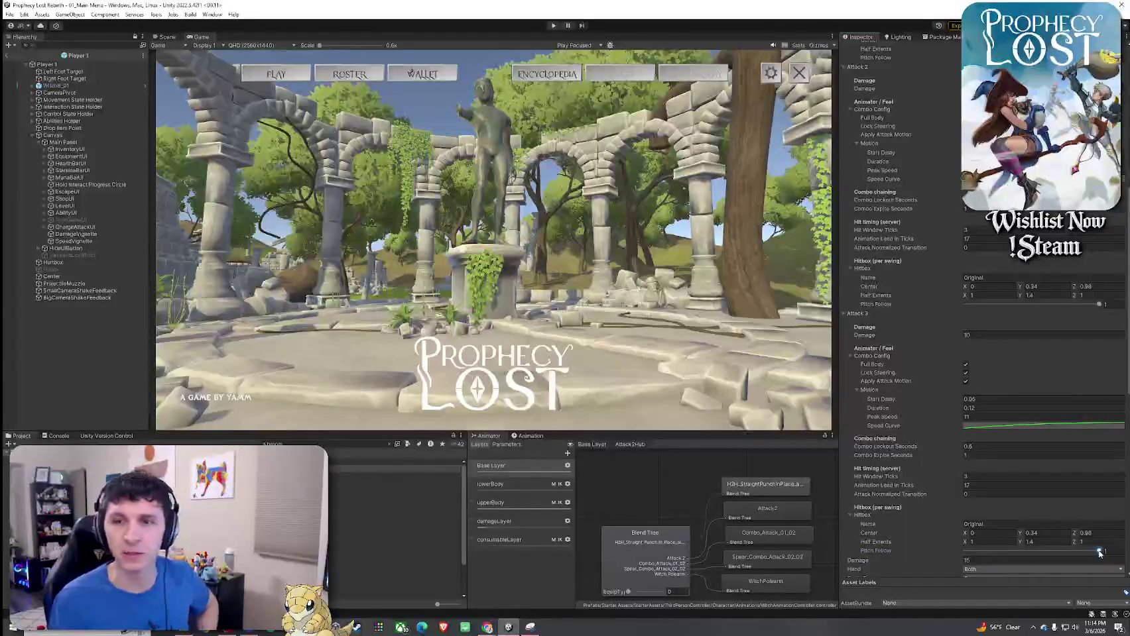